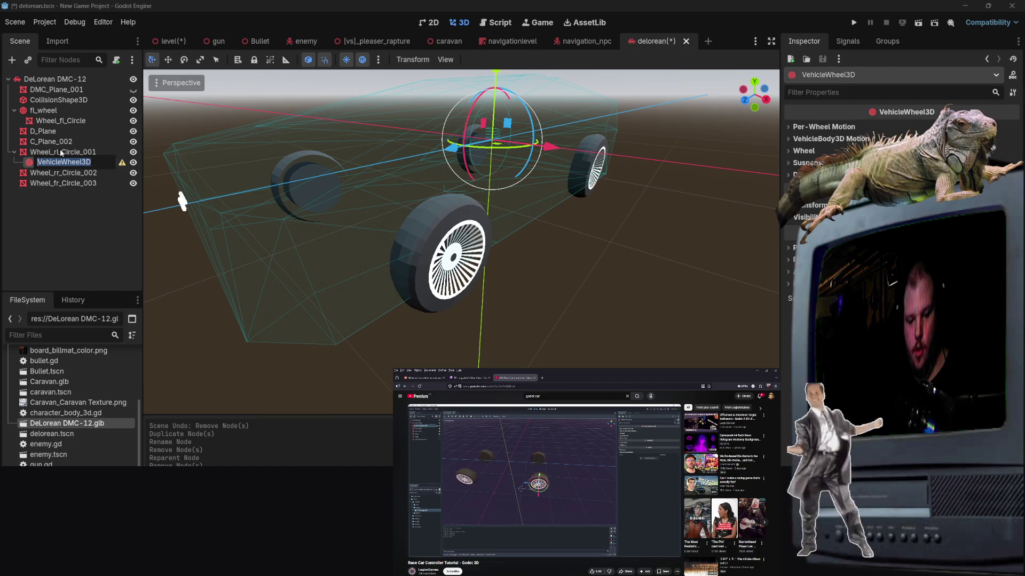
Rename the first VehicleWheel3D to rl_wheel and make it parent of Wheel_rl_Circle_001.
{"action": "type", "text": "rl_wheel"}
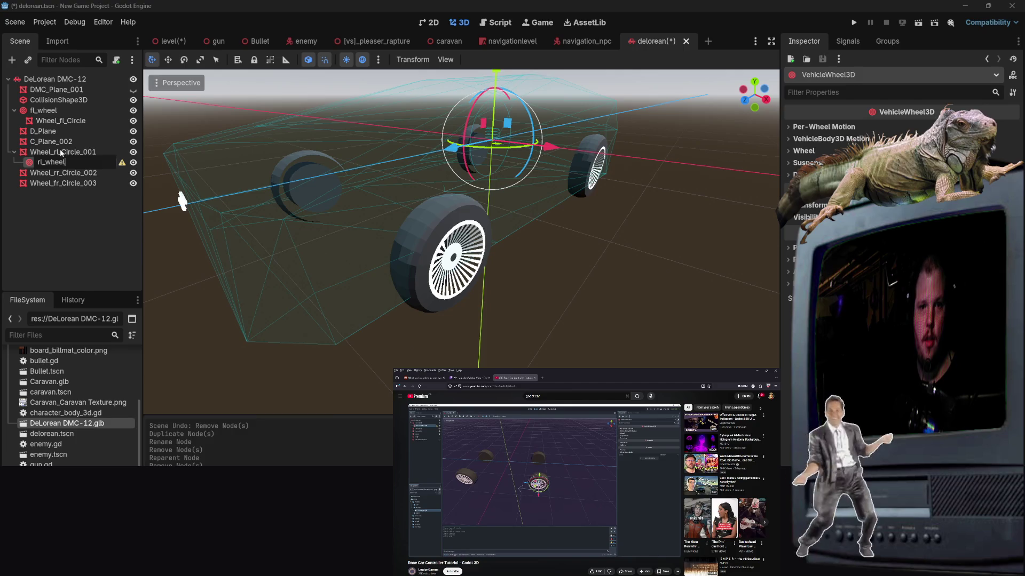
{"action": "key", "text": "Return"}
{"action": "left_click_drag", "start_coordinate": [43, 165], "coordinate": [43, 153]}
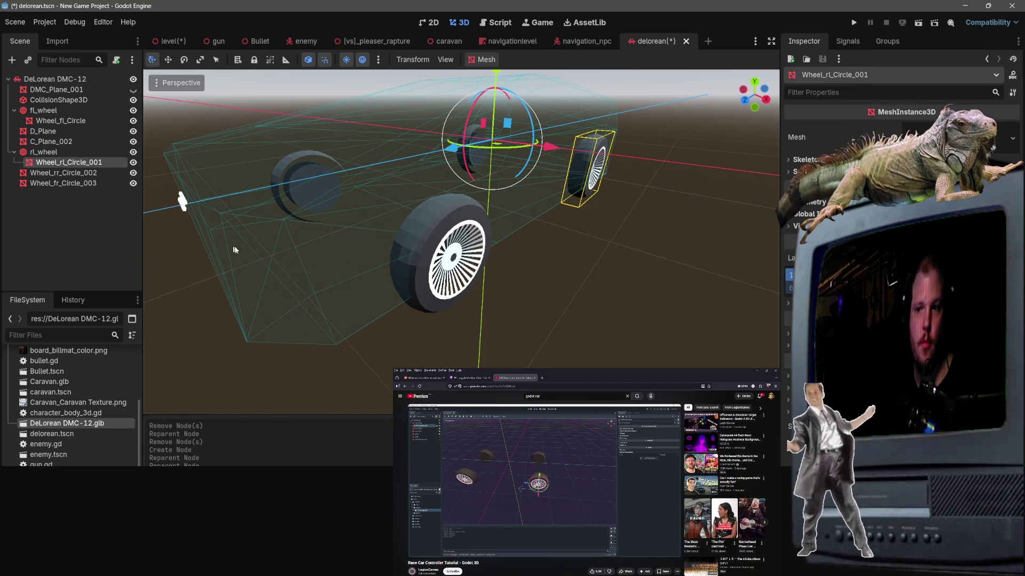
Add a VehicleWheel3D named rr_wheel and nest the Wheel_rr_Circle_002 mesh under it.
{"action": "left_click", "coordinate": [63, 173]}
{"action": "right_click", "coordinate": [66, 177]}
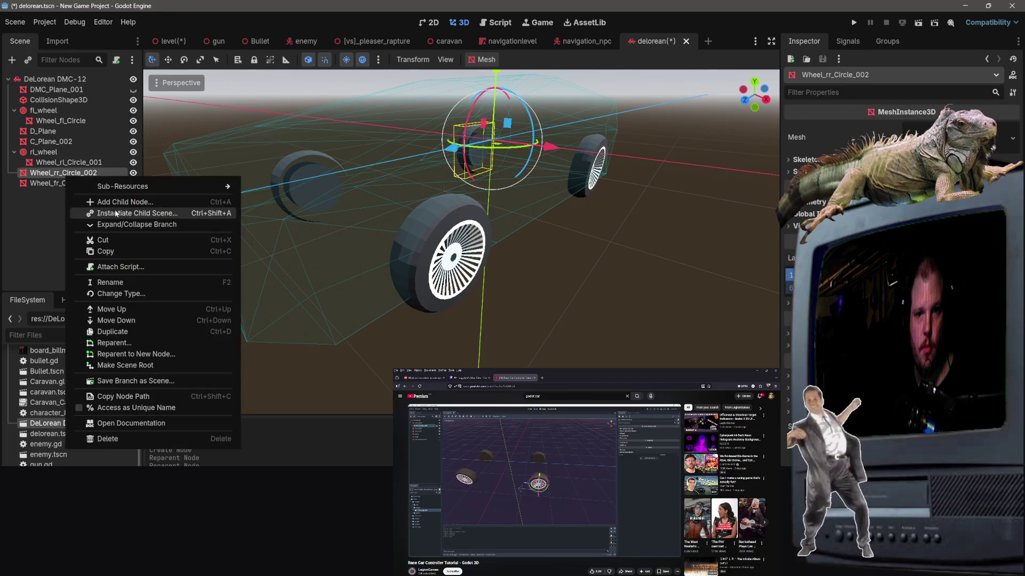
{"action": "left_click", "coordinate": [123, 207]}
{"action": "double_click", "coordinate": [427, 237]}
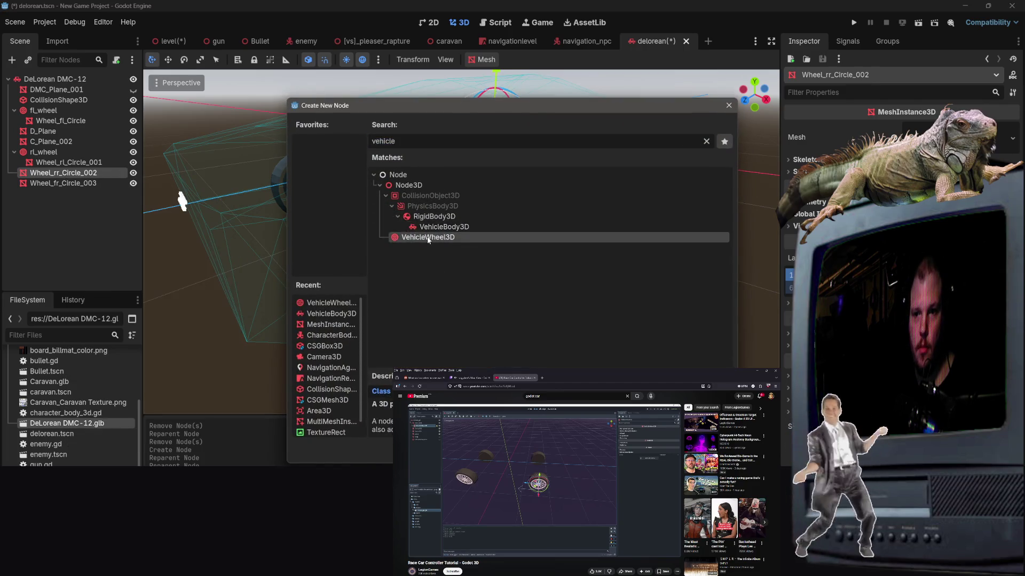
{"action": "left_click", "coordinate": [59, 183]}
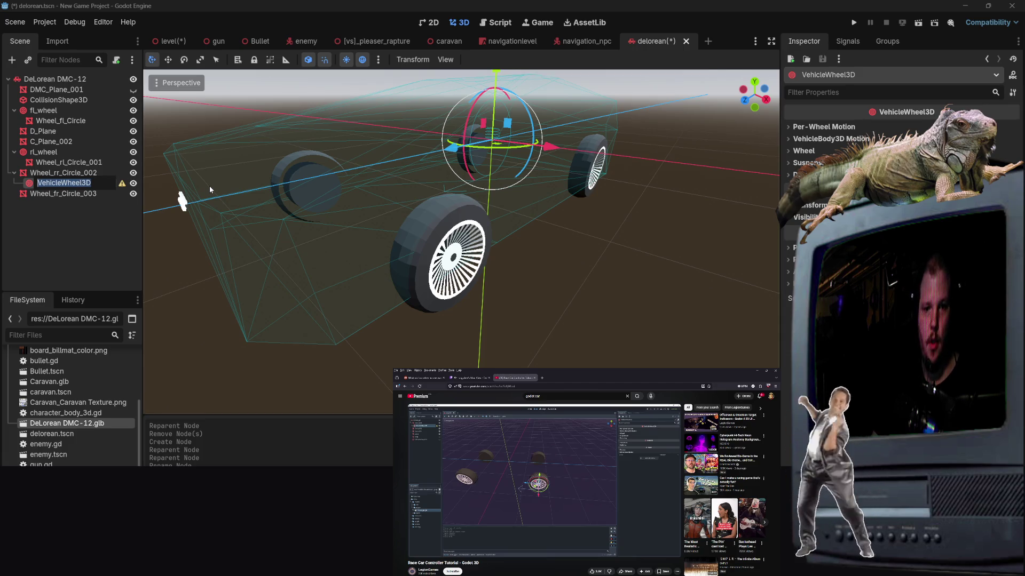
{"action": "type", "text": "rr_wheel;"}
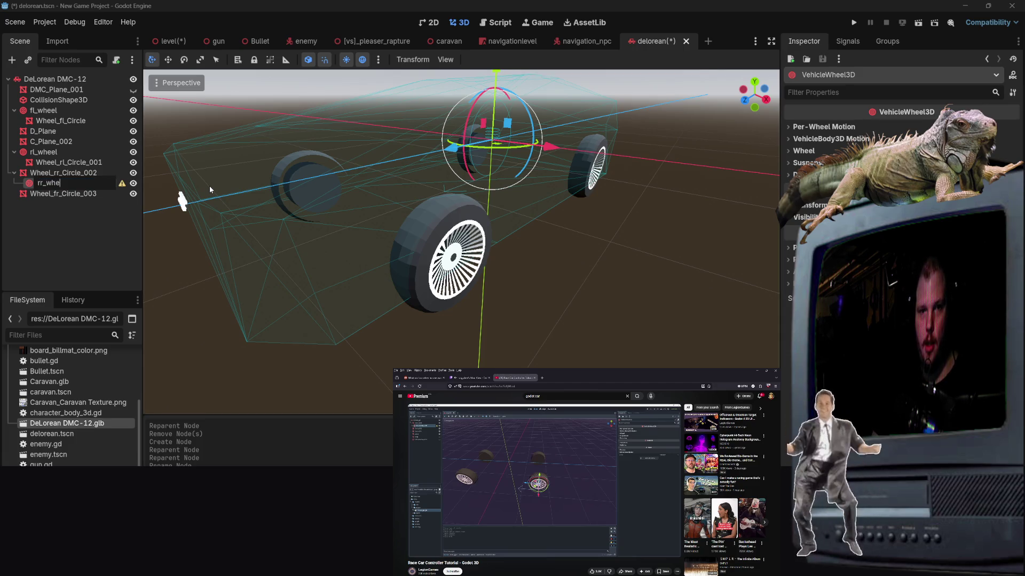
{"action": "key", "text": "Return"}
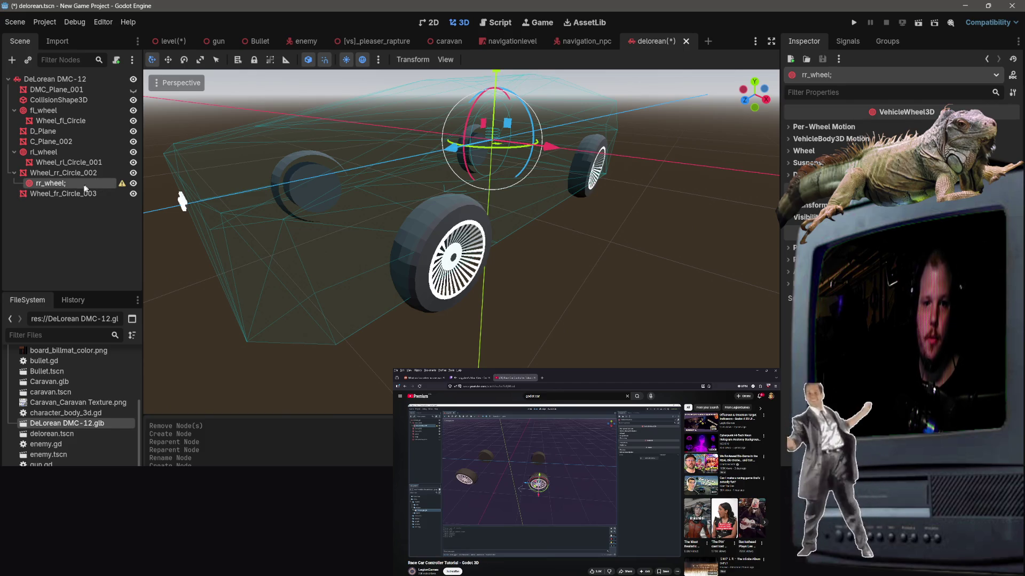
{"action": "left_click", "coordinate": [84, 186]}
{"action": "key", "text": "Return"}
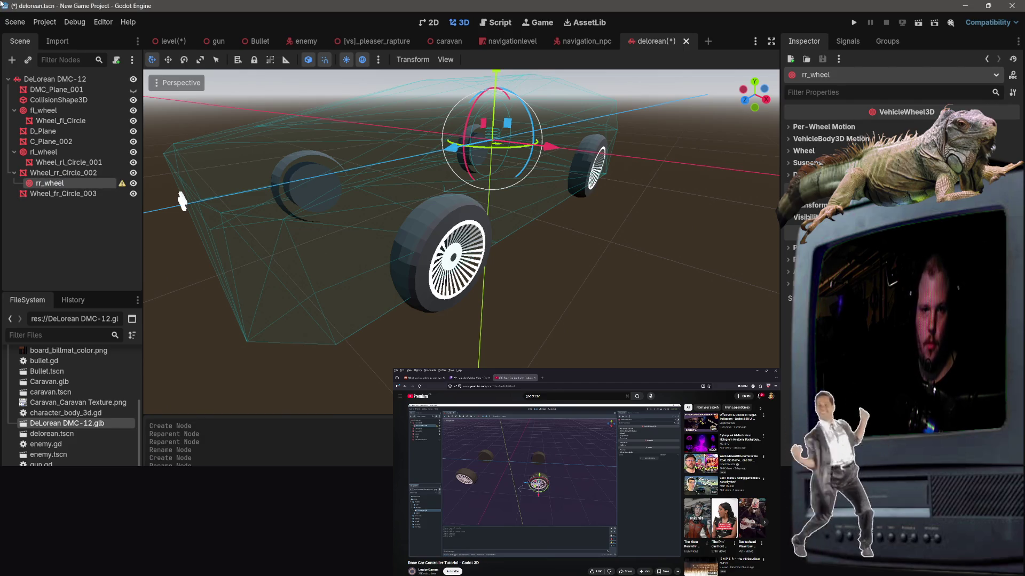
{"action": "left_click_drag", "start_coordinate": [64, 180], "coordinate": [52, 175]}
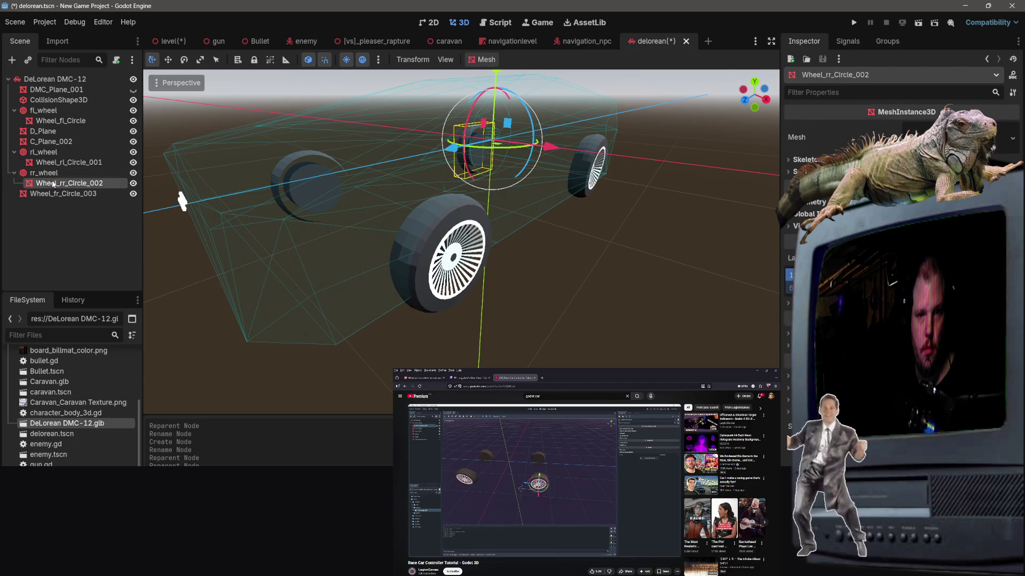
Add a VehicleWheel3D named rl_wheel2 and nest the Wheel_fr_Circle_003 mesh under it.
{"action": "left_click", "coordinate": [46, 194]}
{"action": "right_click", "coordinate": [46, 196]}
{"action": "left_click", "coordinate": [72, 224]}
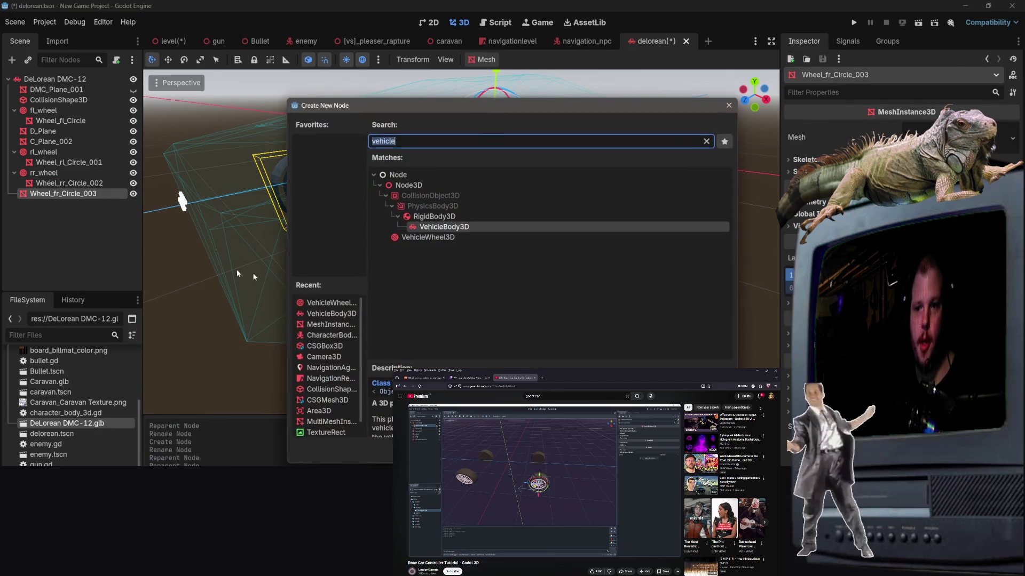
{"action": "double_click", "coordinate": [435, 238]}
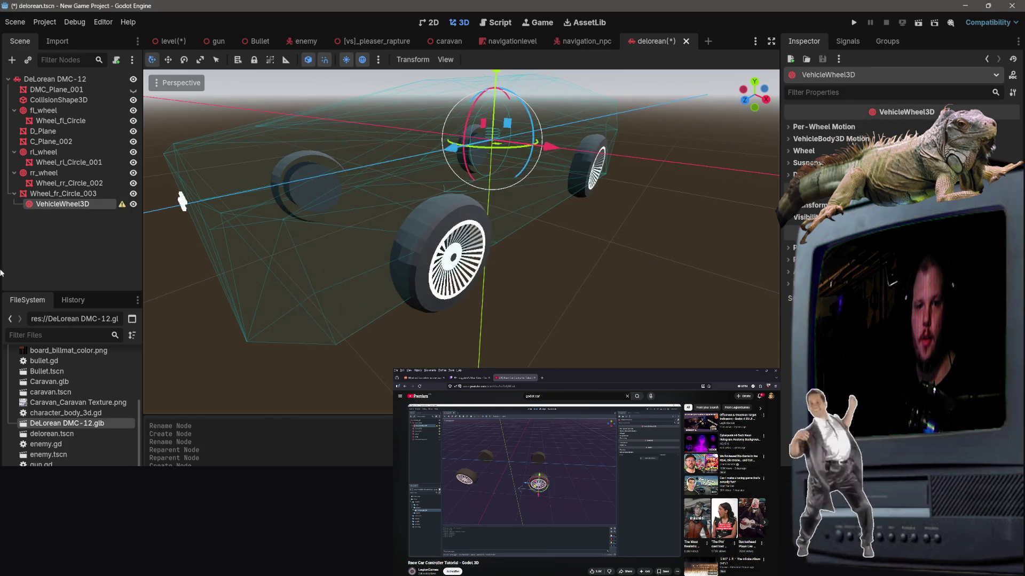
{"action": "double_click", "coordinate": [70, 205]}
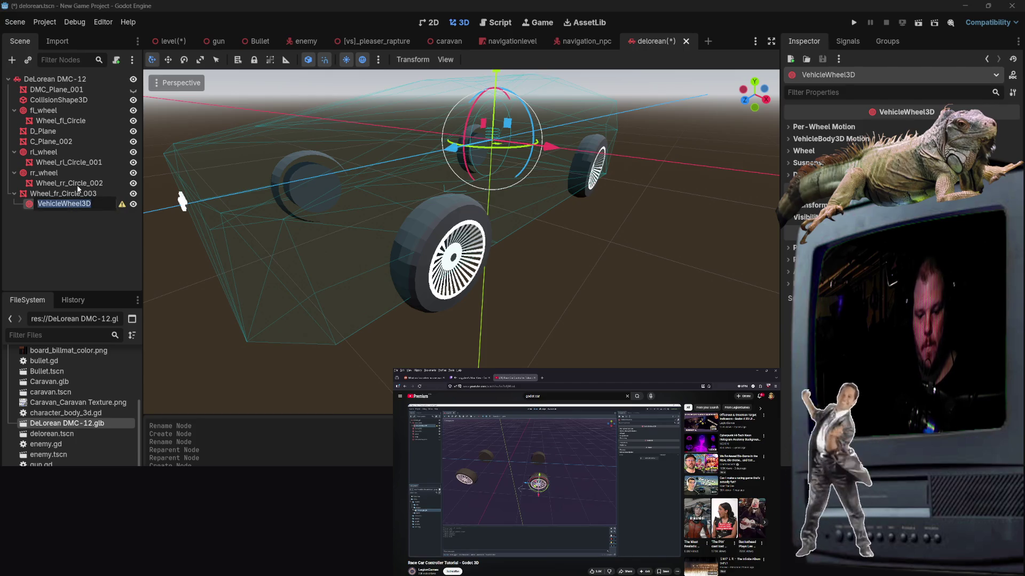
{"action": "type", "text": "rl_wheel"}
{"action": "key", "text": "Return"}
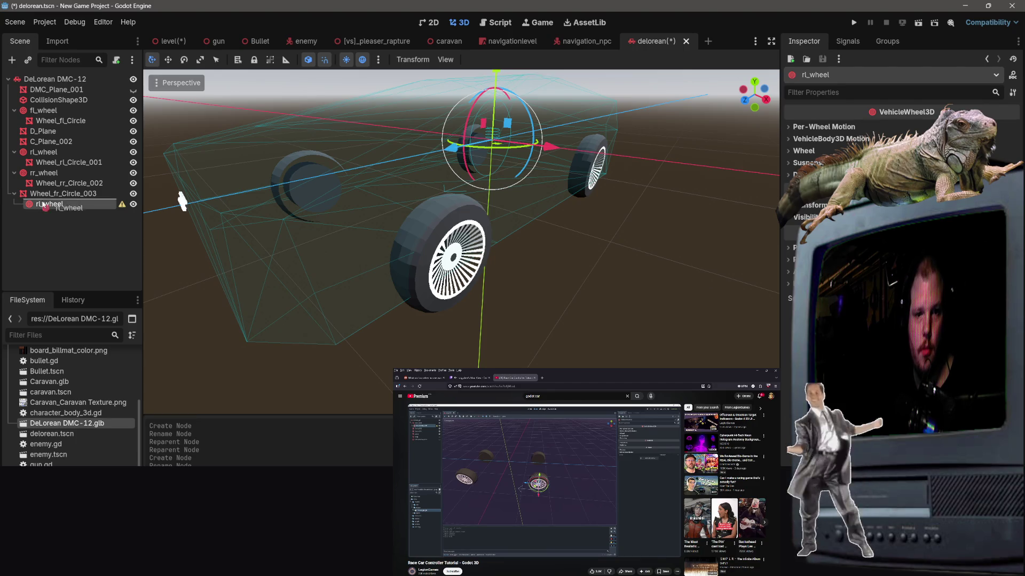
{"action": "left_click_drag", "start_coordinate": [43, 204], "coordinate": [46, 194]}
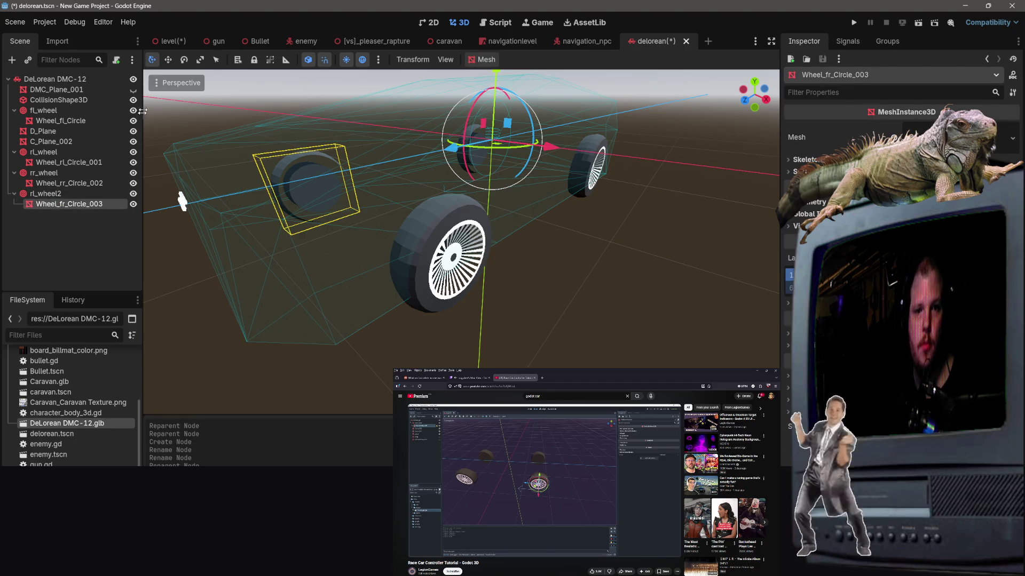
Collapse the four wheel groups and move fl_wheel down beside the other wheel nodes.
{"action": "left_click", "coordinate": [15, 172]}
{"action": "left_click", "coordinate": [14, 183]}
{"action": "left_click", "coordinate": [15, 153]}
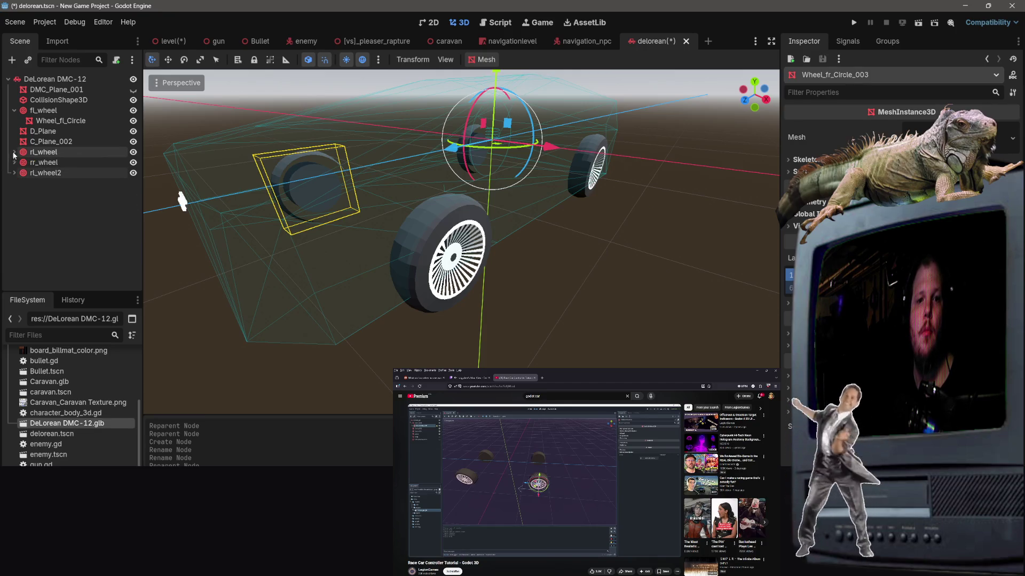
{"action": "left_click", "coordinate": [15, 110]}
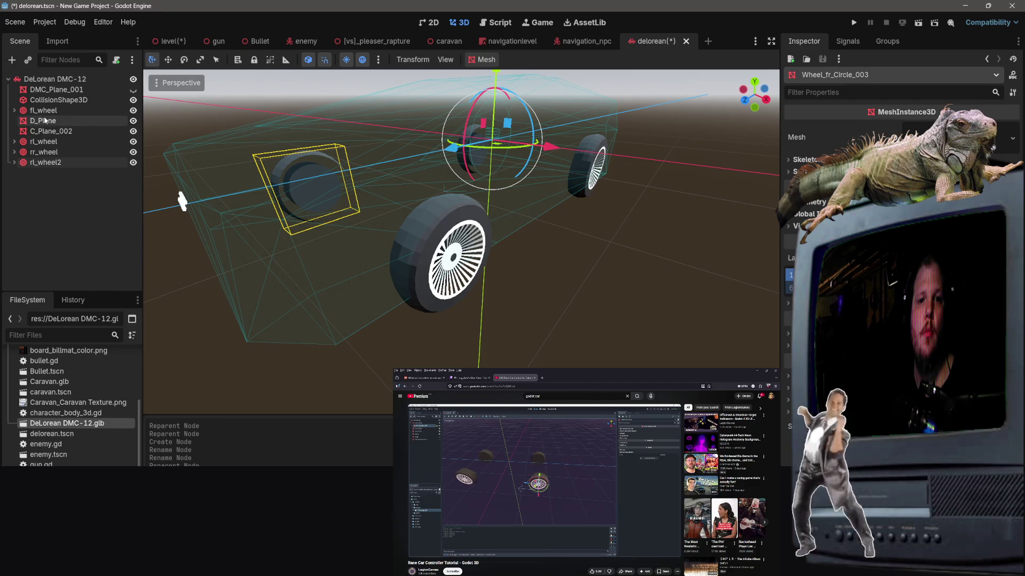
{"action": "left_click_drag", "start_coordinate": [25, 117], "coordinate": [25, 137]}
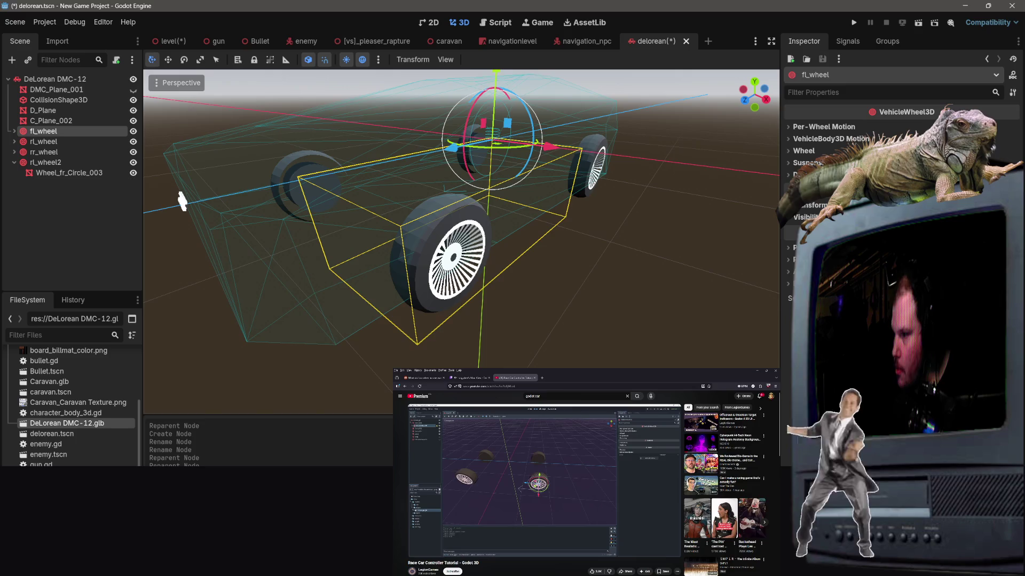
{"action": "left_click", "coordinate": [616, 271]}
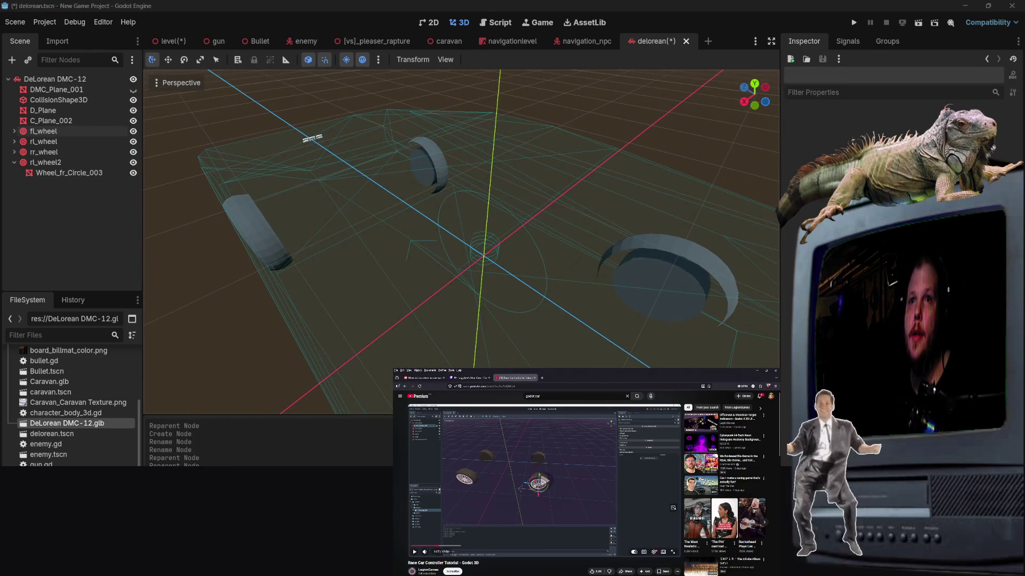
{"action": "left_click", "coordinate": [516, 496]}
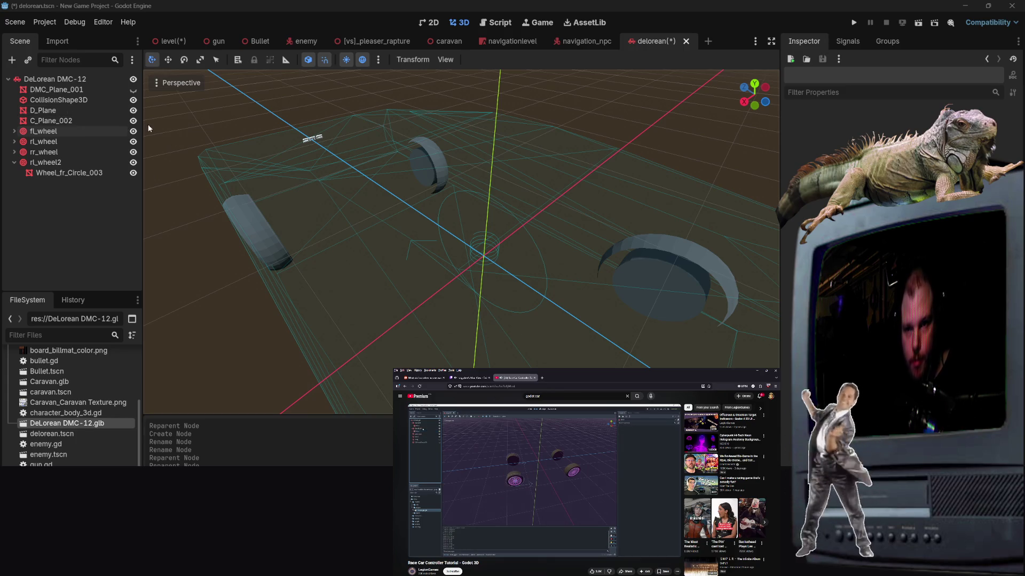
{"action": "scroll", "coordinate": [371, 118], "scroll_direction": "down", "scroll_amount": 5}
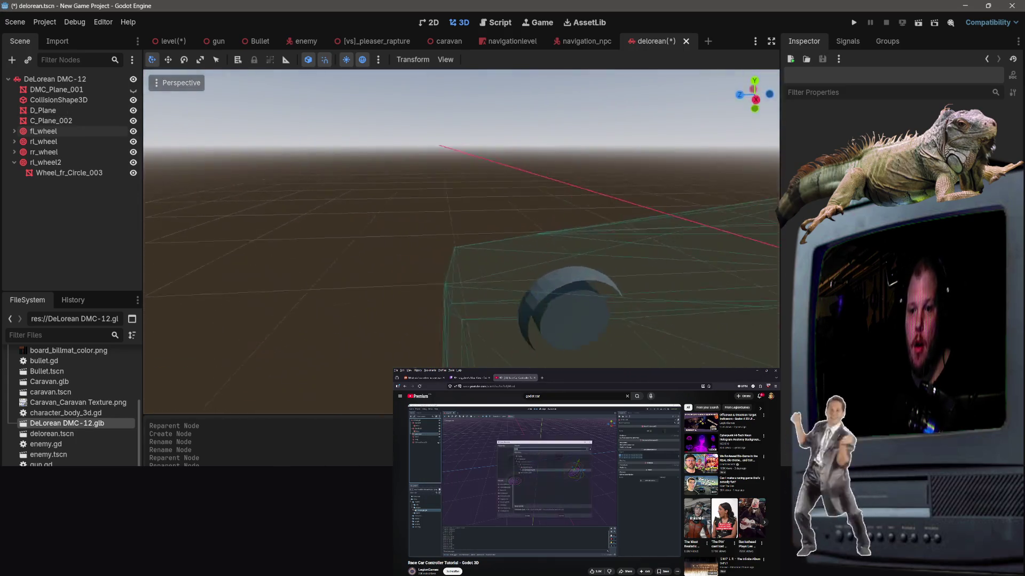
{"action": "key", "text": "w"}
{"action": "key", "text": "s"}
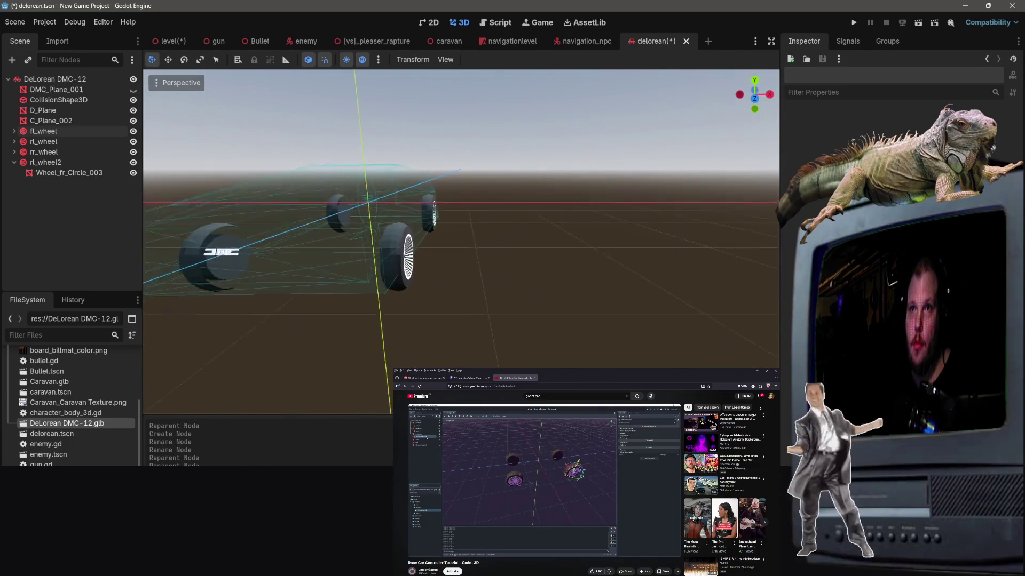
{"action": "key", "text": "s"}
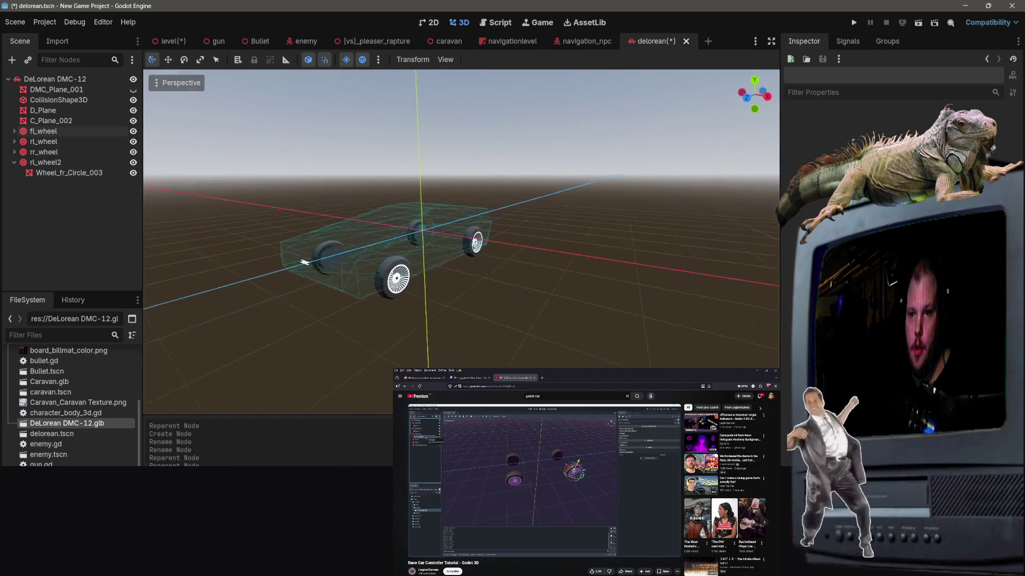
{"action": "key", "text": "w"}
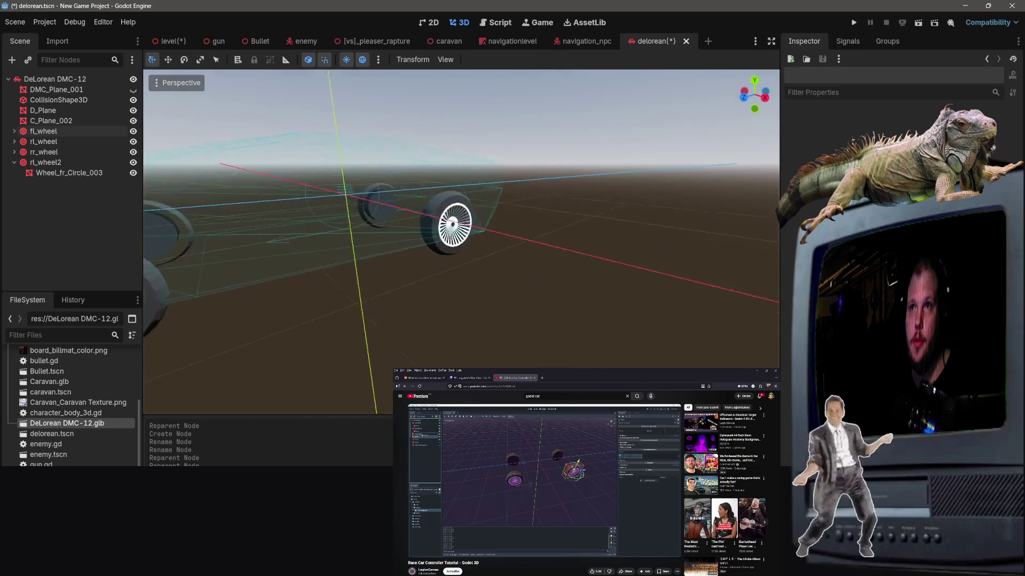
{"action": "key", "text": "s"}
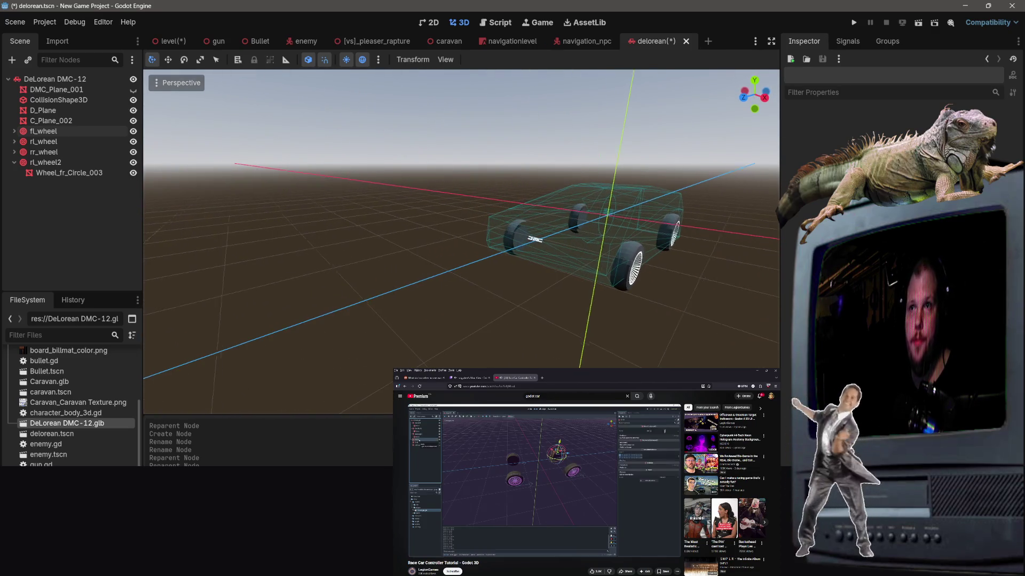
{"action": "key", "text": "w"}
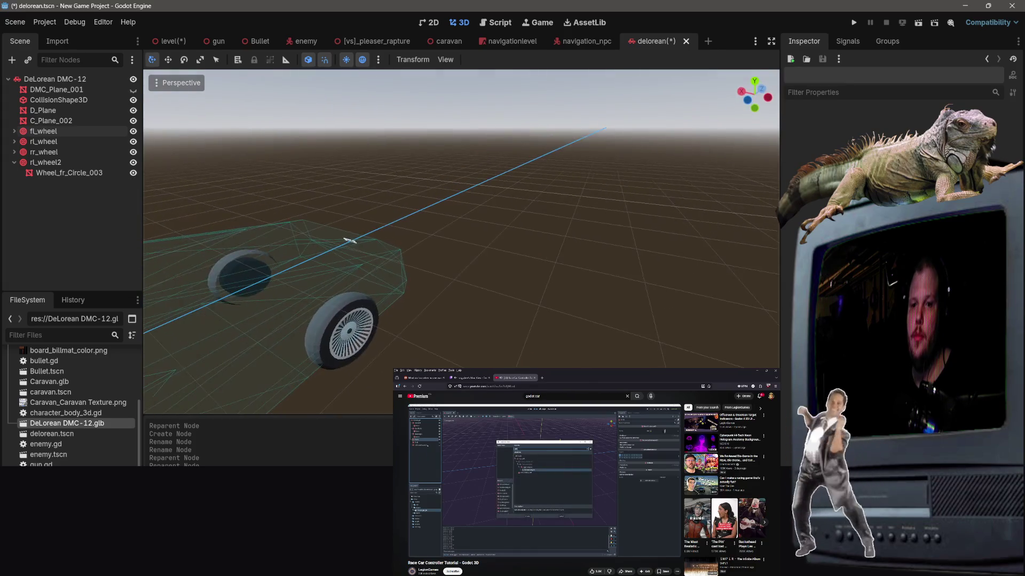
{"action": "key", "text": "s"}
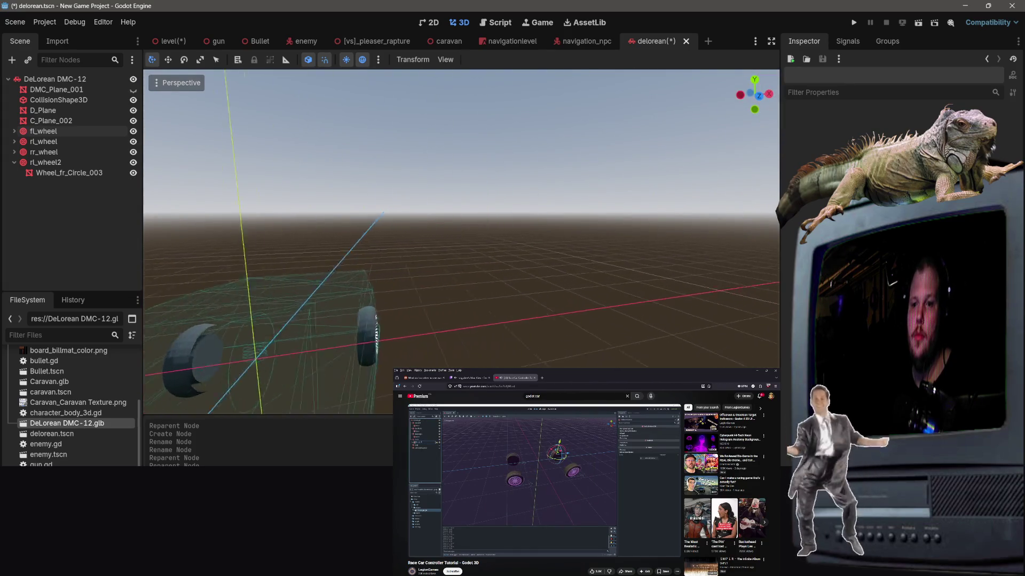
{"action": "key", "text": "w"}
{"action": "key", "text": "s"}
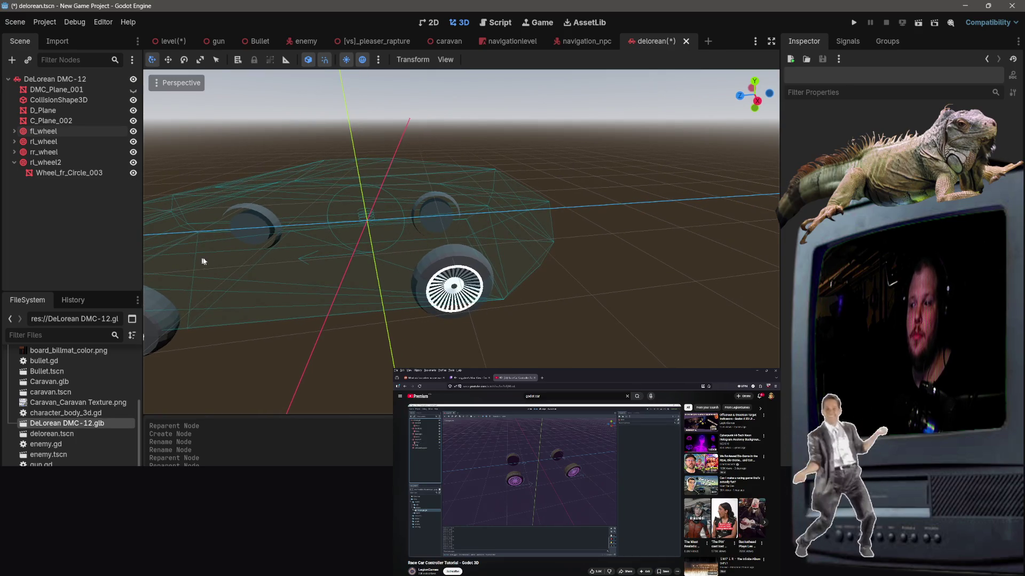
{"action": "key", "text": "w"}
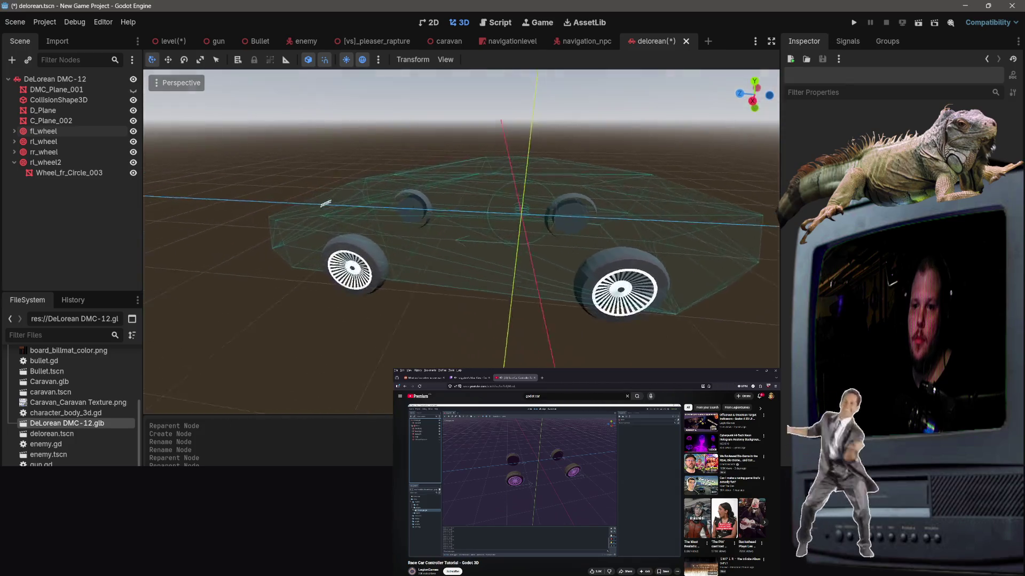
{"action": "key", "text": "w"}
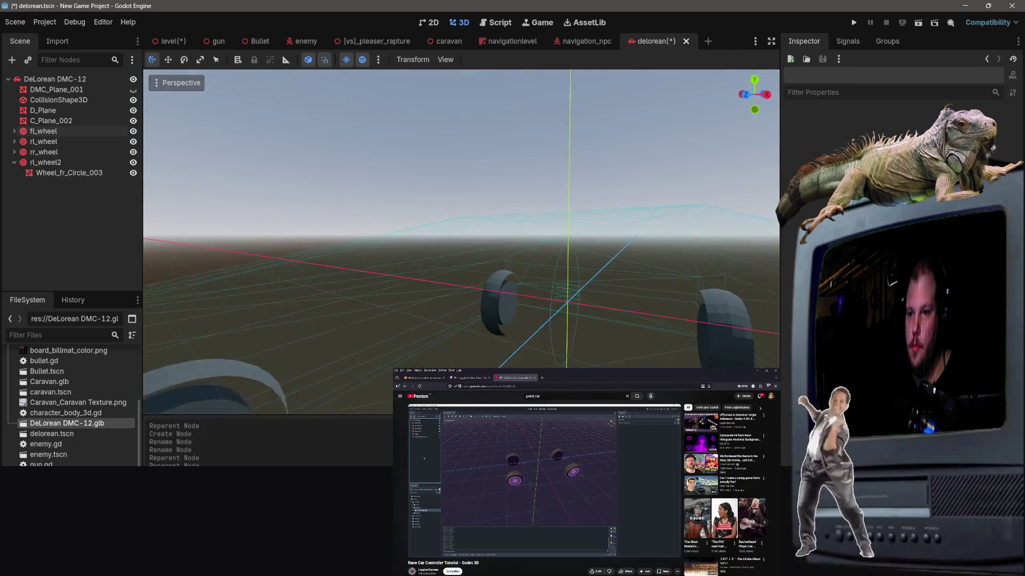
{"action": "key", "text": "s"}
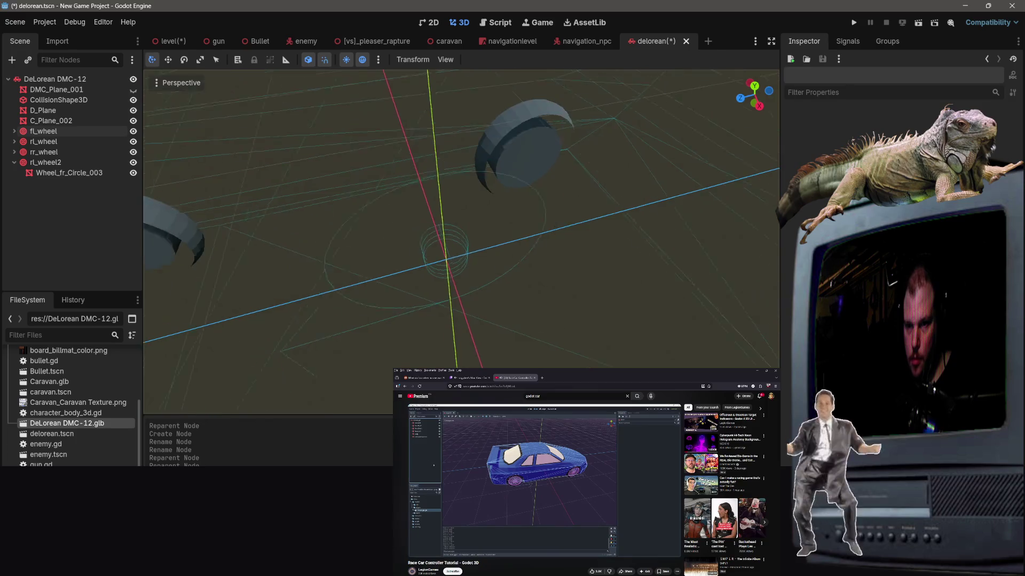
{"action": "key", "text": "q"}
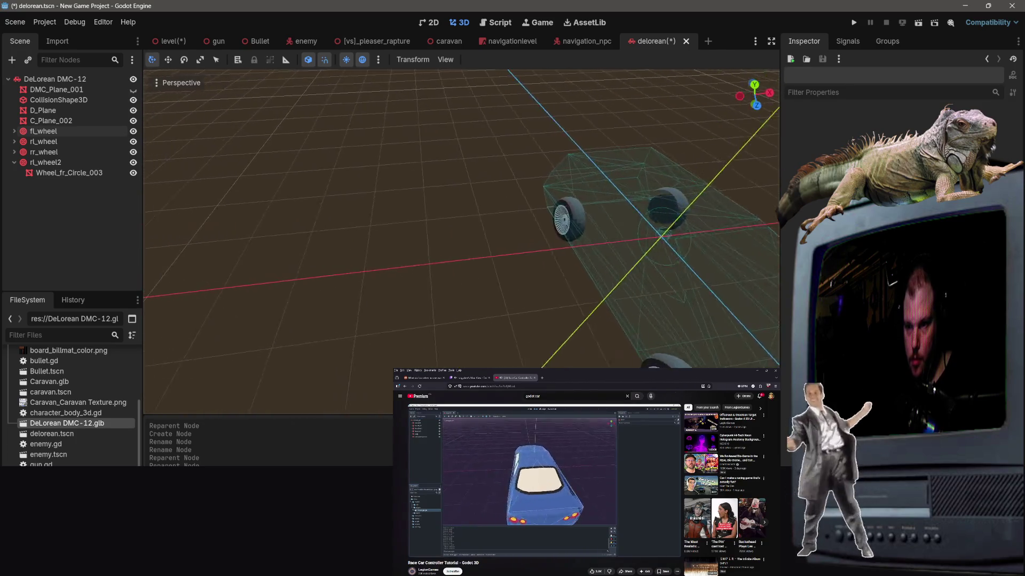
{"action": "key", "text": "s"}
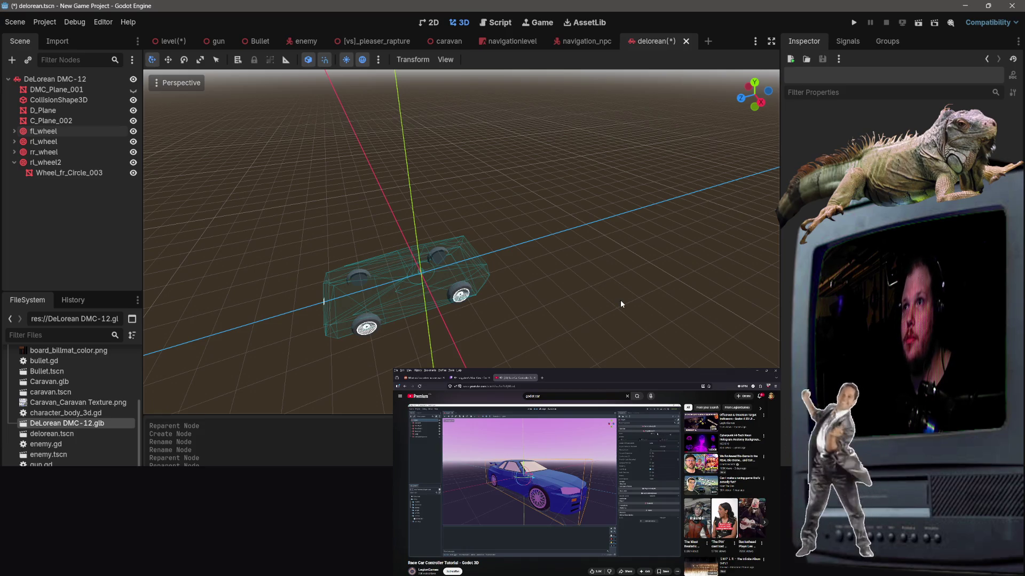
Select the DeLorean DMC-12 body, expand Mass Distribution, and rewind the tutorial video.
{"action": "left_click", "coordinate": [55, 79]}
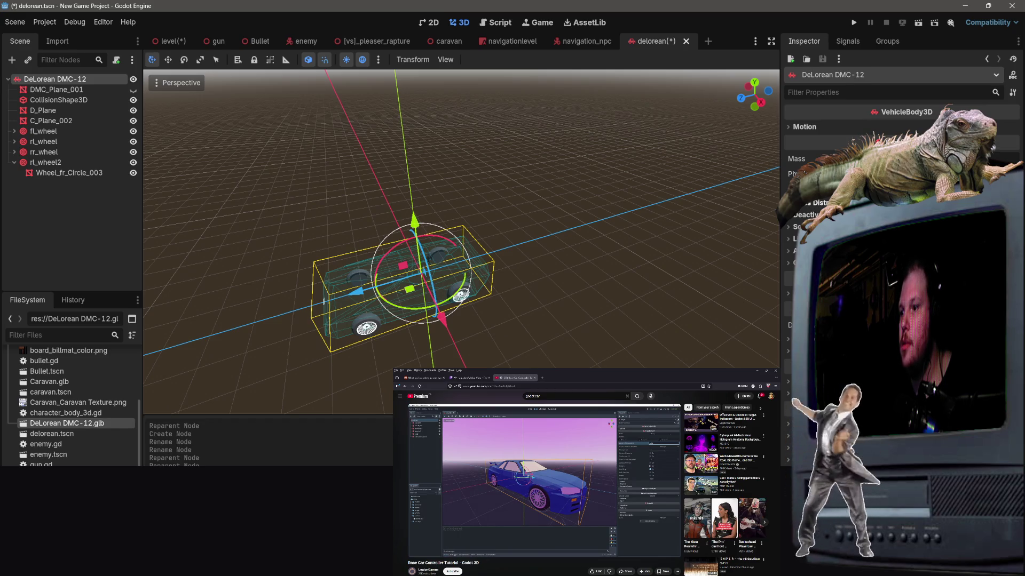
{"action": "left_click", "coordinate": [811, 203]}
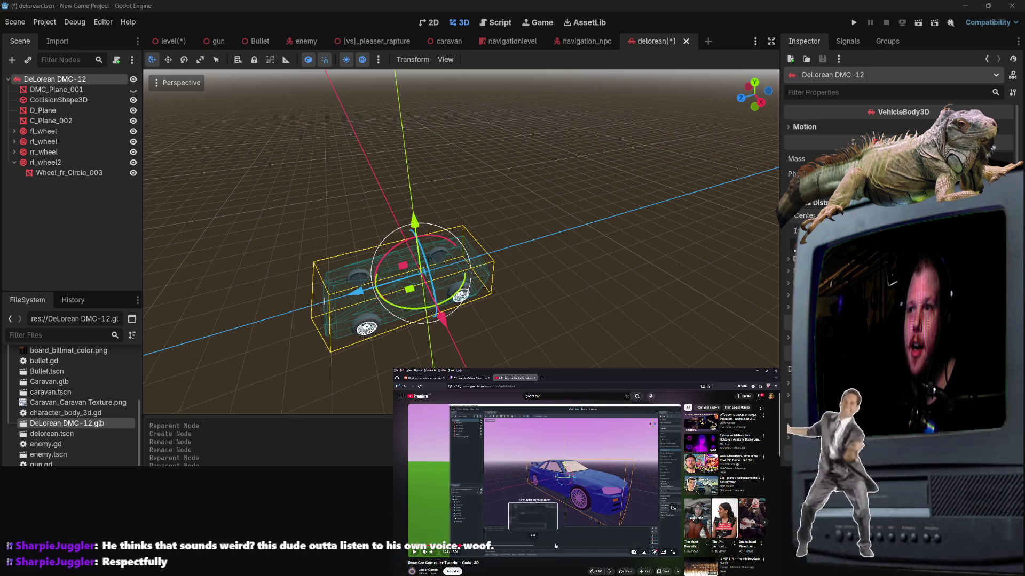
{"action": "left_click", "coordinate": [654, 553]}
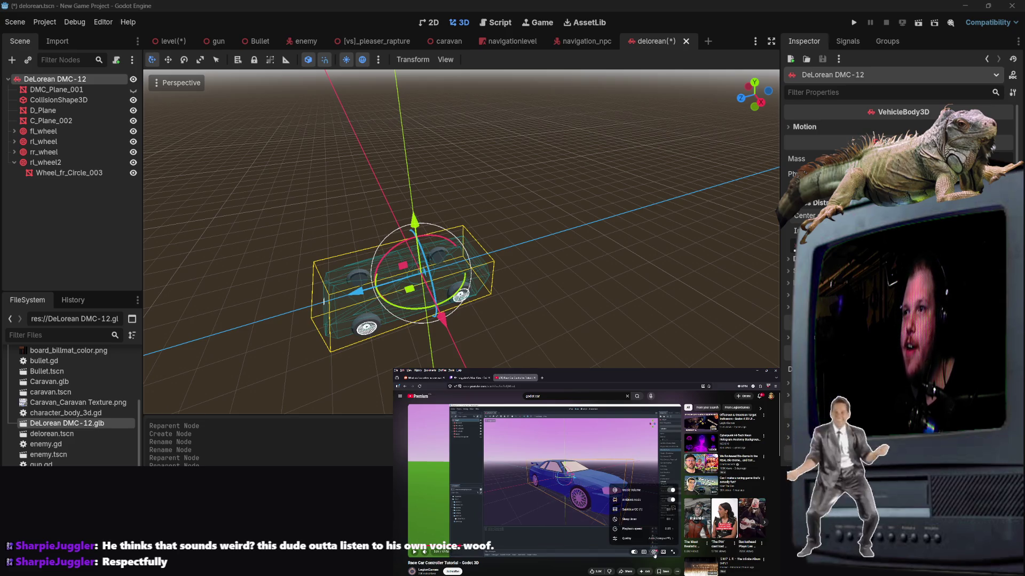
{"action": "left_click", "coordinate": [558, 499]}
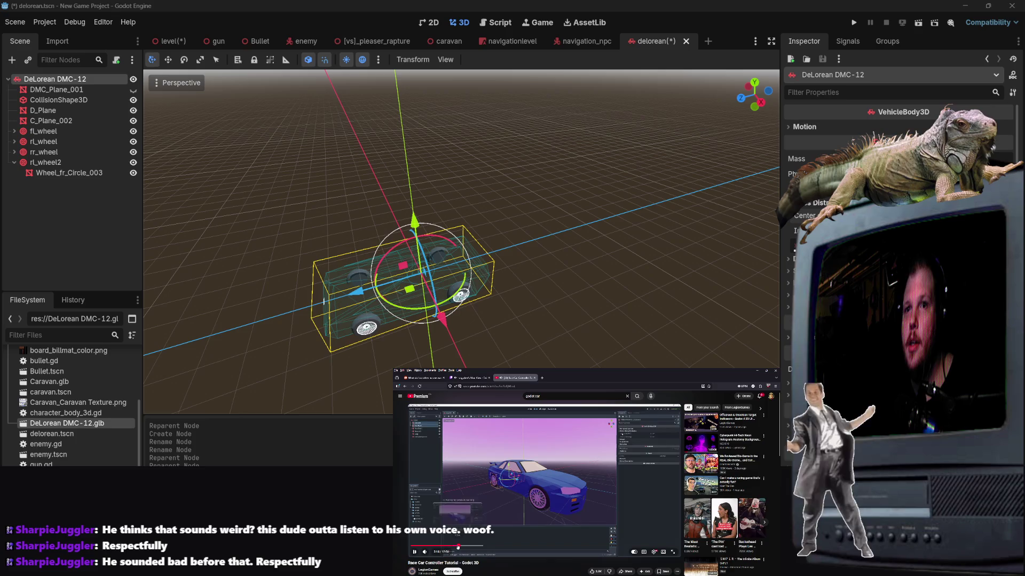
{"action": "left_click", "coordinate": [455, 547]}
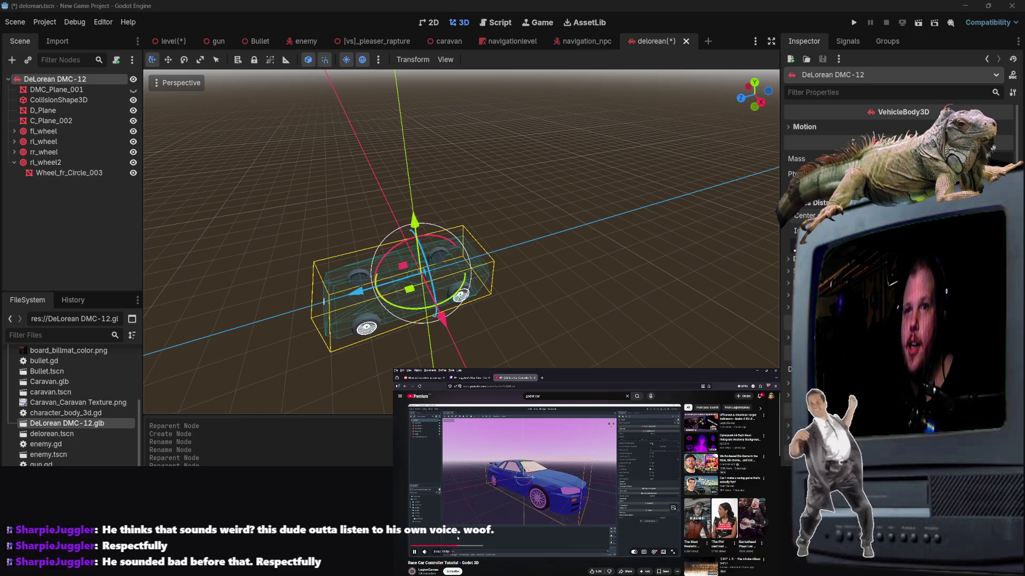
{"action": "left_click_drag", "start_coordinate": [457, 547], "coordinate": [455, 547]}
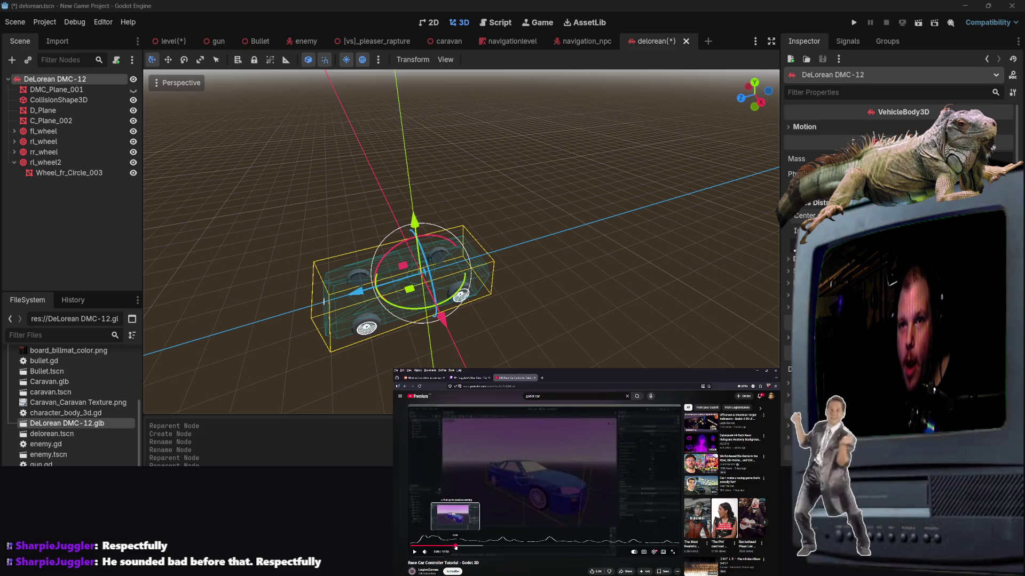
{"action": "left_click_drag", "start_coordinate": [456, 547], "coordinate": [452, 547]}
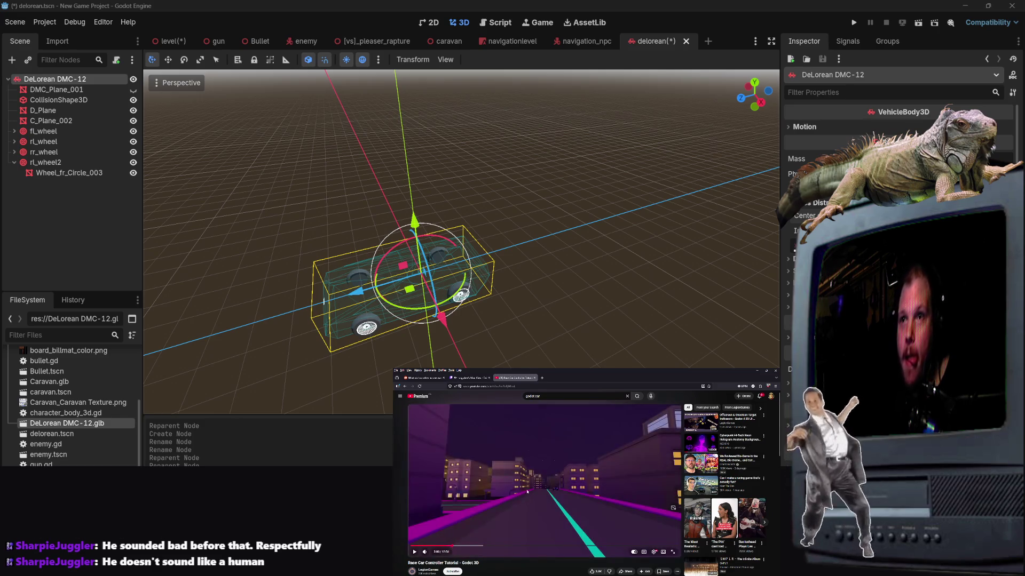
{"action": "left_click", "coordinate": [567, 518]}
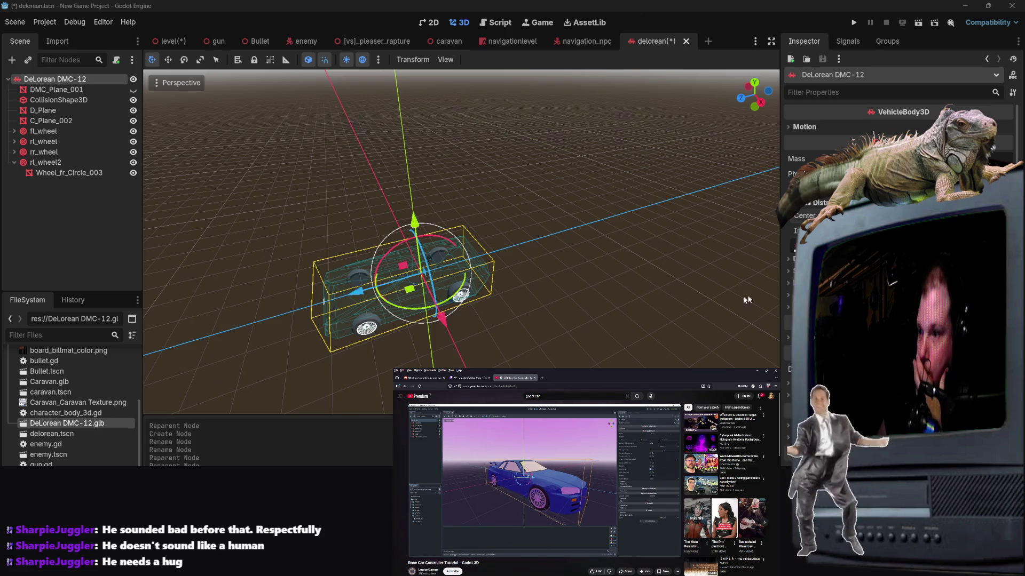
Inspect the CollisionShape3D, reselect the car body, and skip the tutorial to the driving part.
{"action": "left_click", "coordinate": [79, 101]}
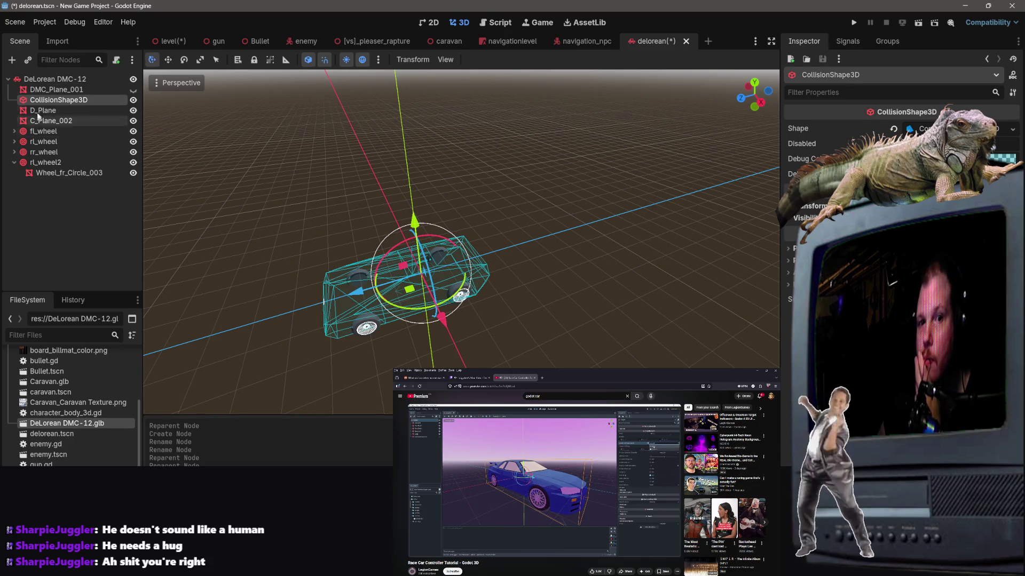
{"action": "left_click", "coordinate": [52, 80]}
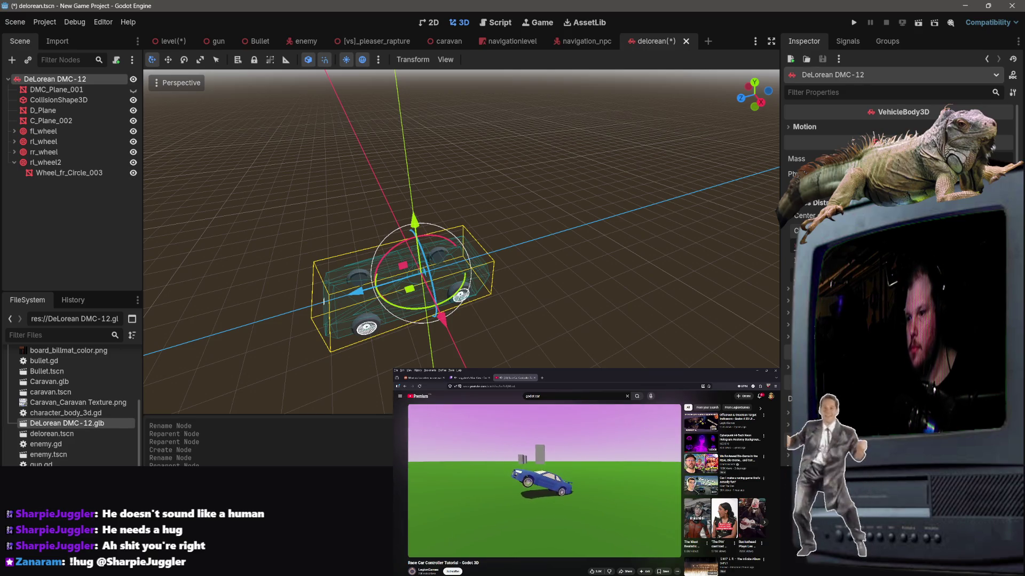
{"action": "left_click_drag", "start_coordinate": [363, 294], "coordinate": [385, 292]}
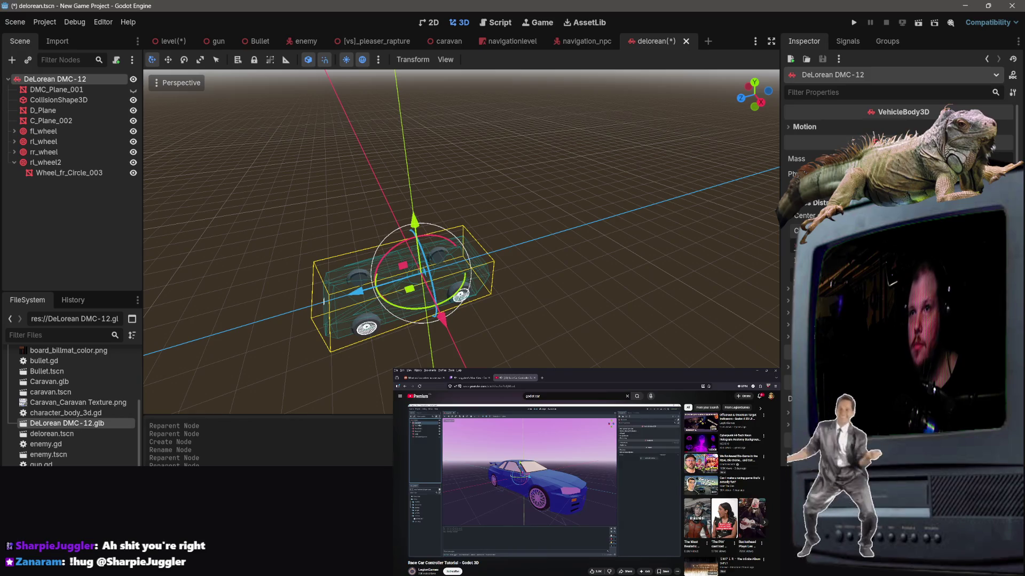
{"action": "mouse_move", "coordinate": [804, 216]}
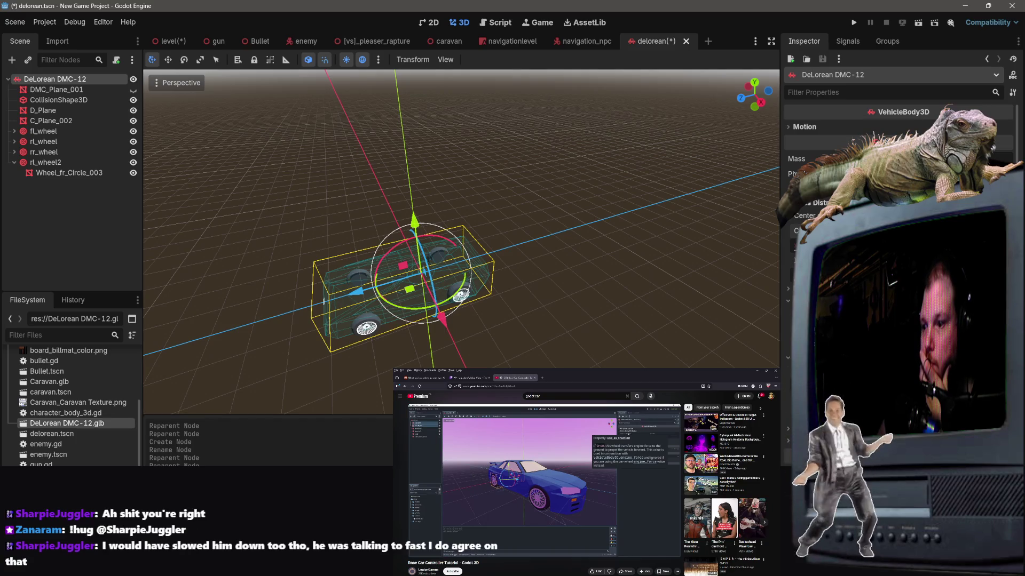
{"action": "left_click", "coordinate": [673, 508]}
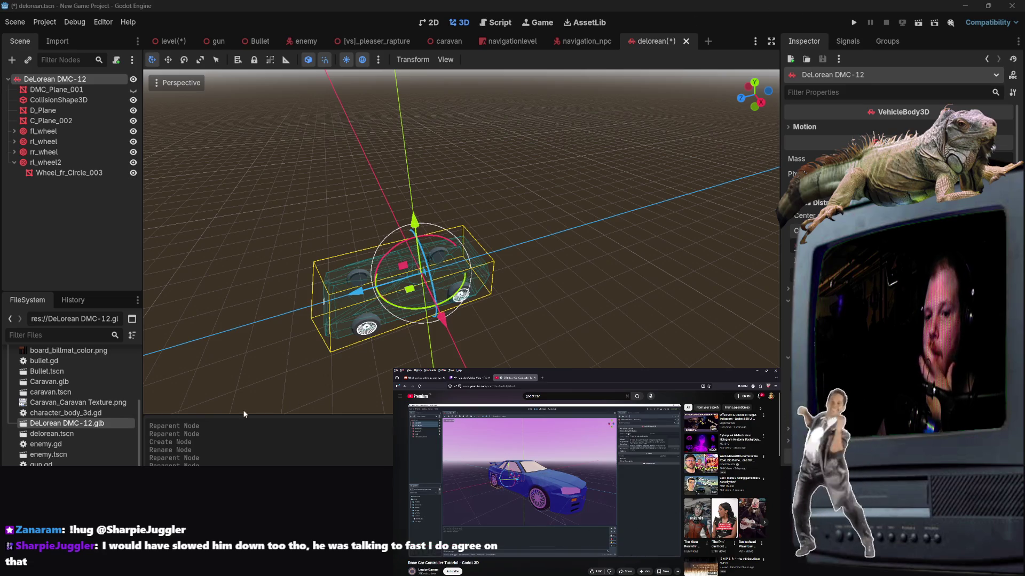
{"action": "left_click", "coordinate": [451, 547]}
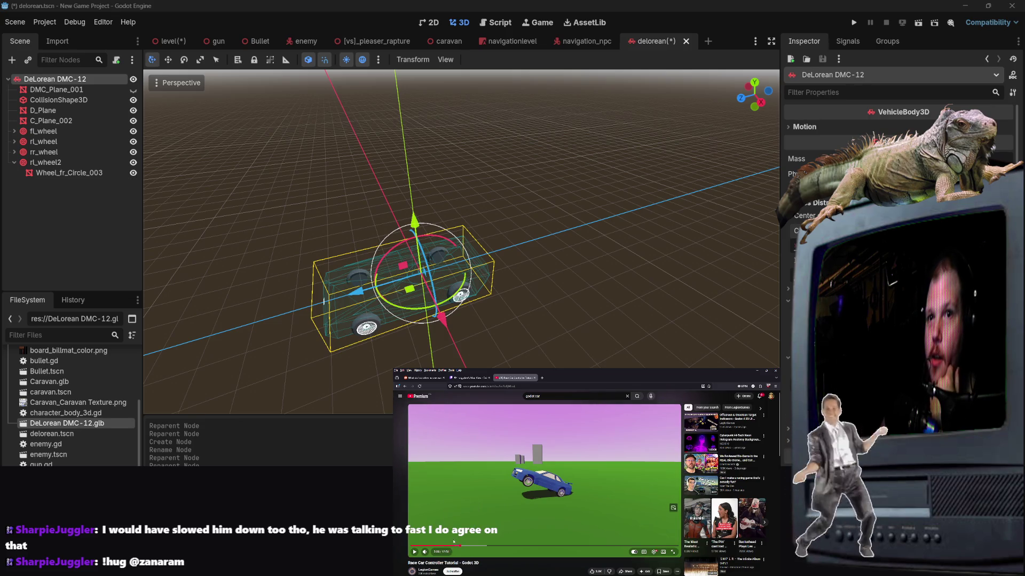
{"action": "left_click", "coordinate": [472, 528]}
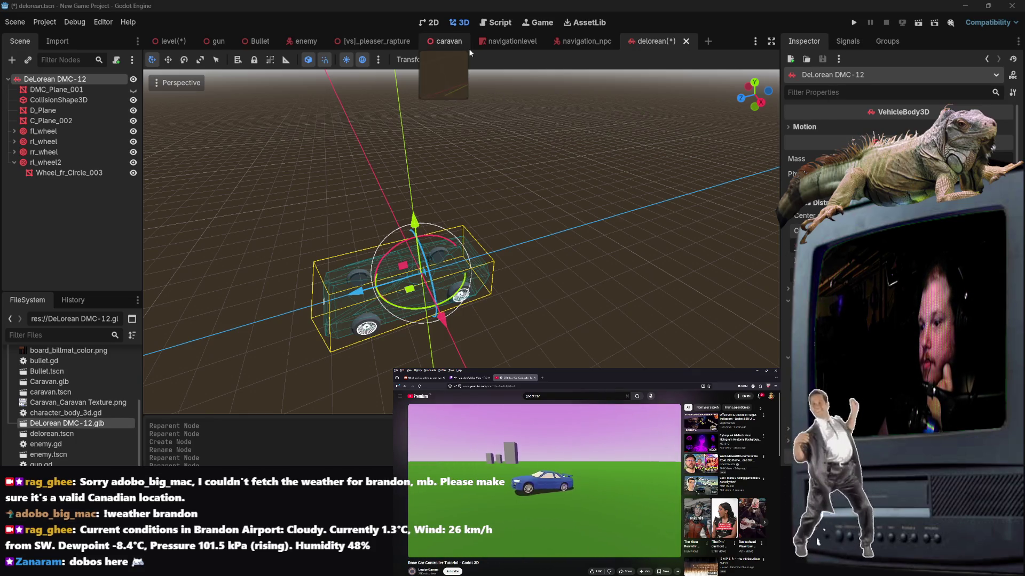
Glance at the caravan scene, return to the delorean scene, and keep the tutorial playing.
{"action": "left_click", "coordinate": [470, 53]}
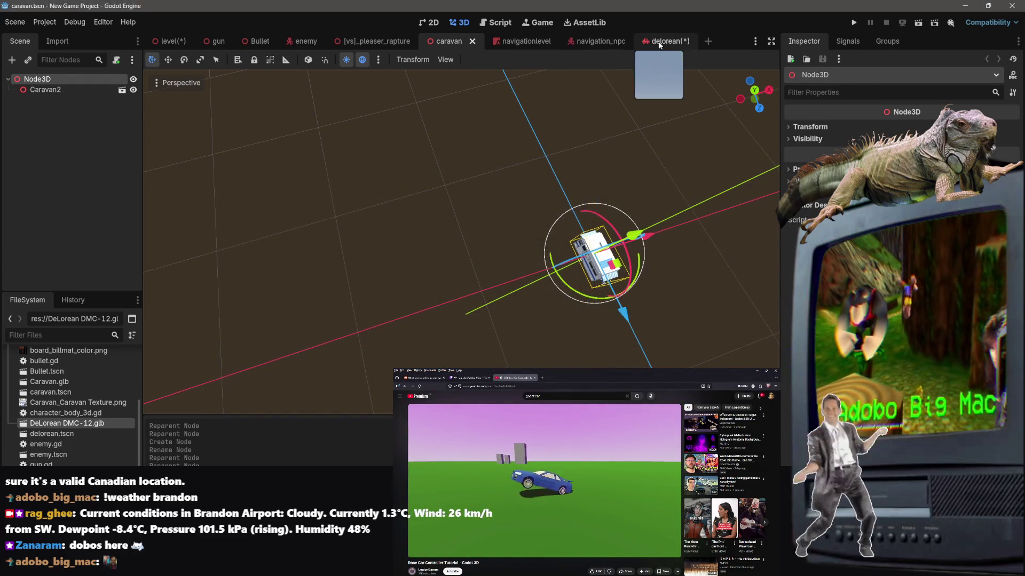
{"action": "left_click", "coordinate": [667, 41]}
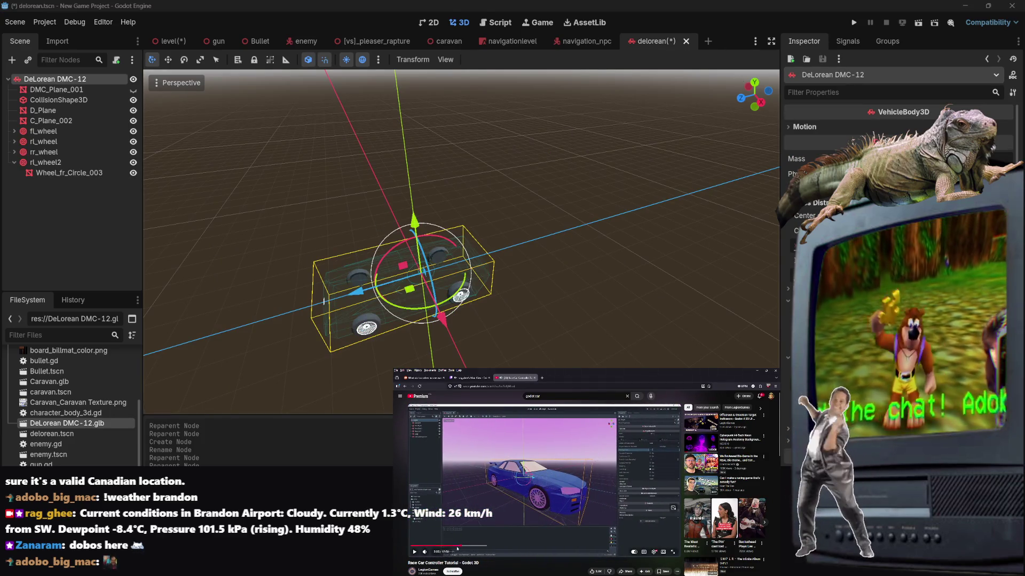
{"action": "left_click", "coordinate": [459, 545]}
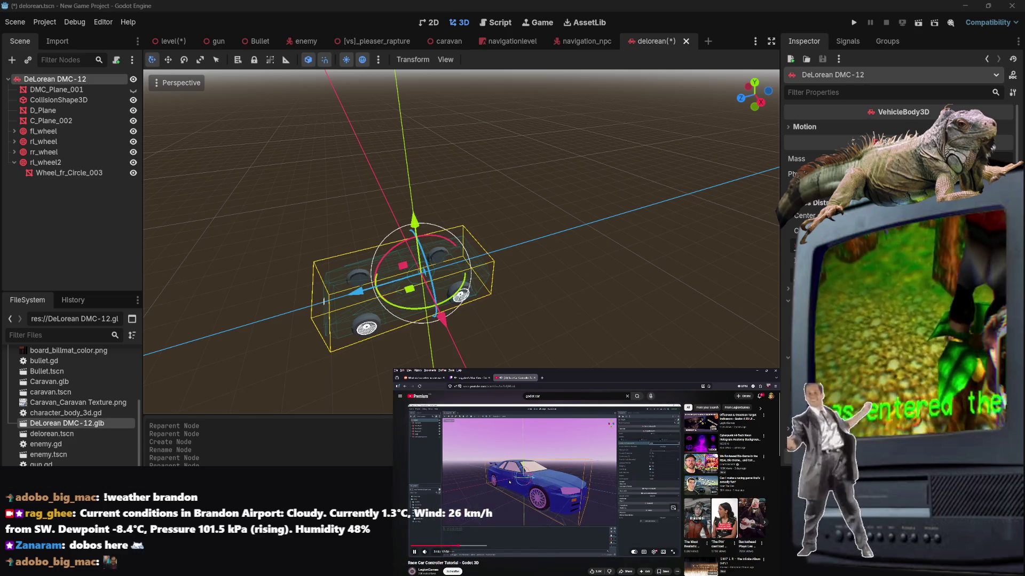
{"action": "left_click", "coordinate": [508, 485]}
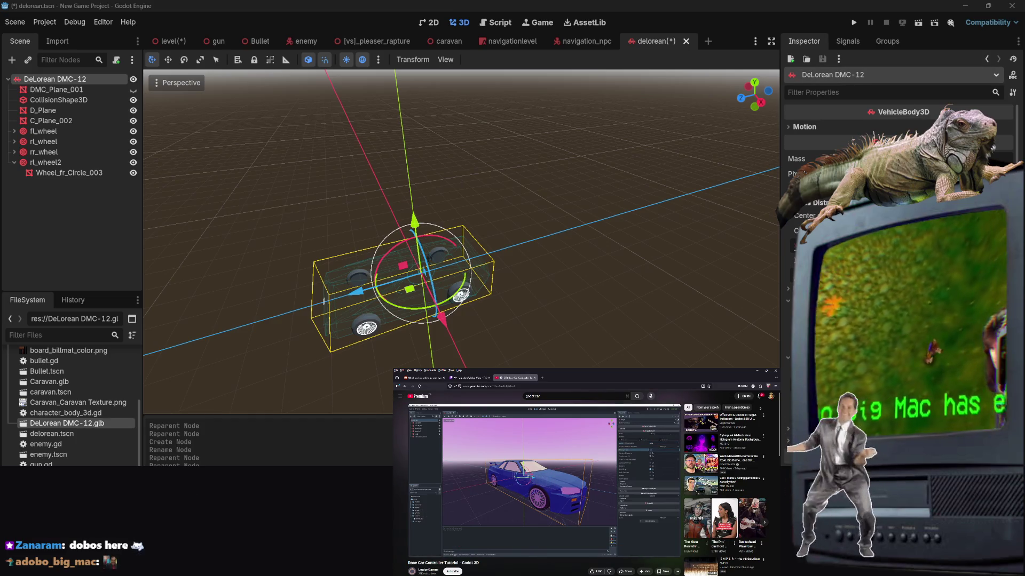
{"action": "mouse_move", "coordinate": [895, 79]}
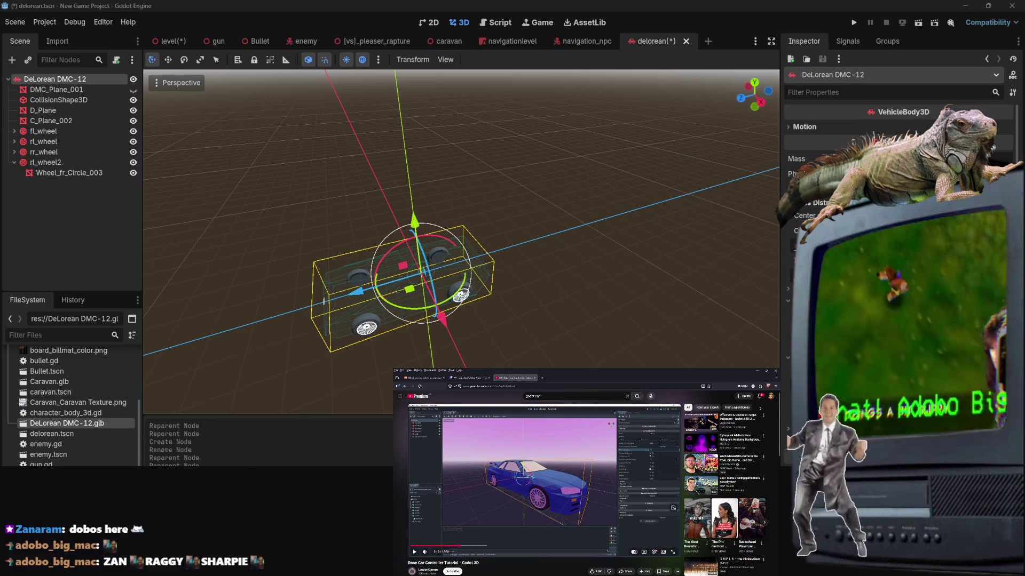
{"action": "left_click", "coordinate": [601, 503]}
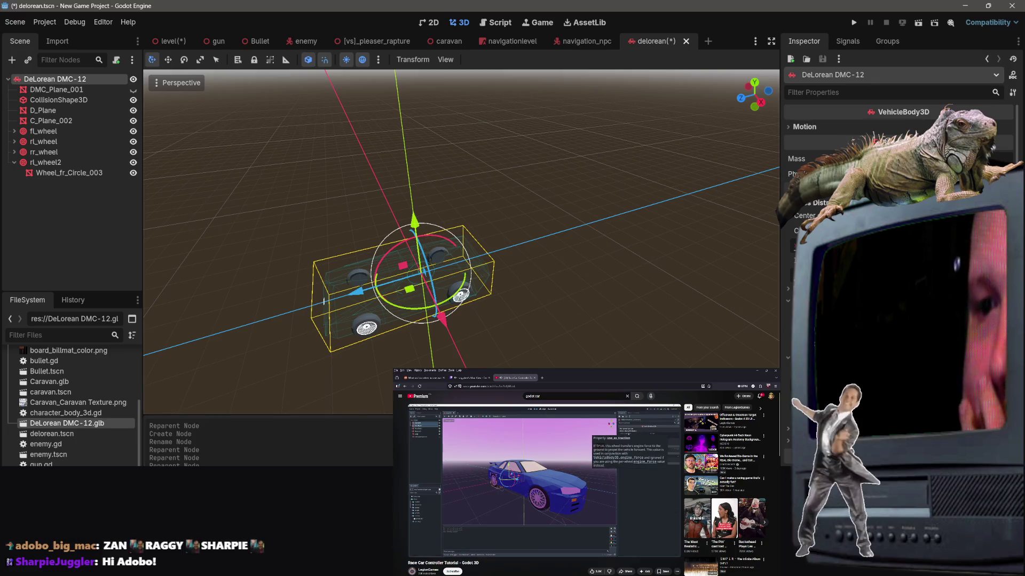
Select rr_wheel and rl_wheel2 together and pause the tutorial video.
{"action": "left_click", "coordinate": [538, 282]}
{"action": "left_click", "coordinate": [57, 153]}
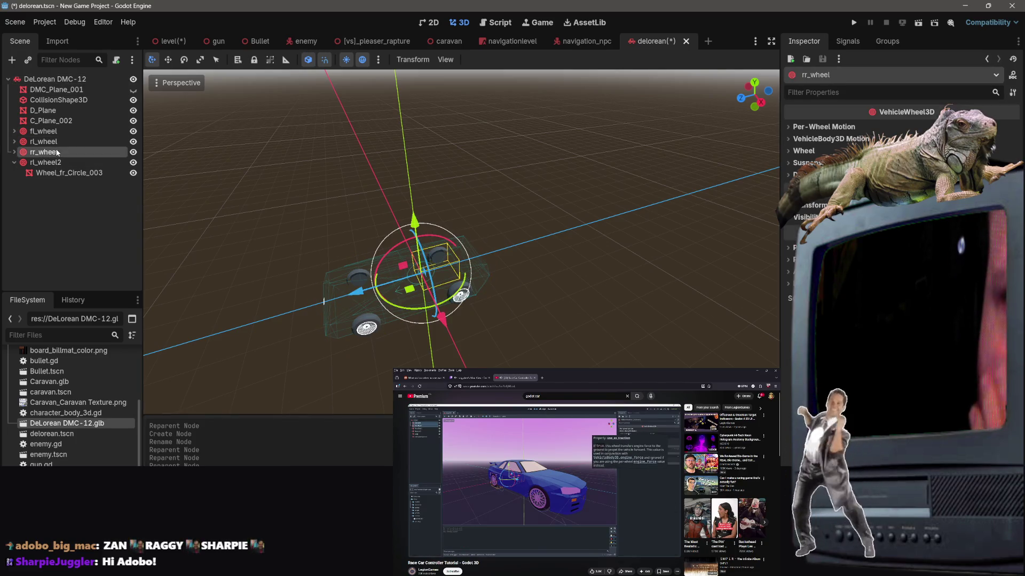
{"action": "left_click", "coordinate": [55, 163], "text": "ctrl"}
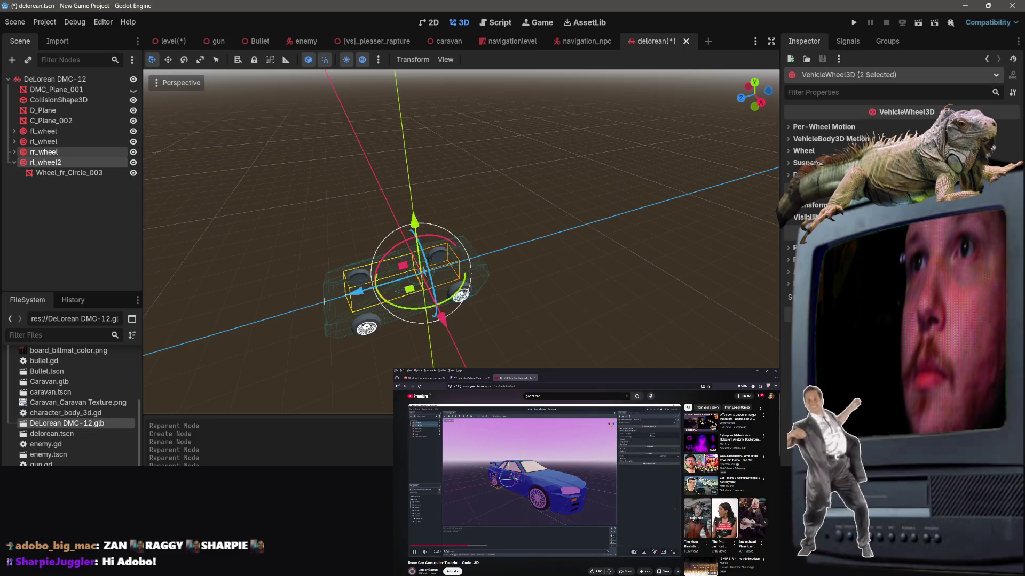
{"action": "left_click", "coordinate": [673, 507]}
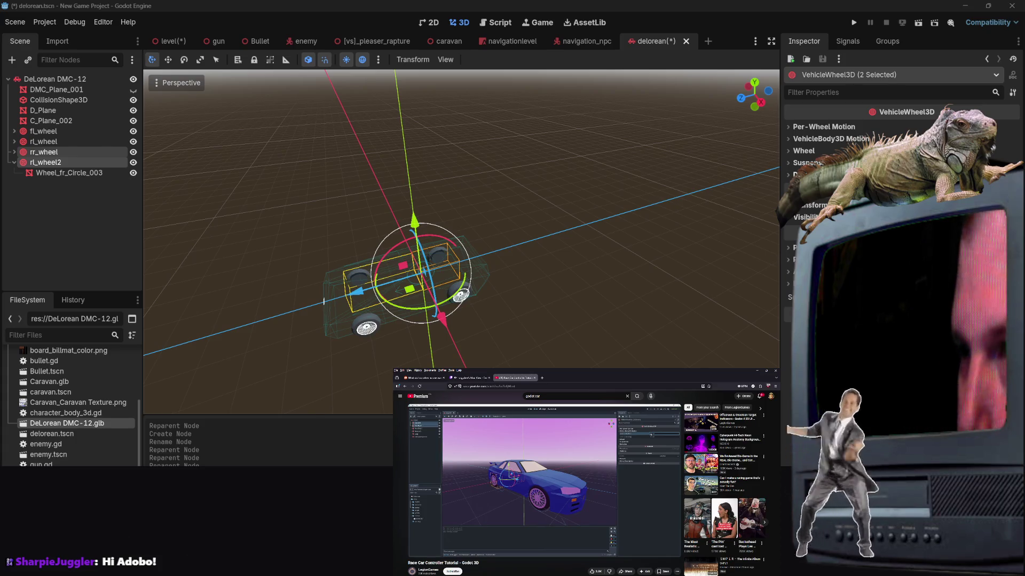
Expand their Wheel, Suspension and VehicleBody3D Motion groups, then select rl_wheel with fl_wheel.
{"action": "left_click", "coordinate": [804, 152]}
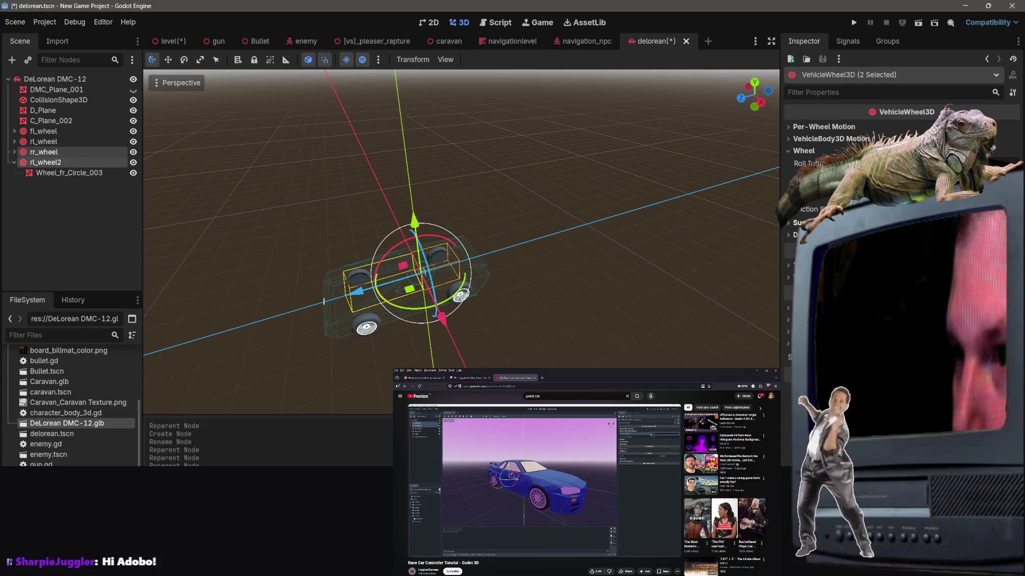
{"action": "left_click", "coordinate": [800, 222]}
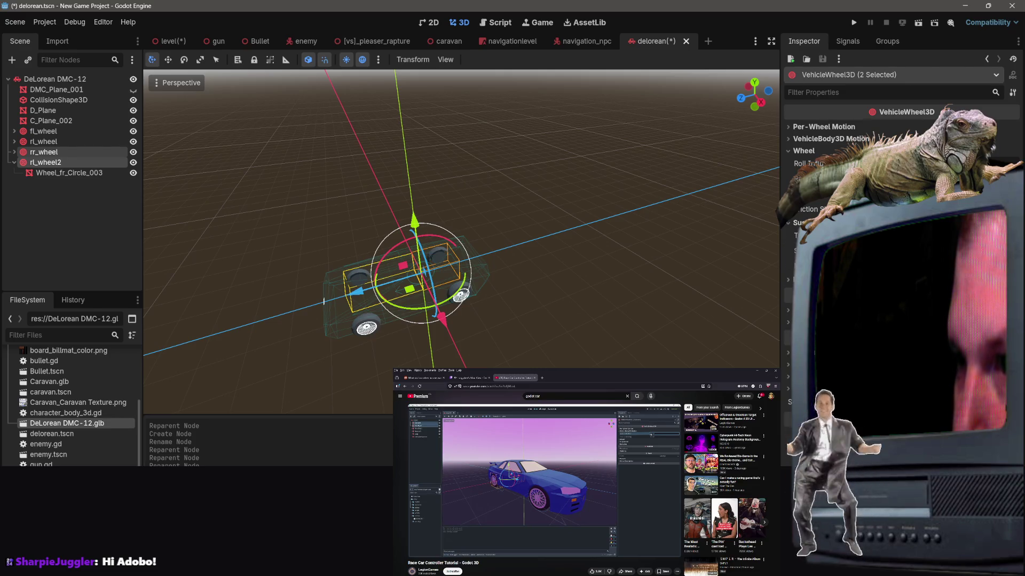
{"action": "left_click", "coordinate": [788, 279]}
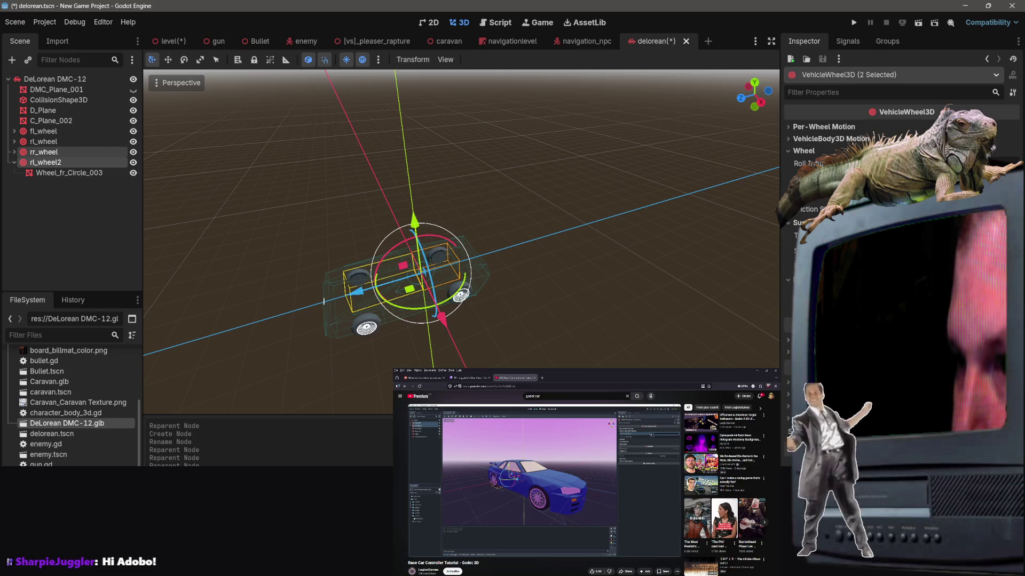
{"action": "left_click", "coordinate": [789, 340]}
{"action": "left_click", "coordinate": [789, 340]}
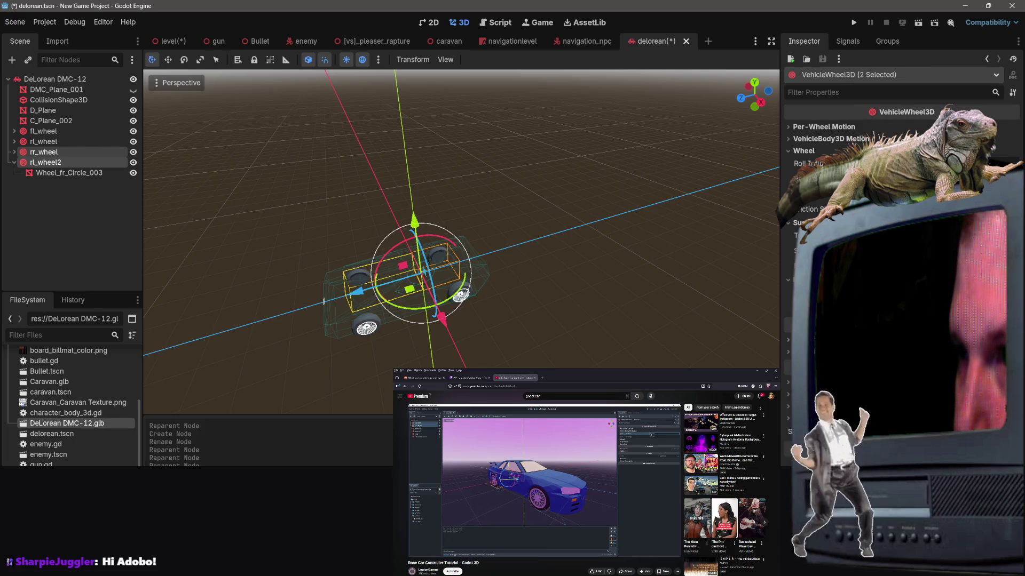
{"action": "left_click", "coordinate": [788, 138]}
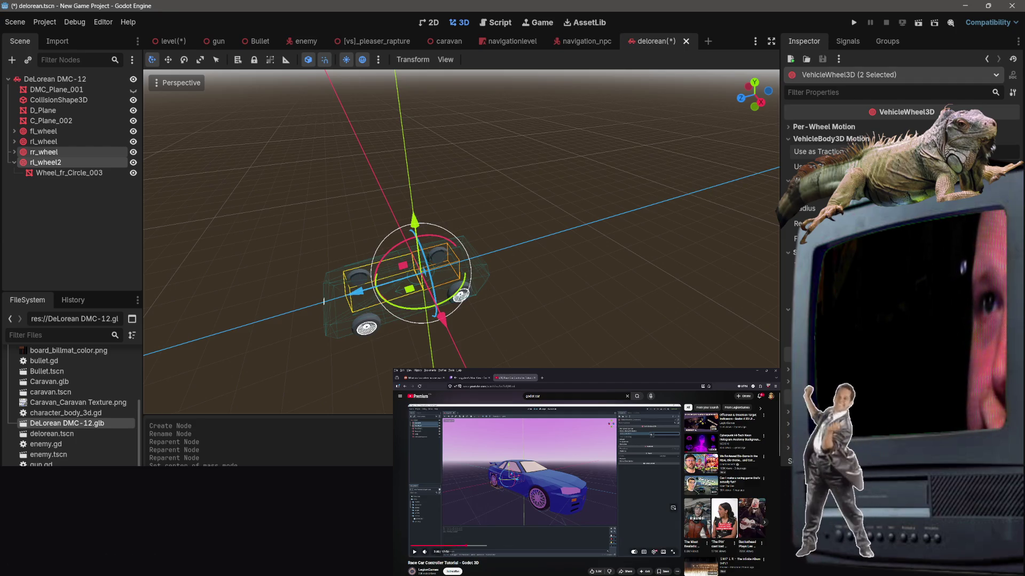
{"action": "left_click", "coordinate": [556, 481]}
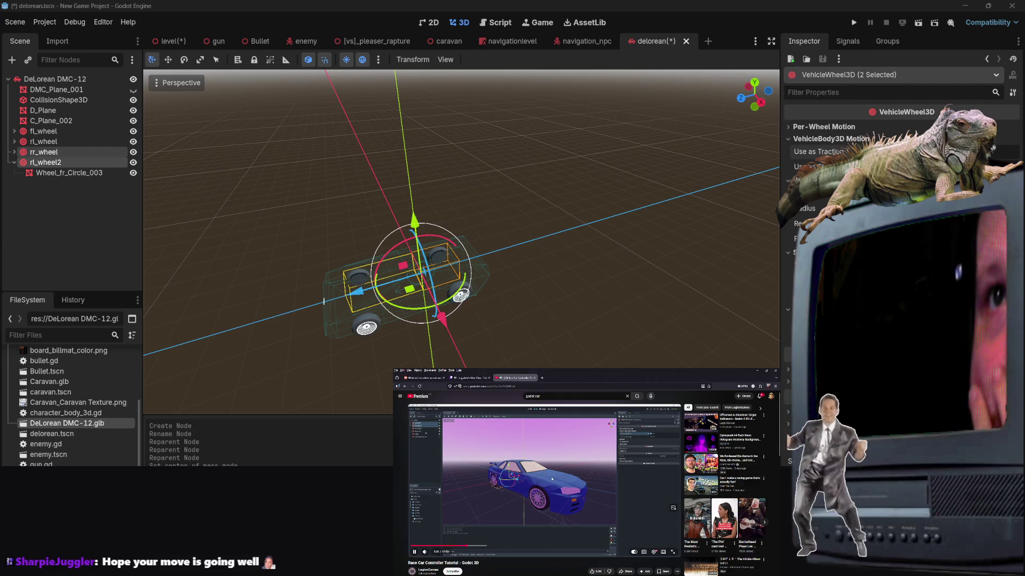
{"action": "left_click", "coordinate": [63, 142]}
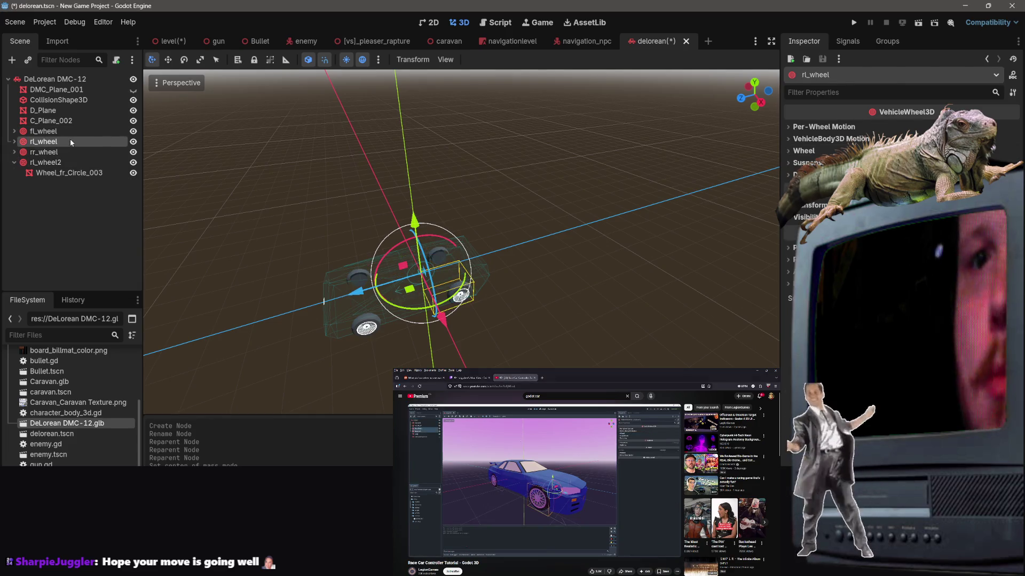
{"action": "left_click", "coordinate": [73, 131], "text": "ctrl"}
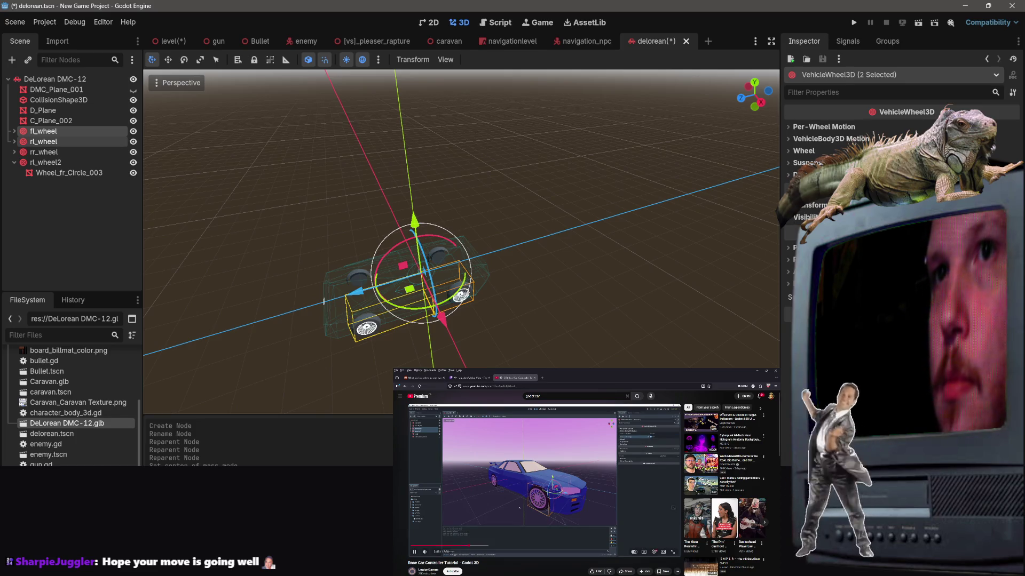
Show VehicleBody3D Motion for fl_wheel and rl_wheel, then undo the last center_of_mass change.
{"action": "left_click", "coordinate": [544, 481]}
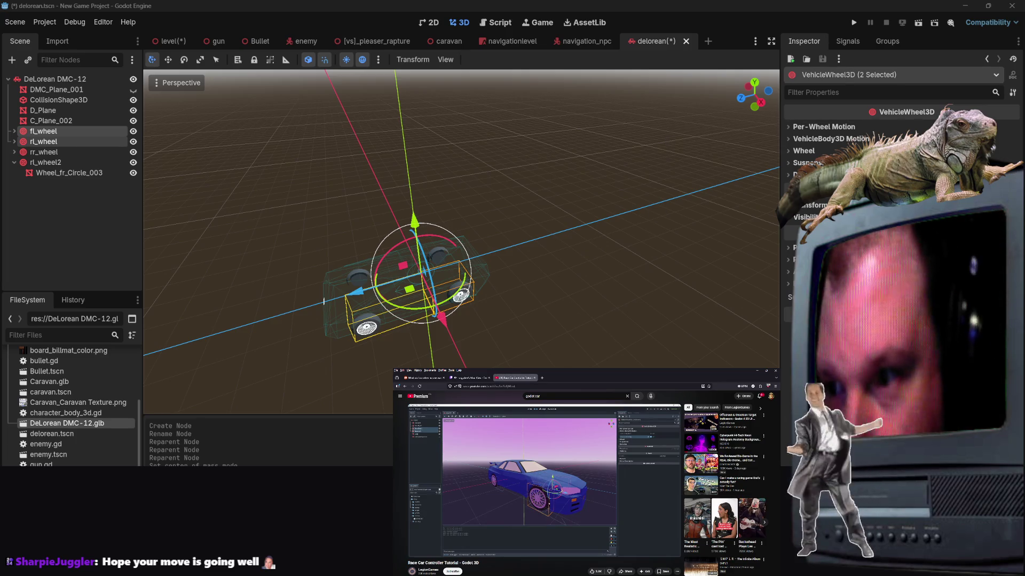
{"action": "left_click", "coordinate": [789, 138]}
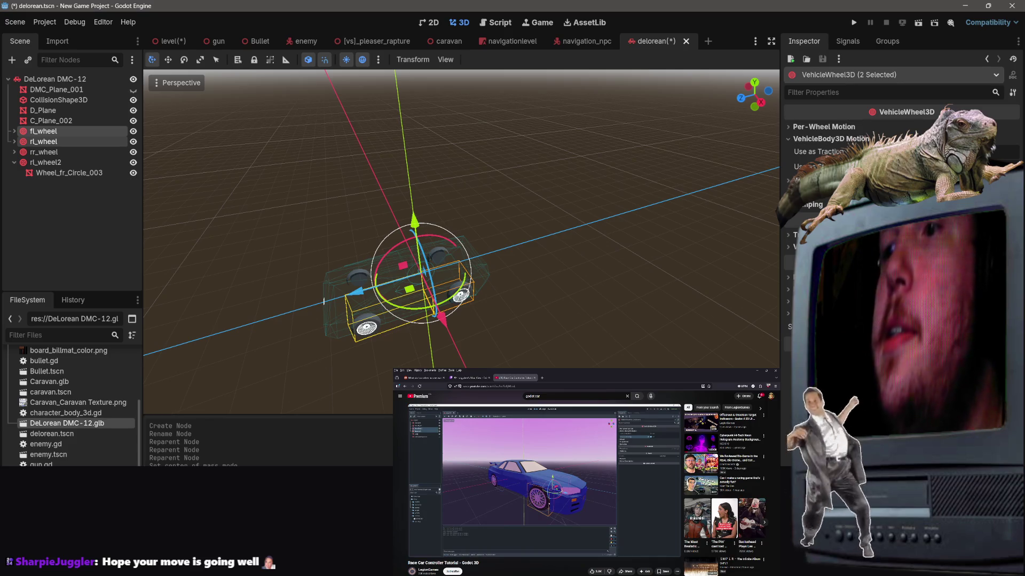
{"action": "left_click", "coordinate": [673, 507]}
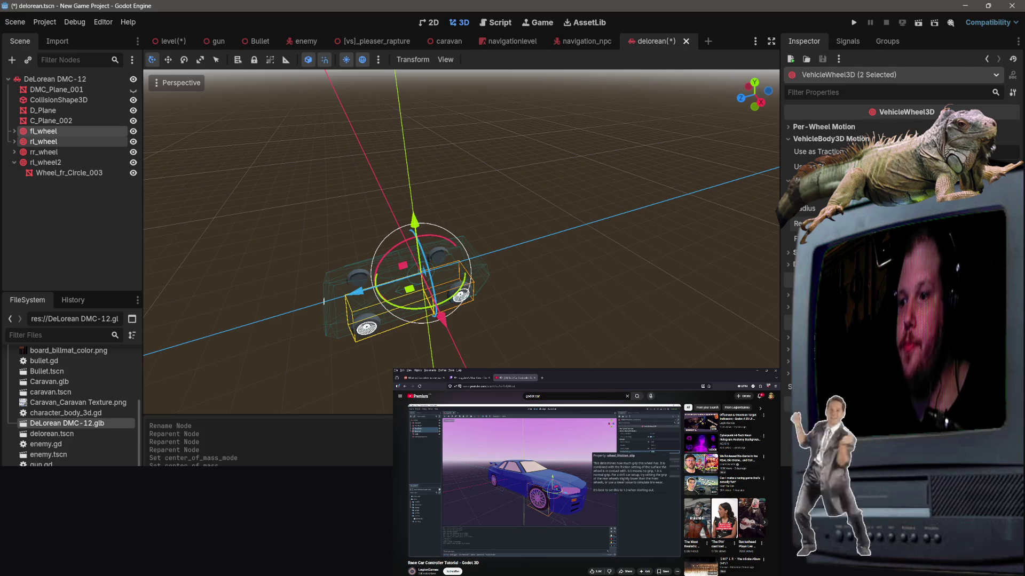
{"action": "key", "text": "ctrl+z"}
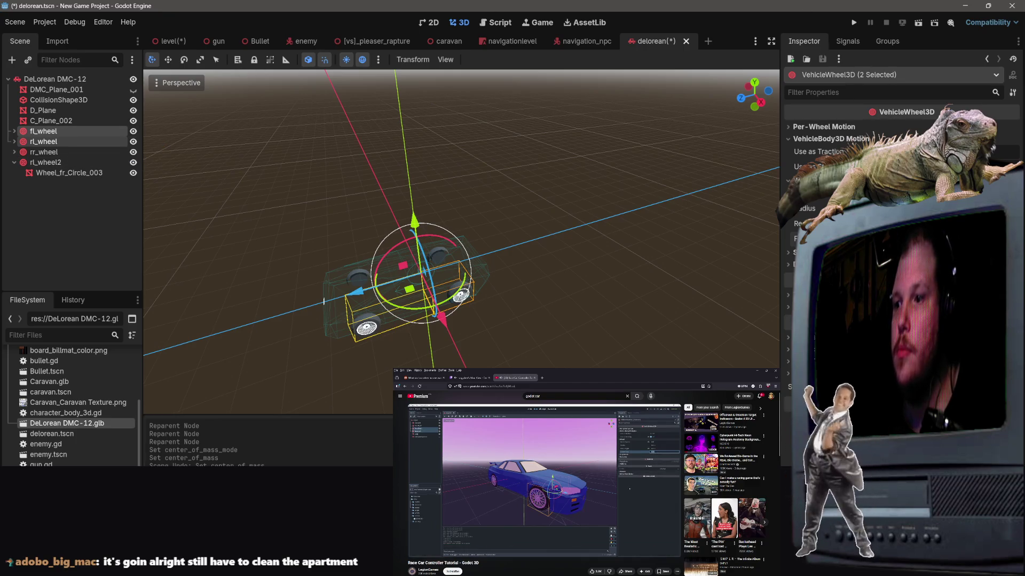
Check the traction and steering options of fl_wheel, rl_wheel and rr_wheel in turn.
{"action": "left_click", "coordinate": [54, 144], "text": "ctrl"}
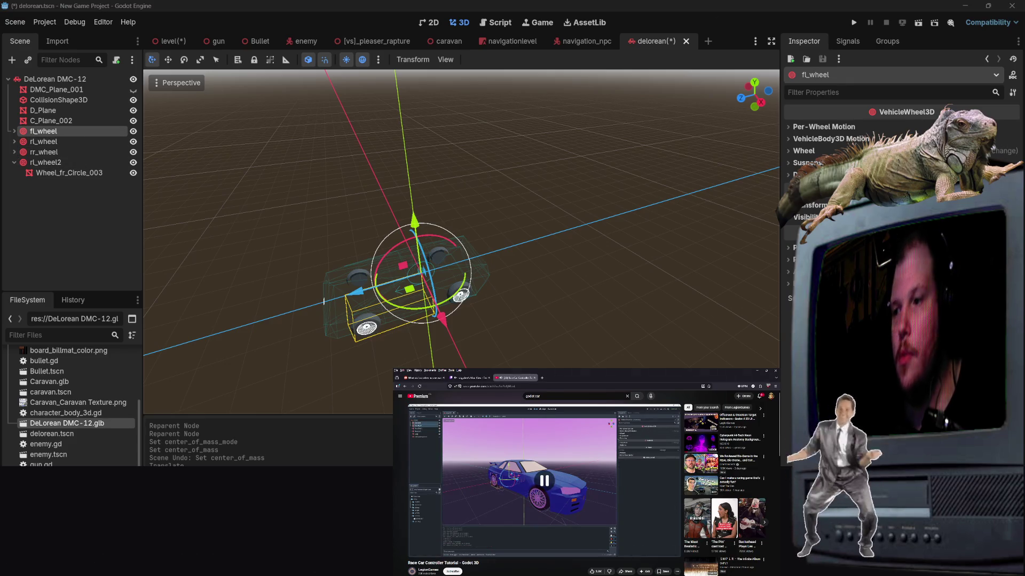
{"action": "left_click", "coordinate": [51, 142]}
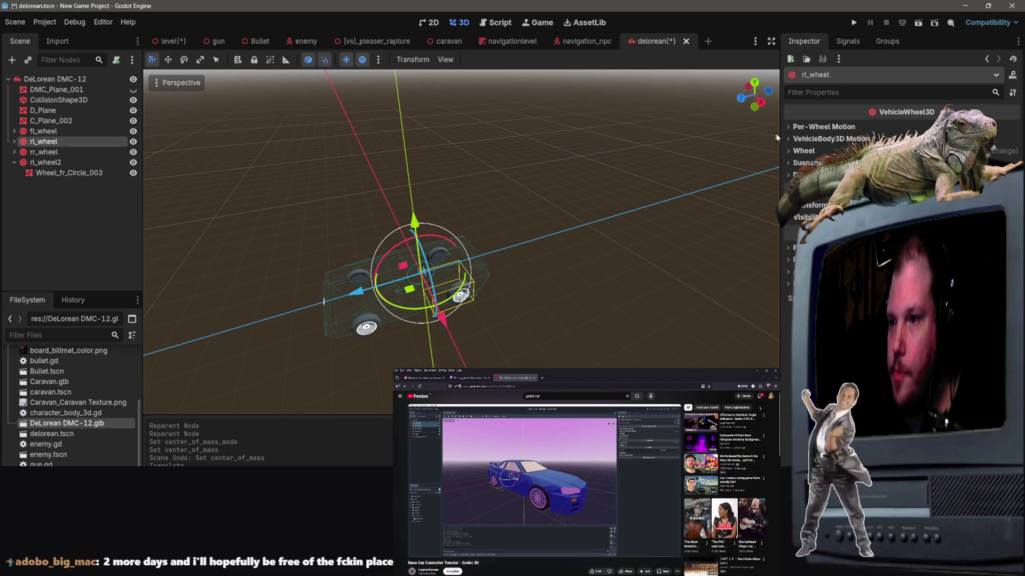
{"action": "left_click", "coordinate": [830, 138]}
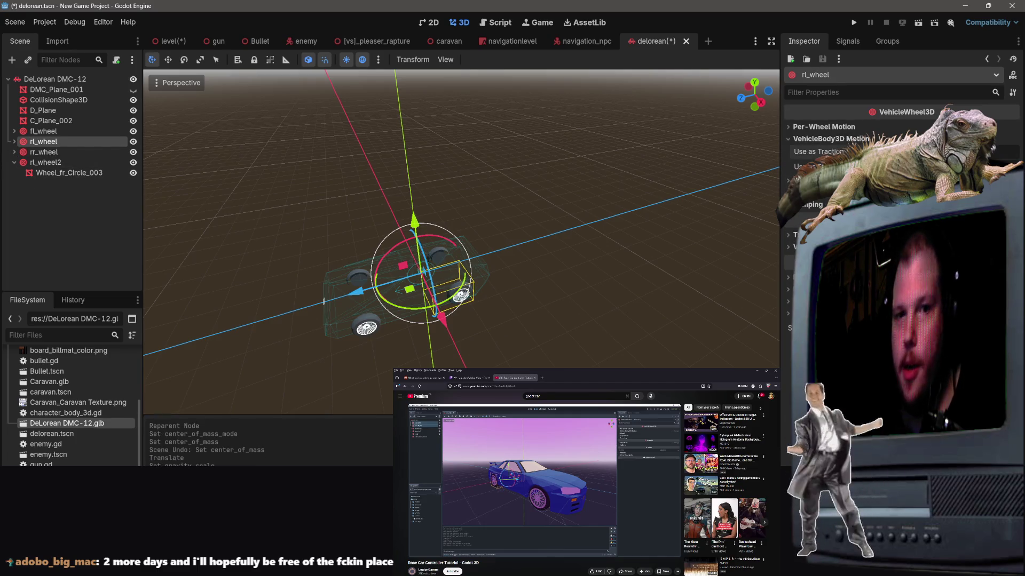
{"action": "left_click", "coordinate": [63, 153]}
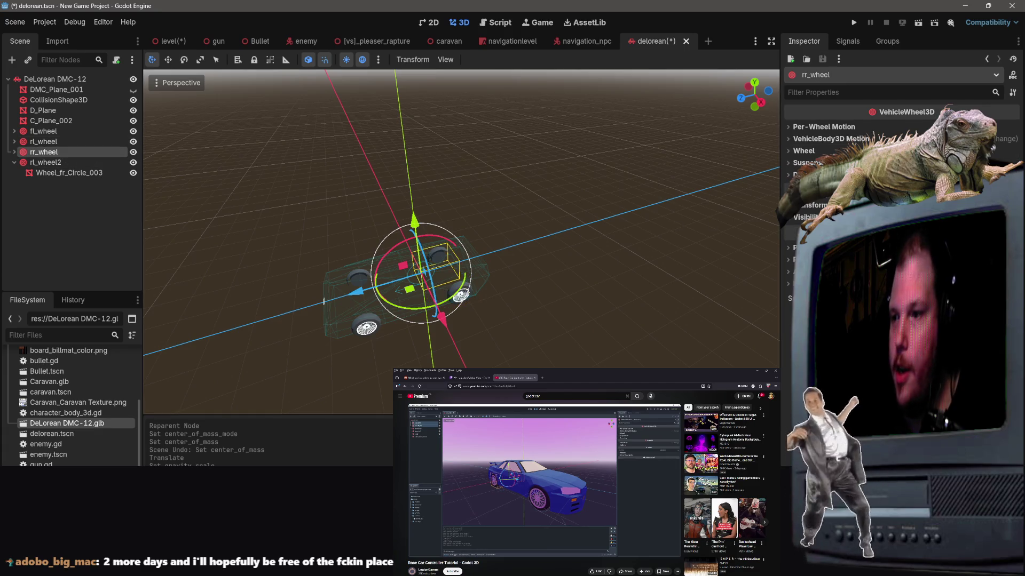
{"action": "left_click", "coordinate": [786, 139]}
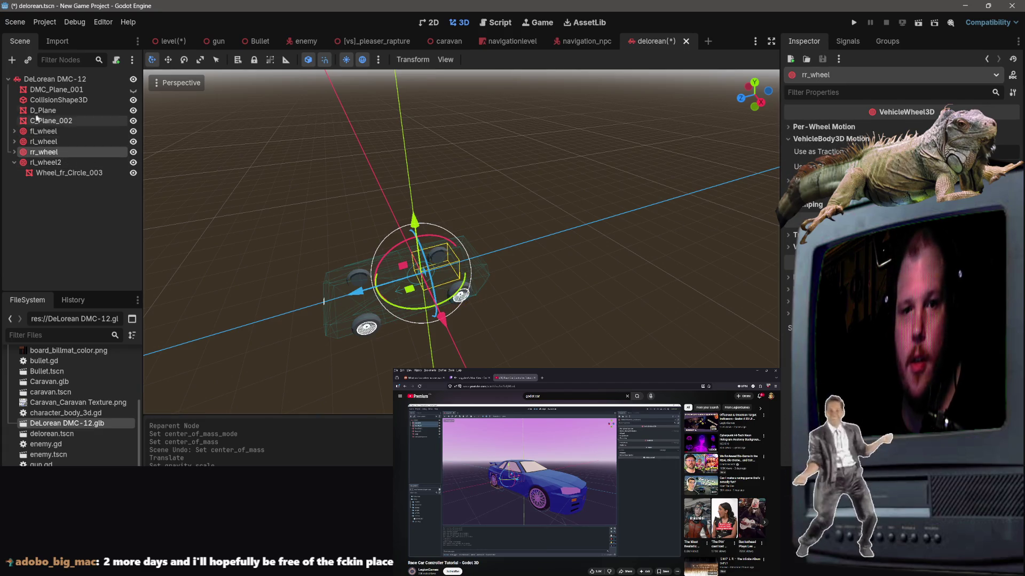
{"action": "left_click", "coordinate": [48, 131]}
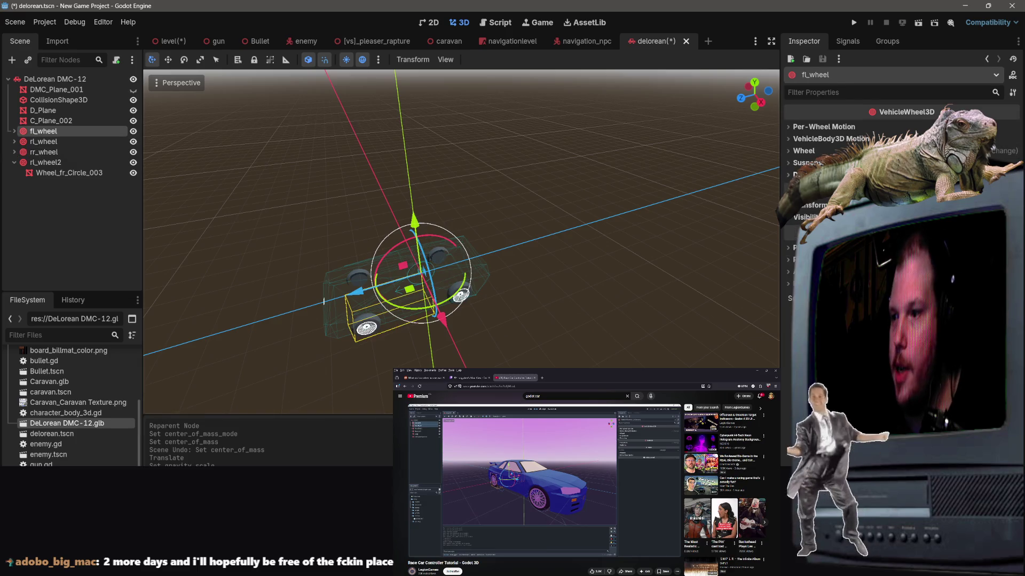
{"action": "left_click", "coordinate": [789, 139]}
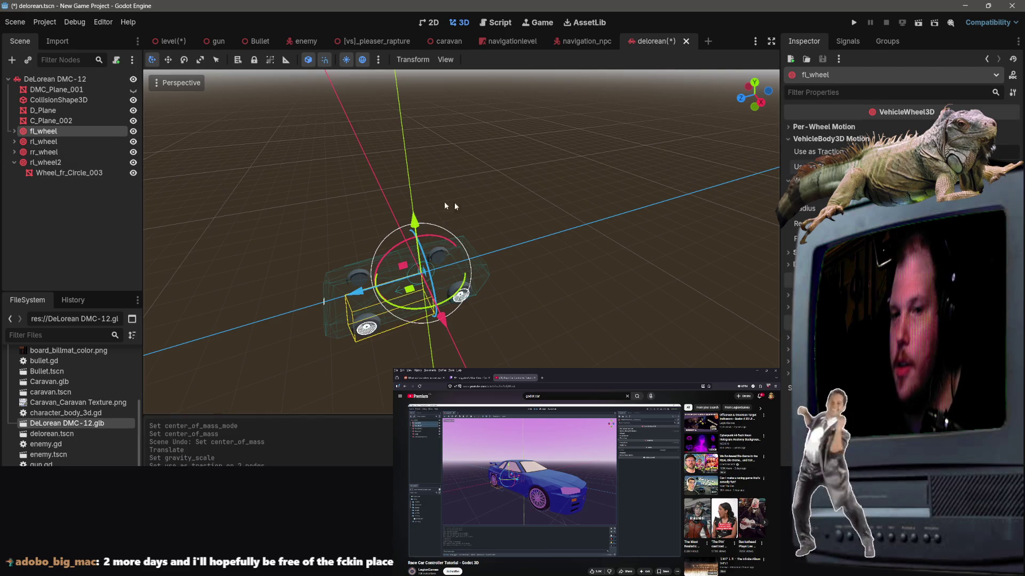
Review radius and rest length for rl_wheel, rr_wheel and rl_wheel2, including rl_wheel2's traction and friction.
{"action": "left_click", "coordinate": [48, 142]}
{"action": "left_click", "coordinate": [61, 133]}
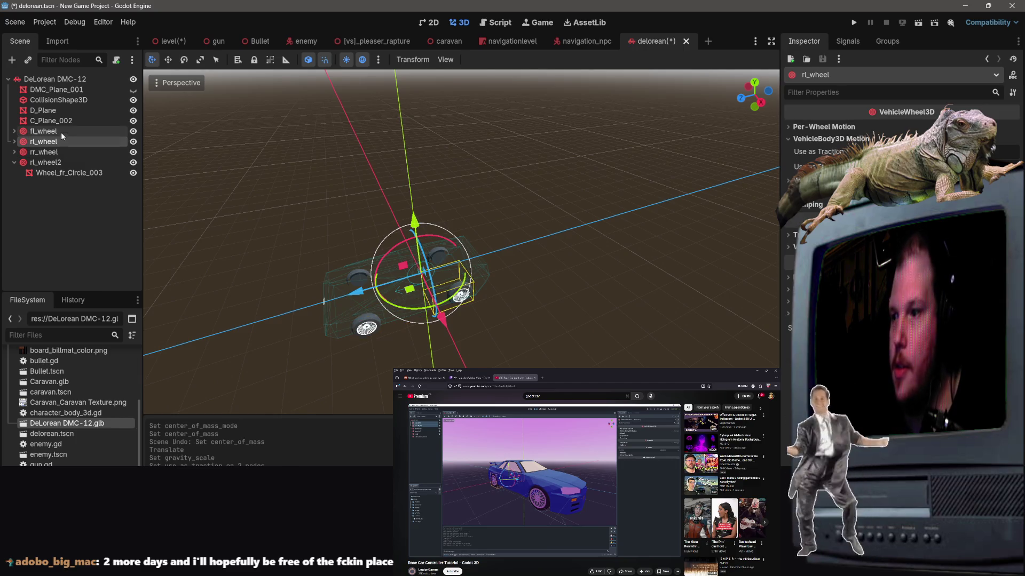
{"action": "left_click", "coordinate": [45, 143]}
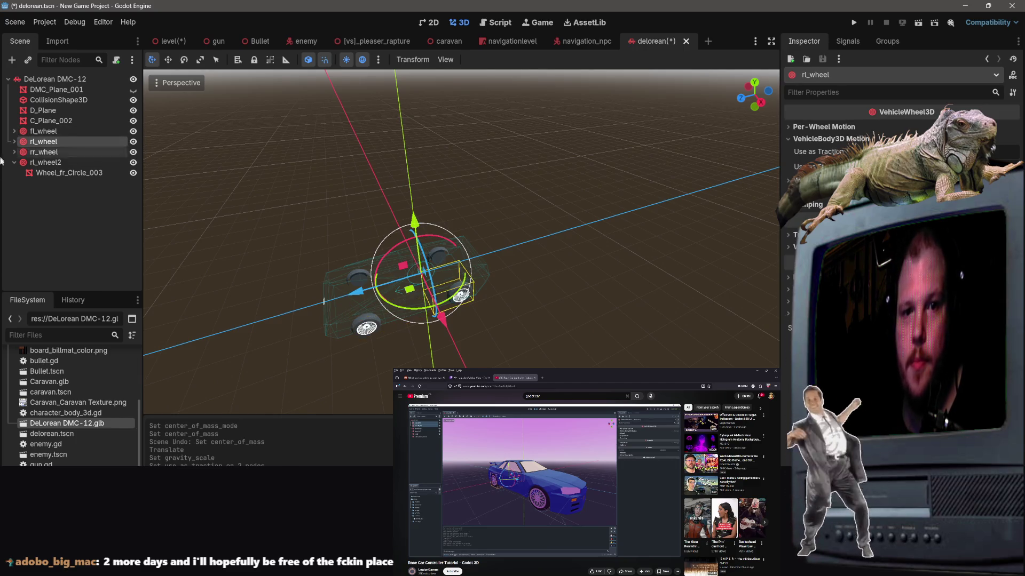
{"action": "left_click", "coordinate": [820, 203]}
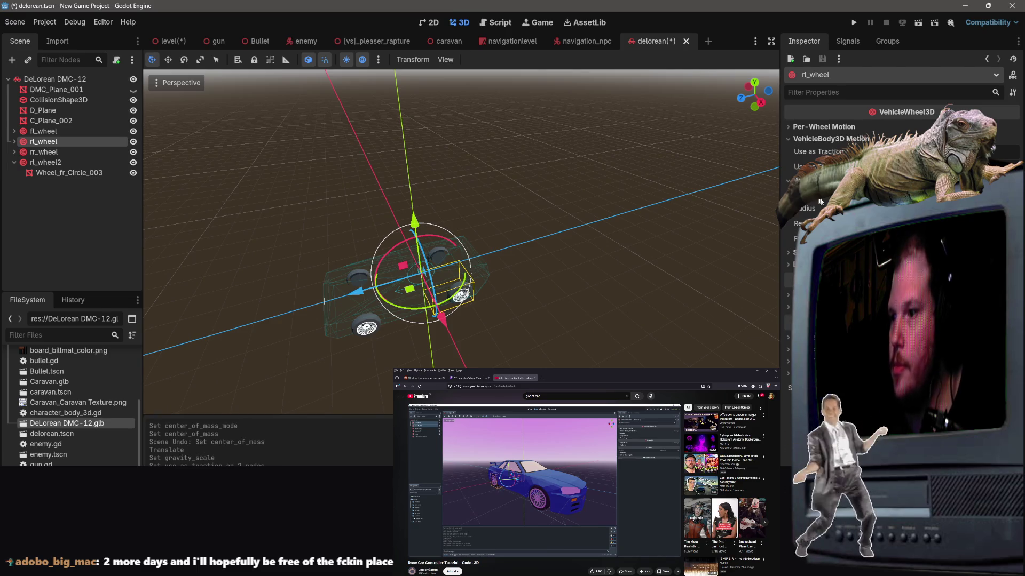
{"action": "left_click", "coordinate": [33, 152]}
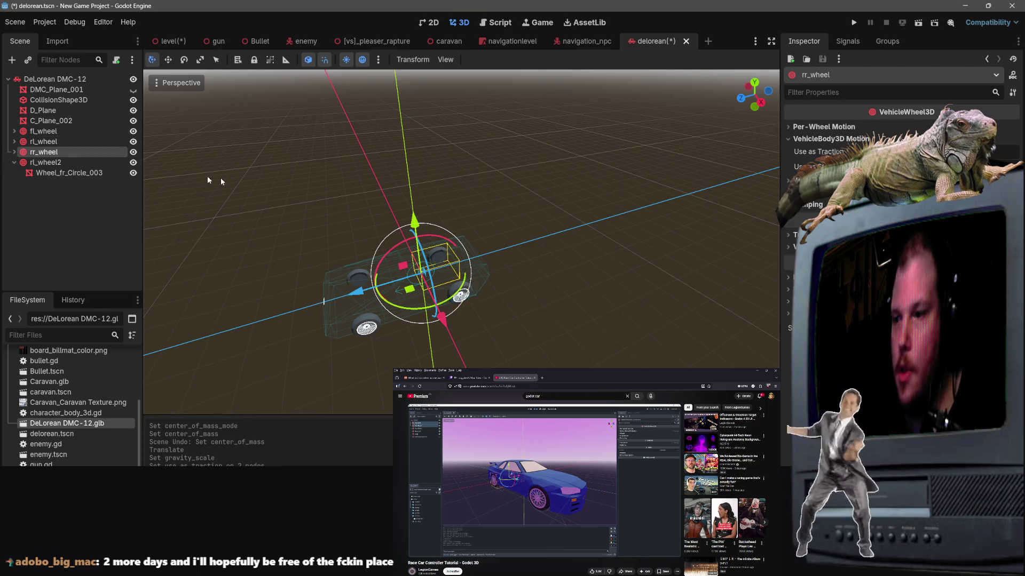
{"action": "left_click", "coordinate": [821, 179]}
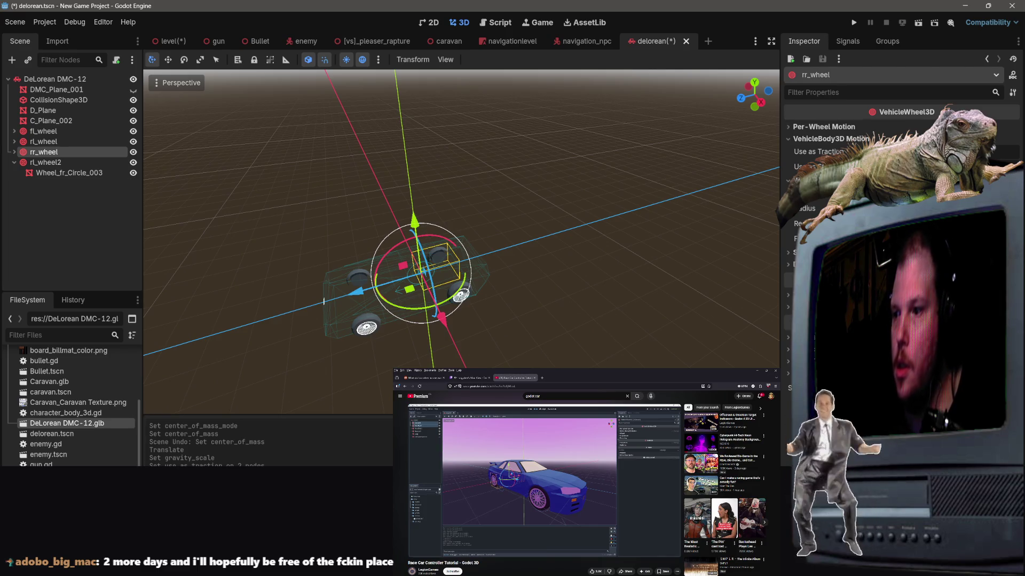
{"action": "left_click", "coordinate": [48, 163]}
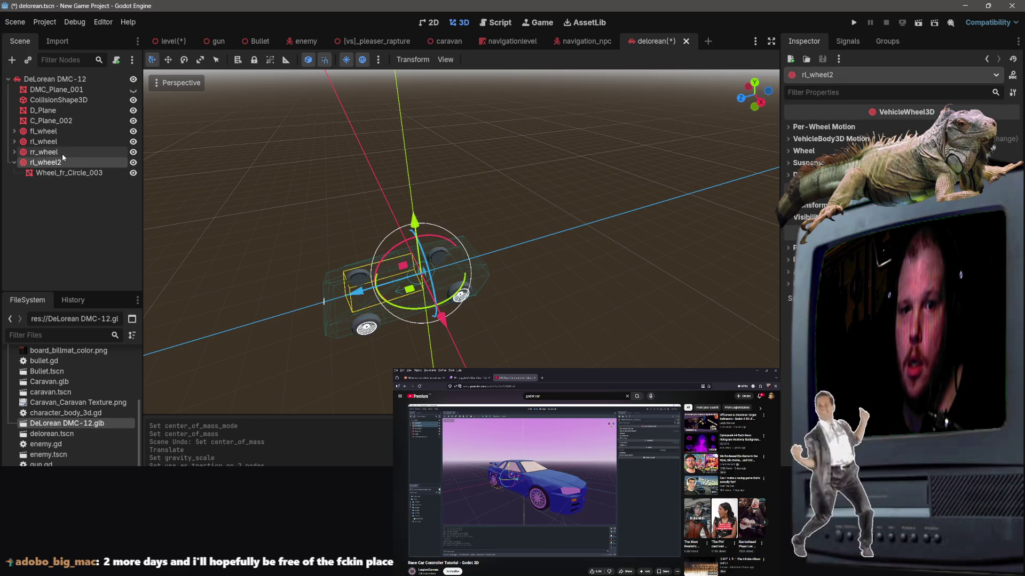
{"action": "left_click", "coordinate": [789, 140]}
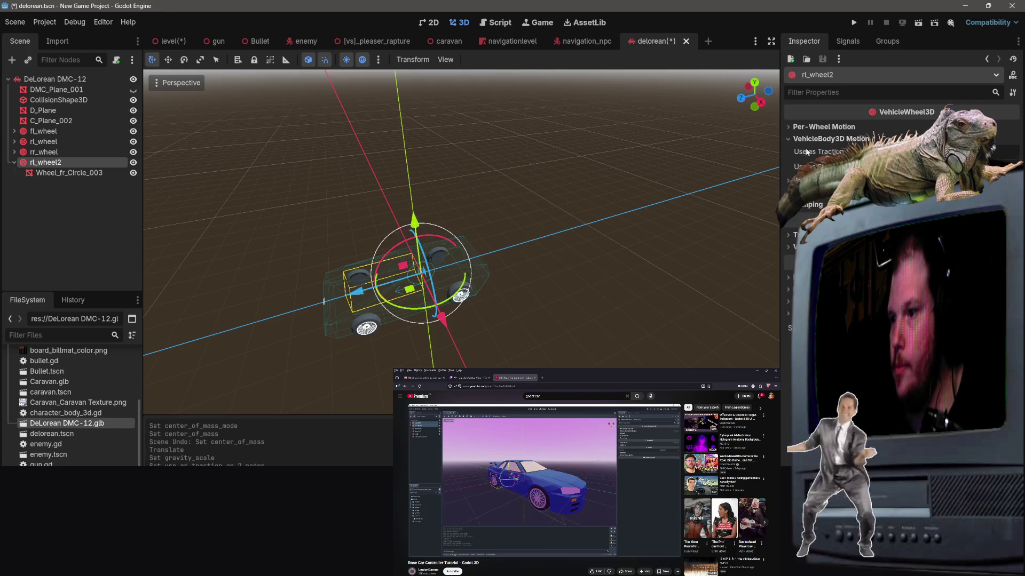
{"action": "left_click", "coordinate": [790, 180]}
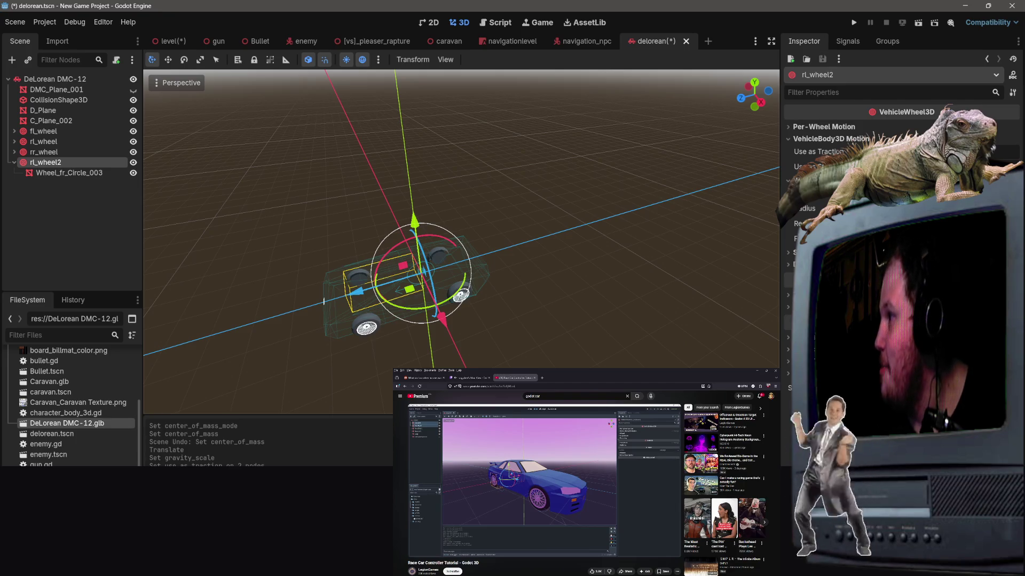
{"action": "key", "text": "KP_1"}
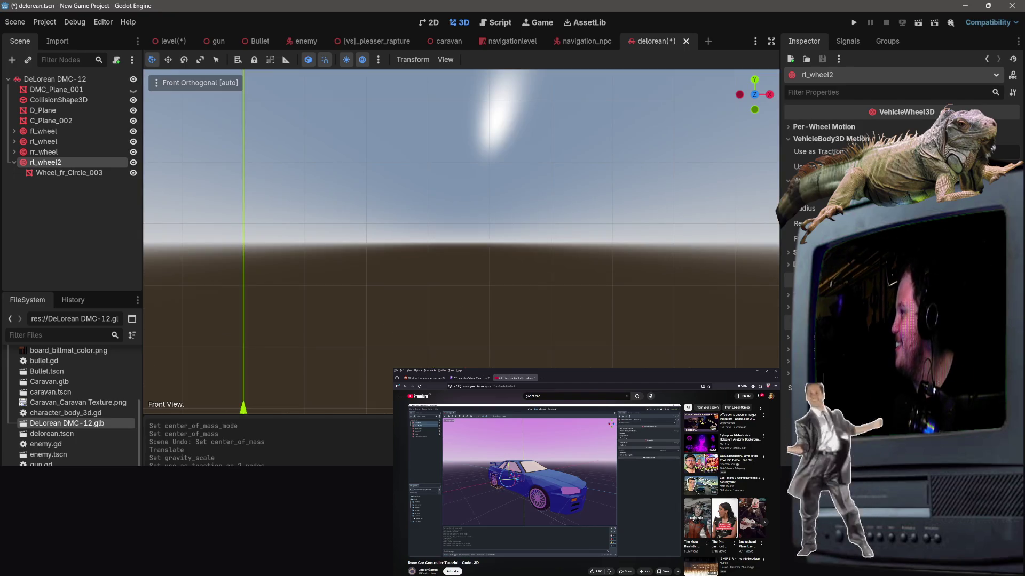
Frame the car in Perspective view and orbit to a low, close angle showing all four wheels.
{"action": "key", "text": "f"}
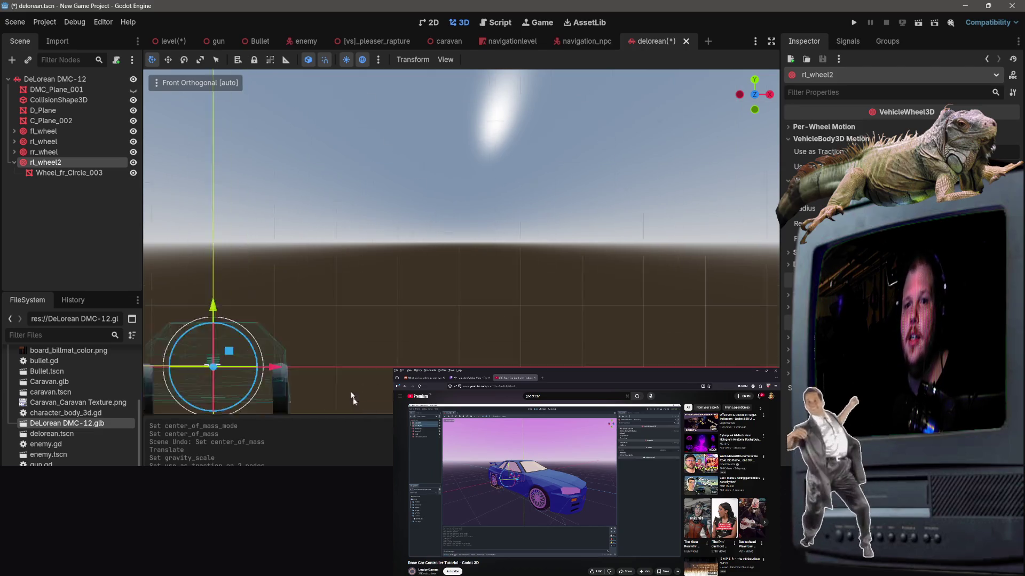
{"action": "left_click", "coordinate": [218, 84]}
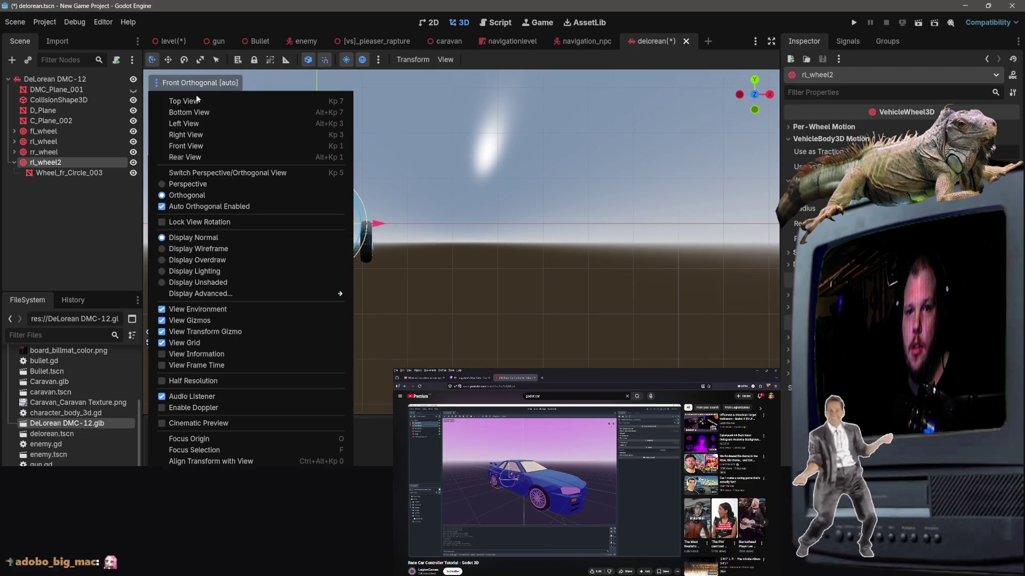
{"action": "left_click", "coordinate": [212, 185]}
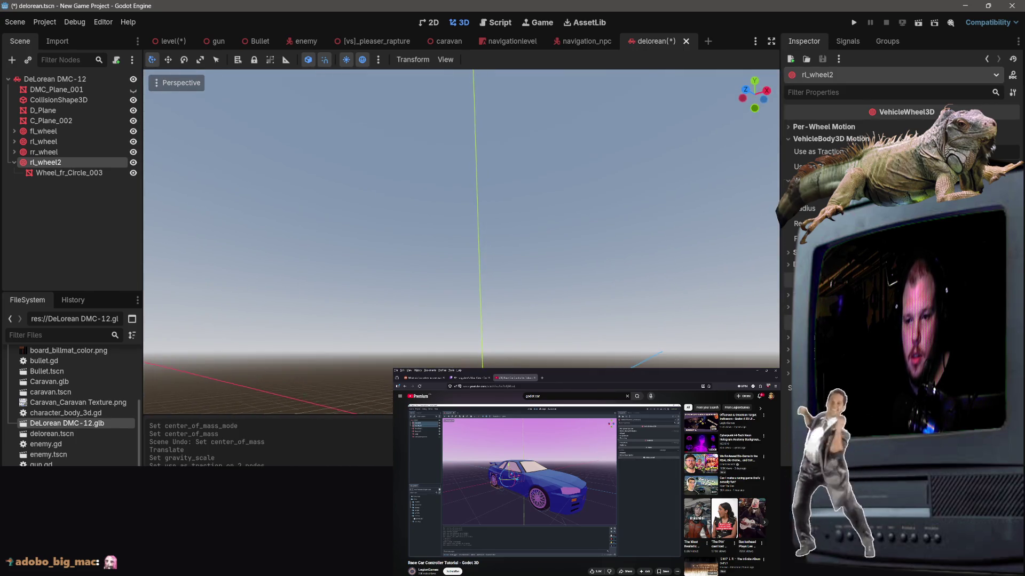
{"action": "left_click_drag", "start_coordinate": [459, 240], "coordinate": [502, 278]}
{"action": "left_click_drag", "start_coordinate": [389, 356], "coordinate": [353, 391]}
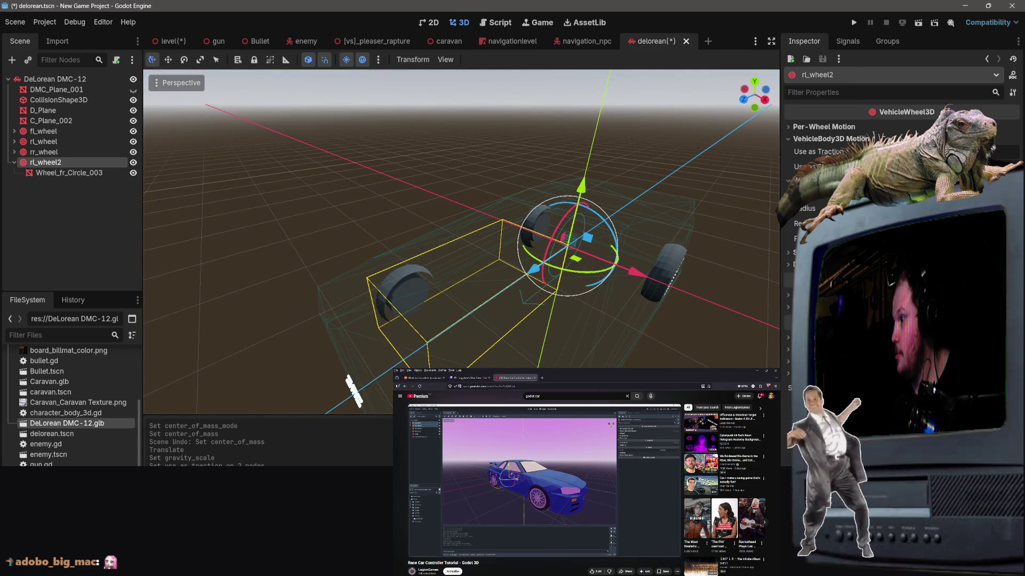
{"action": "left_click", "coordinate": [534, 166]}
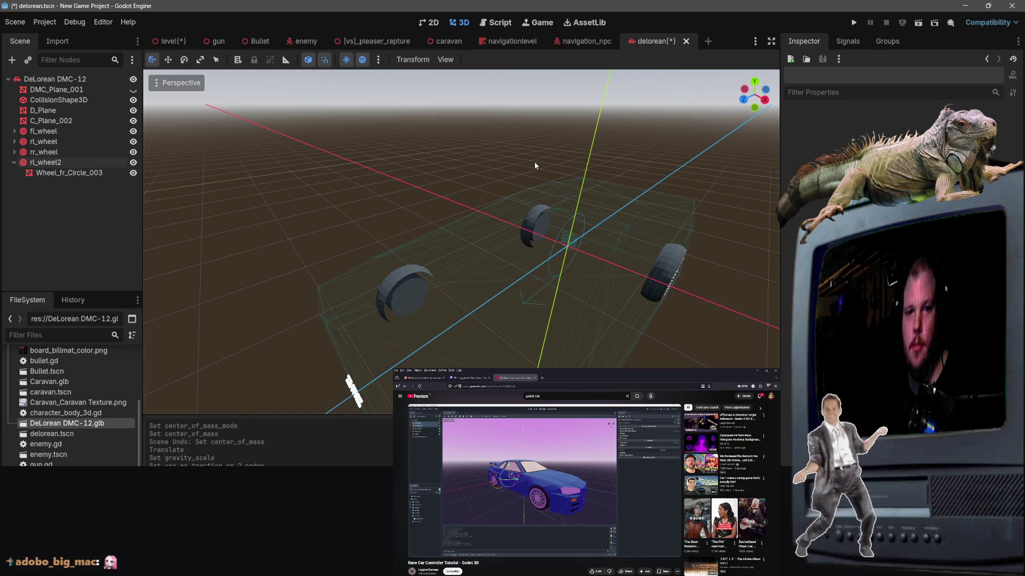
{"action": "left_click", "coordinate": [527, 495]}
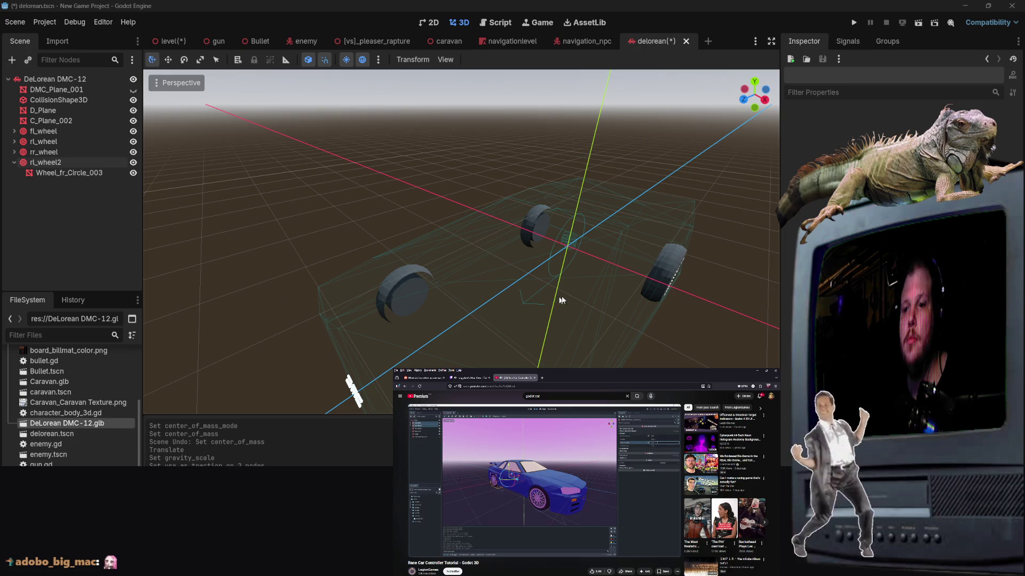
{"action": "mouse_move", "coordinate": [561, 300]}
{"action": "left_mouse_down"}
{"action": "mouse_move", "coordinate": [470, 235]}
{"action": "mouse_move", "coordinate": [637, 295]}
{"action": "left_mouse_up"}
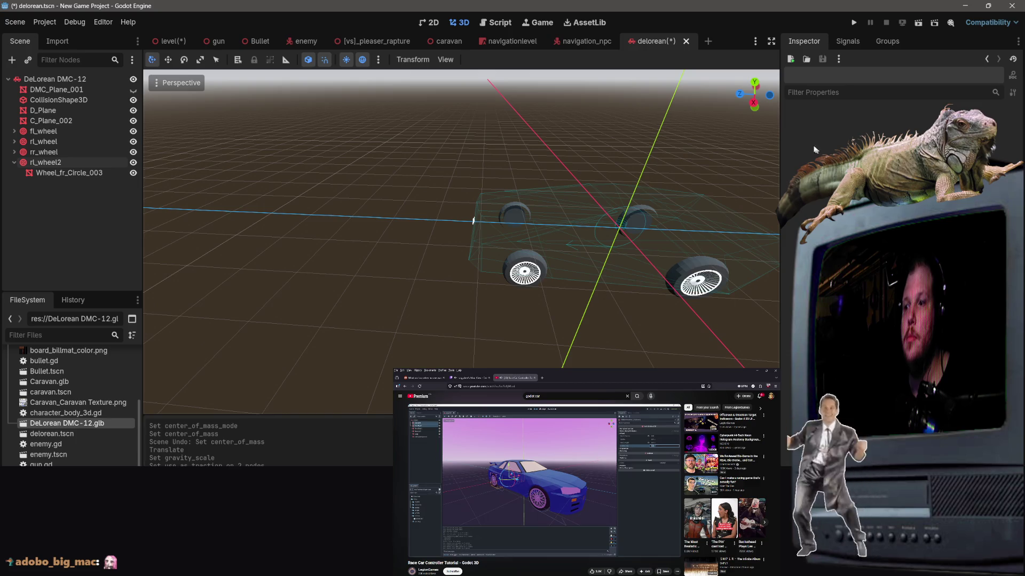
{"action": "left_click", "coordinate": [44, 163]}
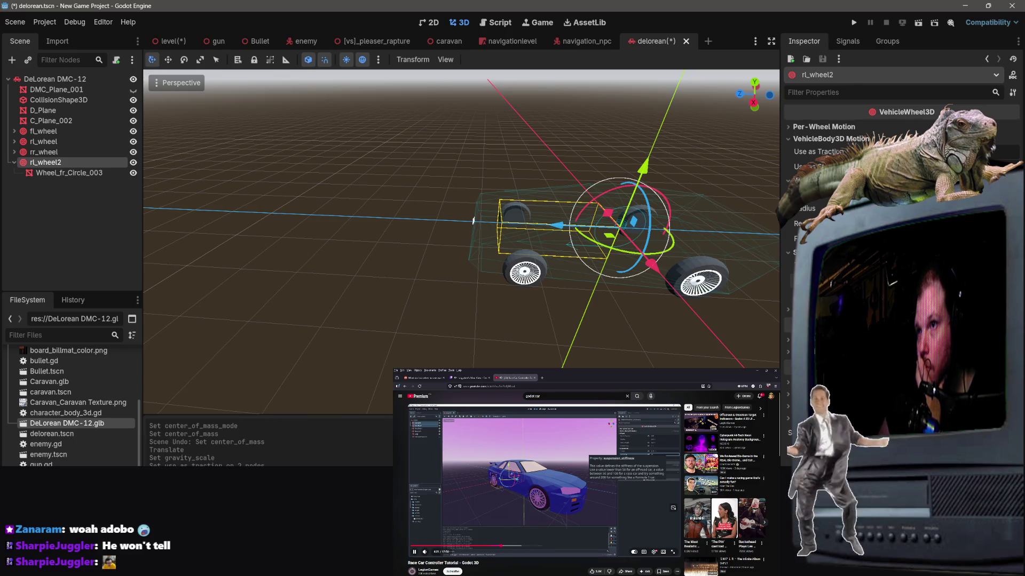
Pause the reference tutorial video while rl_wheel2's properties stay shown.
{"action": "mouse_move", "coordinate": [816, 275]}
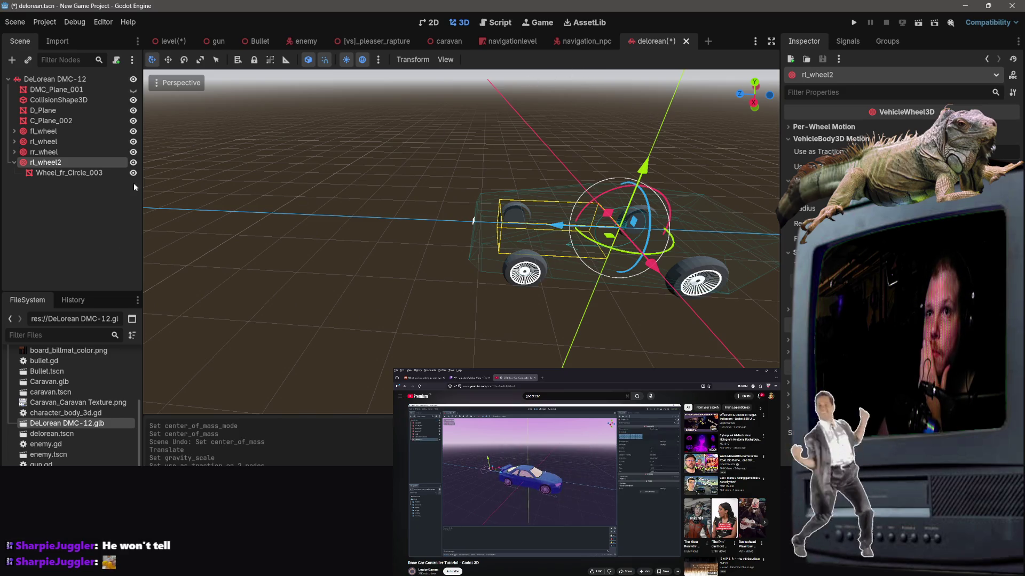
{"action": "mouse_move", "coordinate": [673, 508]}
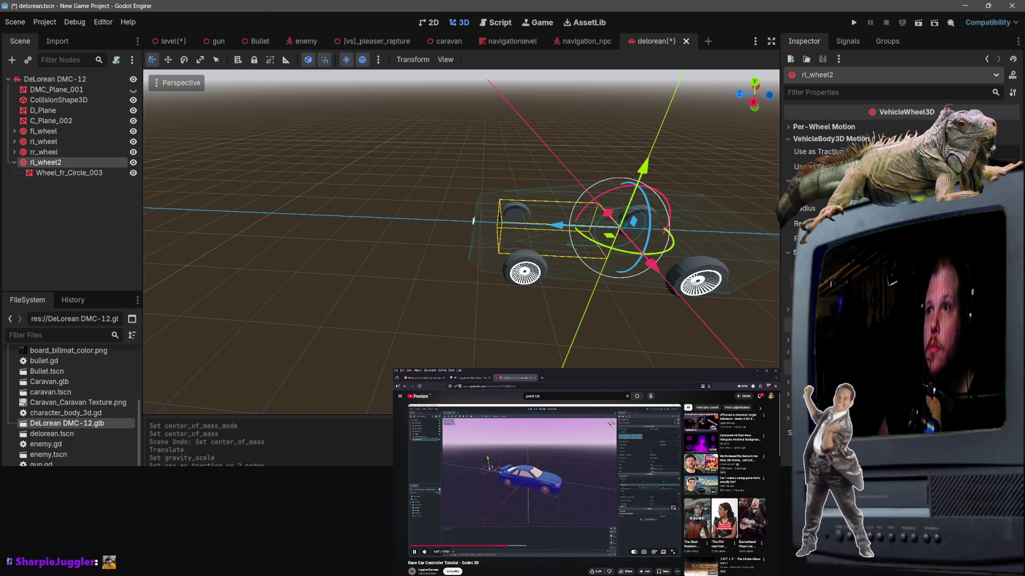
{"action": "left_click", "coordinate": [673, 508]}
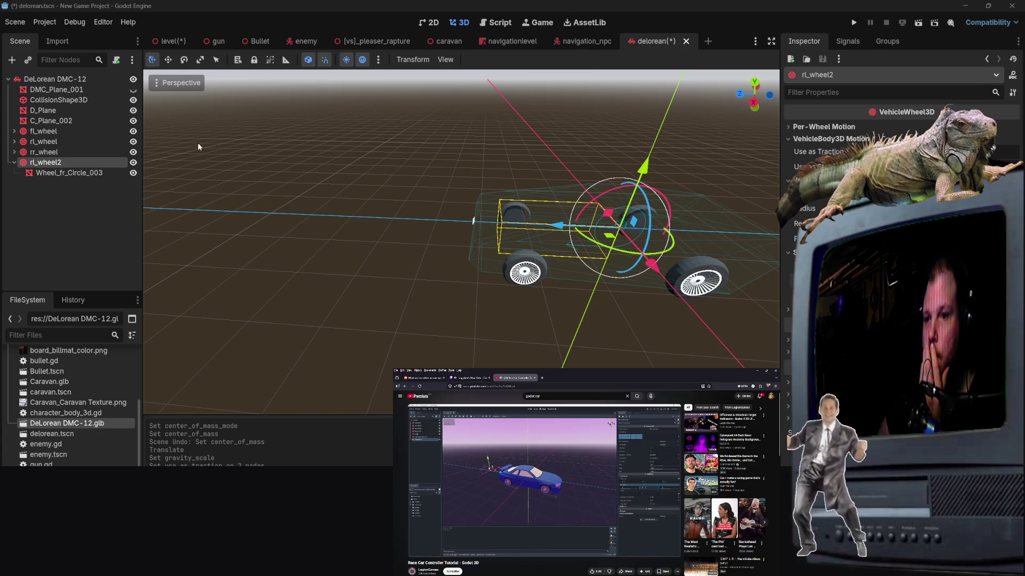
Copy Camera3D from the level scene and paste it under DeLorean DMC-12 in the delorean scene.
{"action": "left_click", "coordinate": [175, 44]}
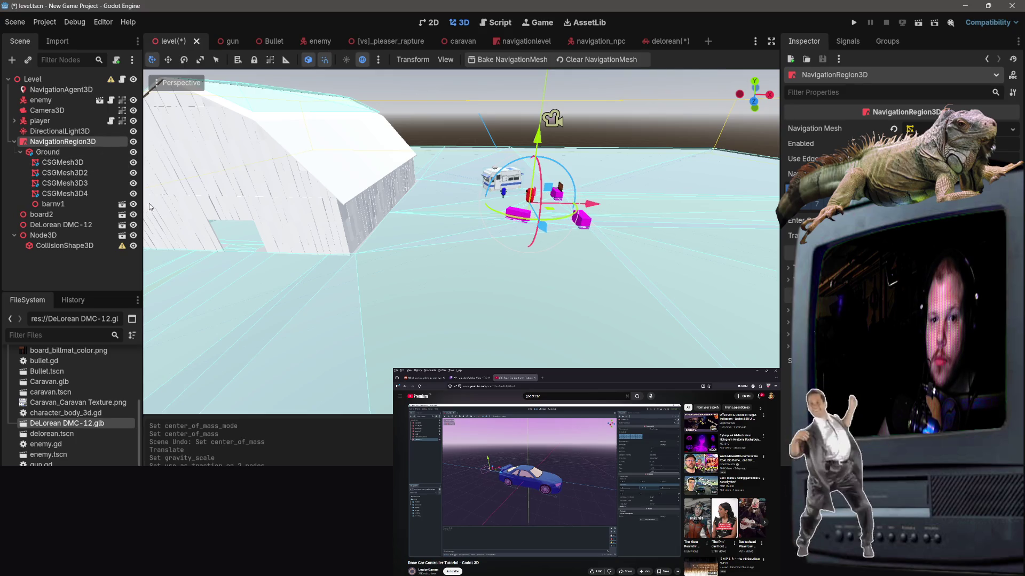
{"action": "left_click", "coordinate": [63, 111]}
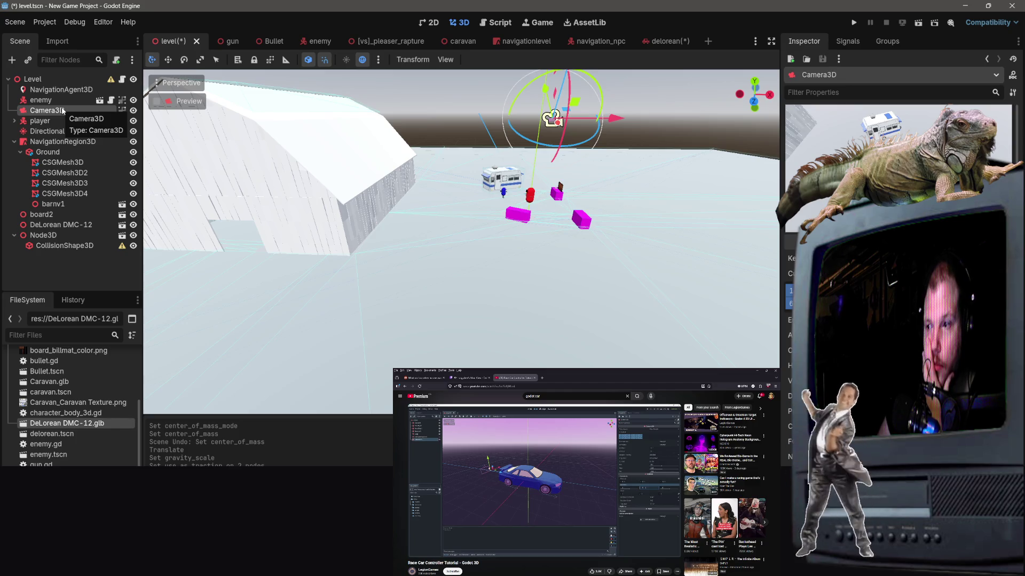
{"action": "right_click", "coordinate": [62, 110]}
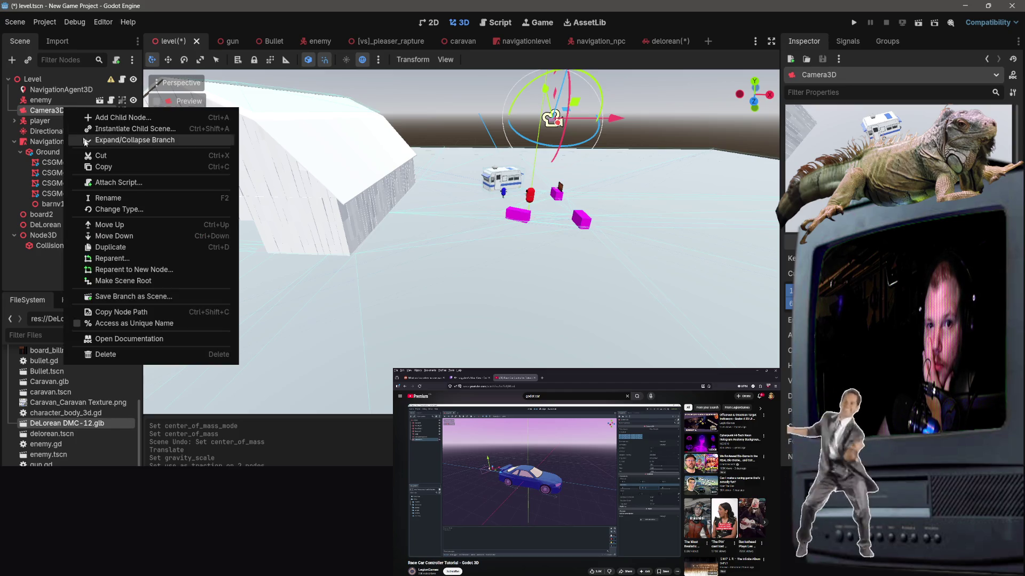
{"action": "left_click", "coordinate": [96, 165]}
{"action": "left_click", "coordinate": [670, 41]}
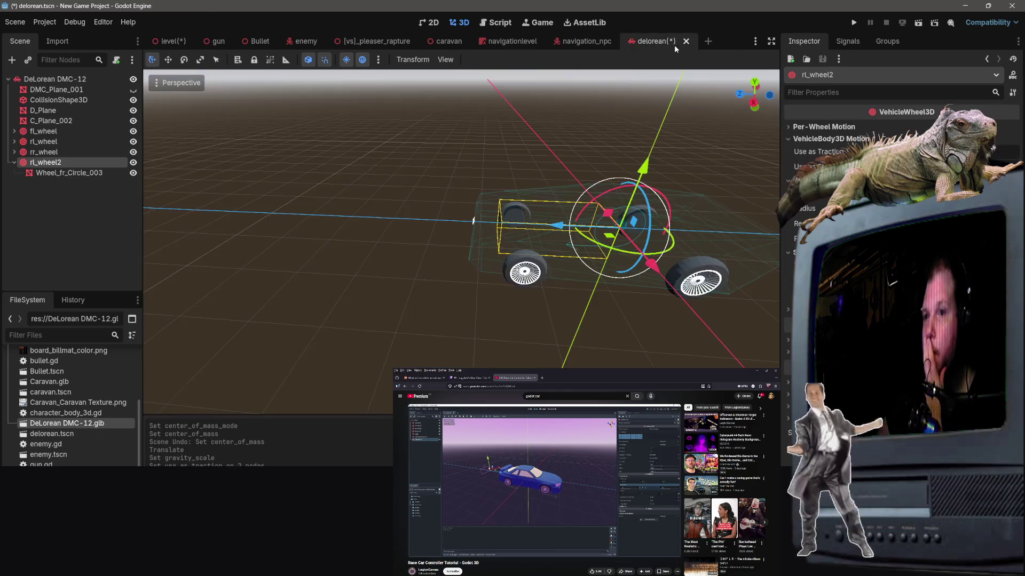
{"action": "right_click", "coordinate": [68, 231]}
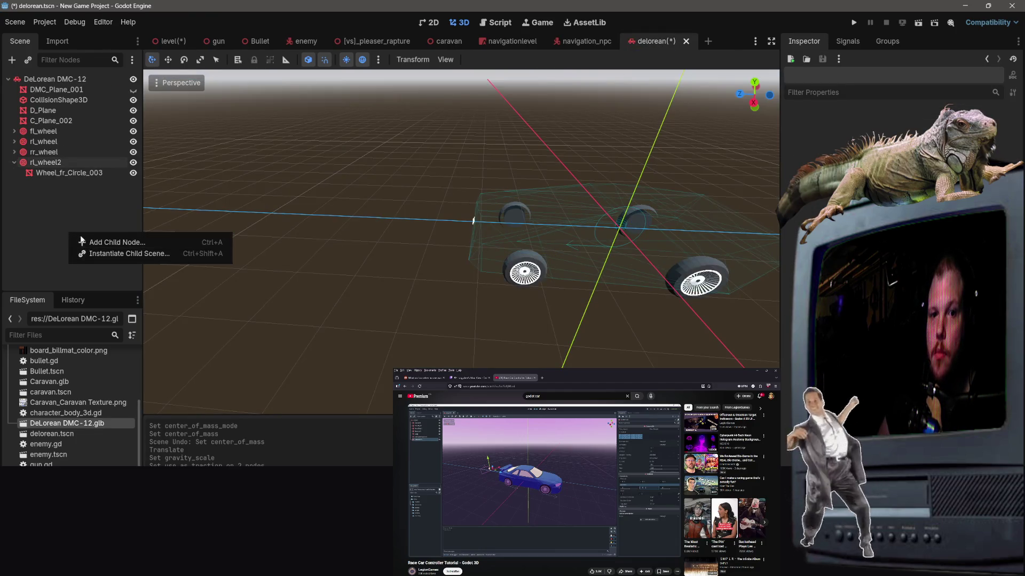
{"action": "left_click", "coordinate": [72, 229]}
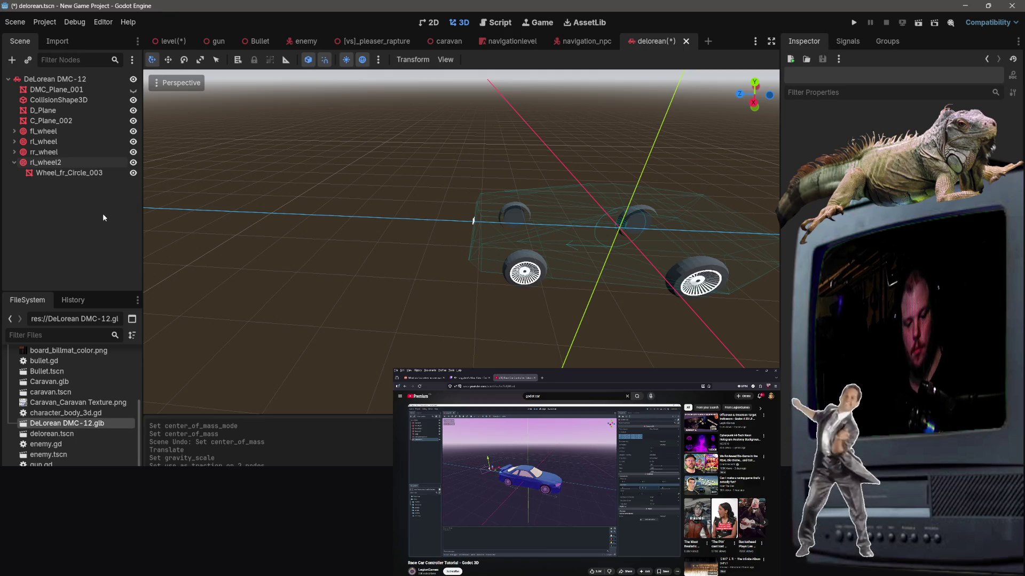
{"action": "key", "text": "ctrl+v"}
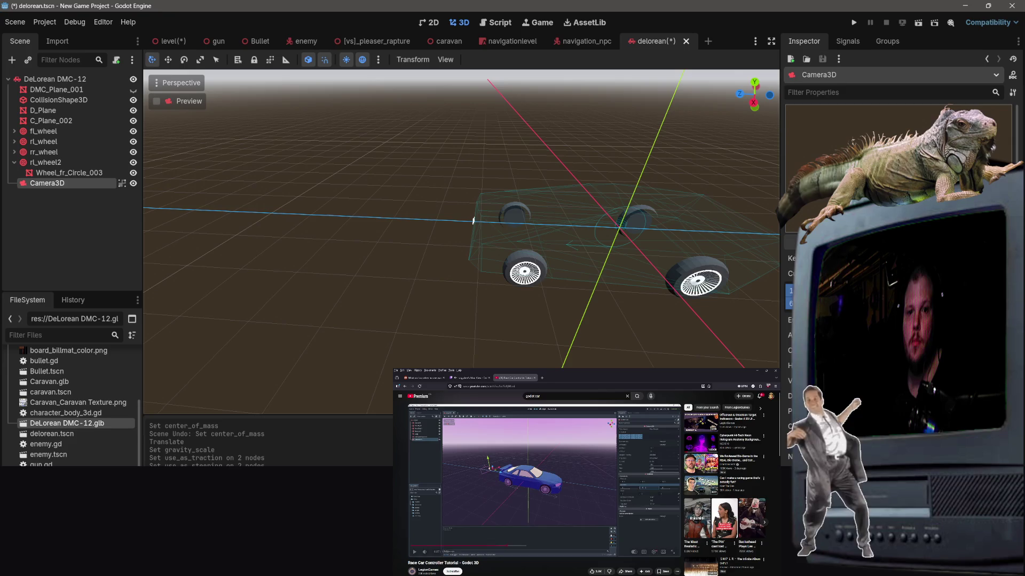
Unhide the DMC_Plane_001 body, enable camera Preview, and orbit around the DeLorean to its rear.
{"action": "left_click", "coordinate": [544, 481]}
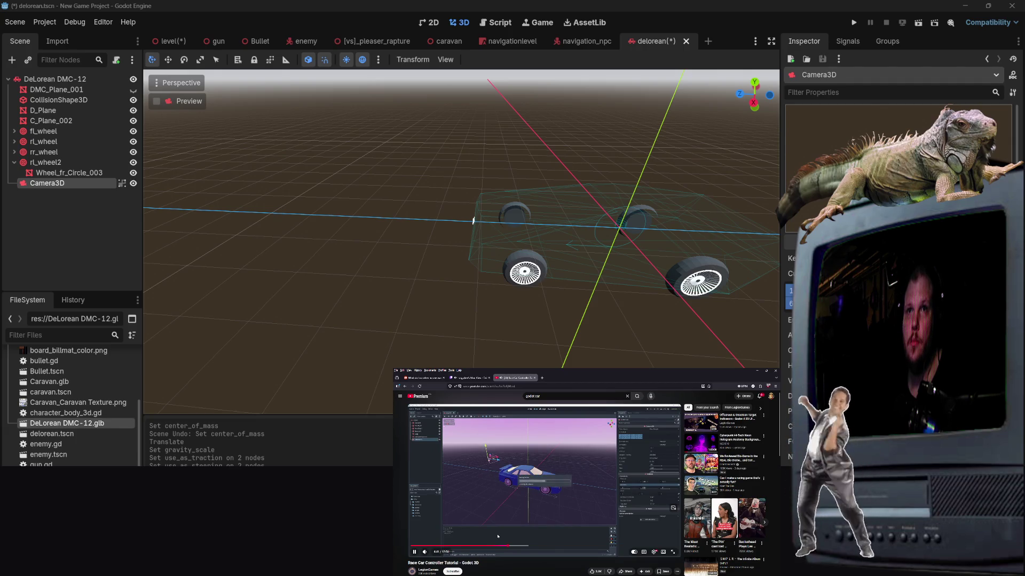
{"action": "left_click", "coordinate": [133, 90]}
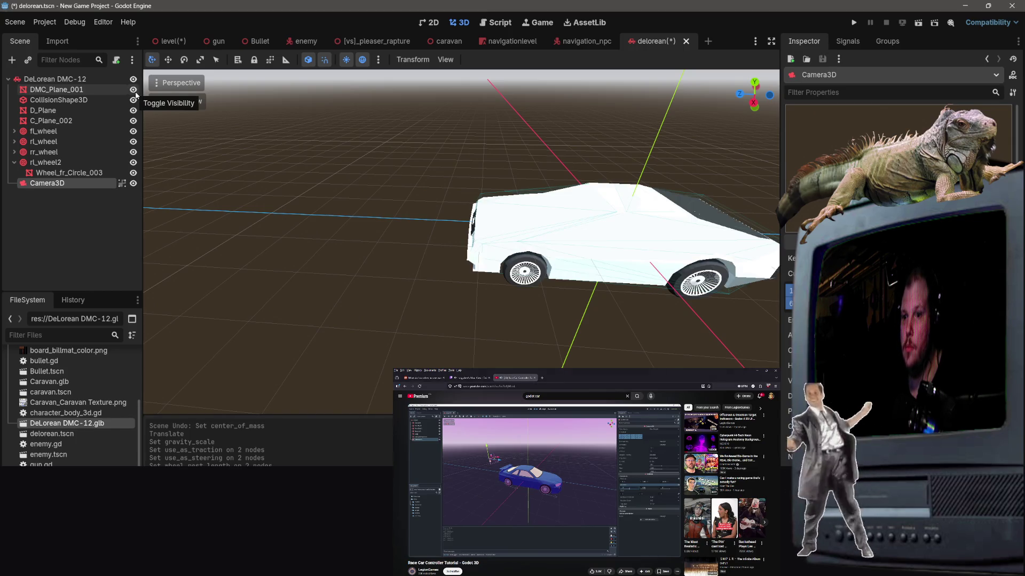
{"action": "left_click", "coordinate": [134, 91]}
{"action": "left_click", "coordinate": [134, 91]}
{"action": "left_click", "coordinate": [134, 90]}
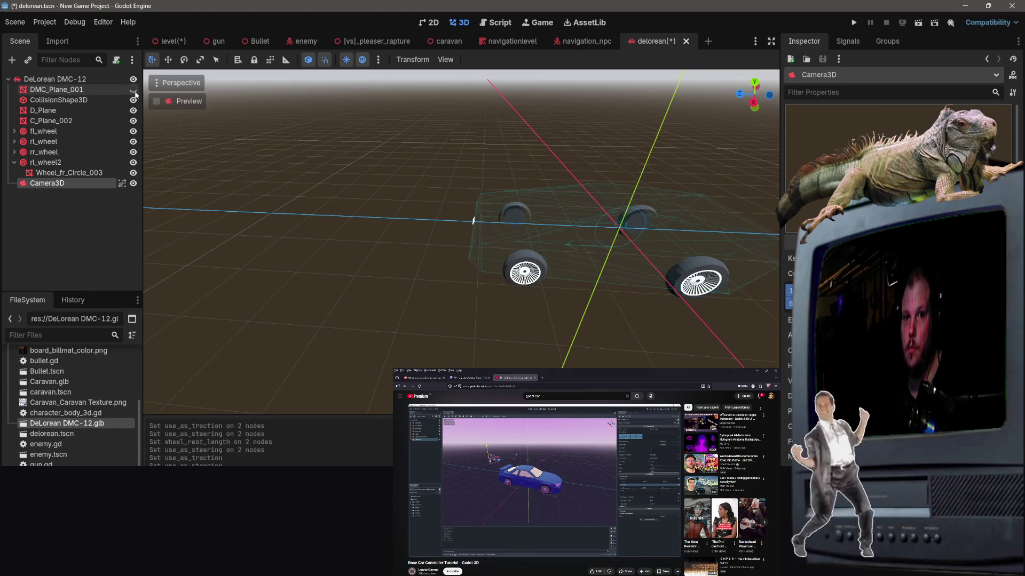
{"action": "left_click", "coordinate": [134, 91]}
{"action": "left_click", "coordinate": [156, 101]}
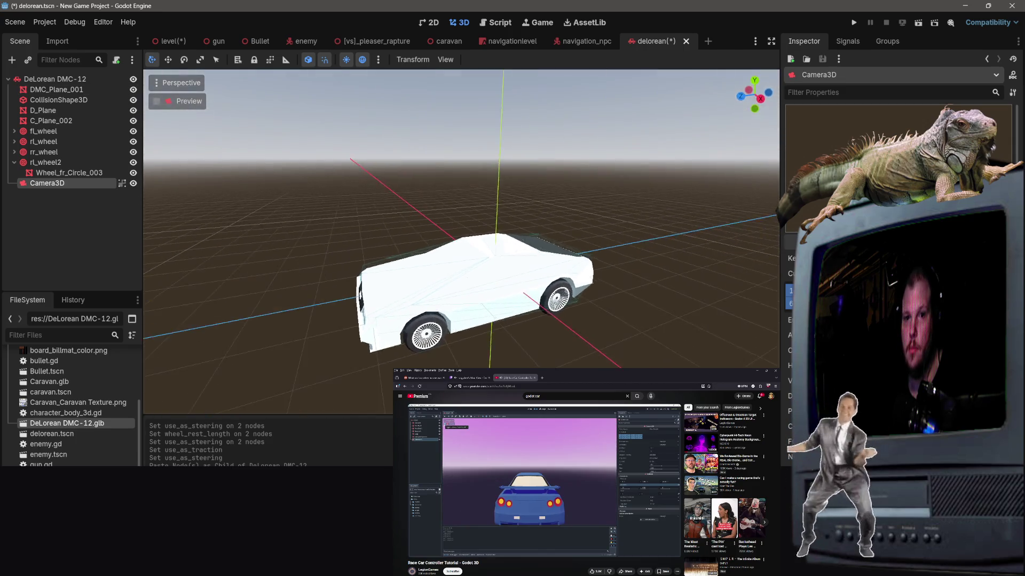
{"action": "left_click_drag", "start_coordinate": [405, 352], "coordinate": [549, 354]}
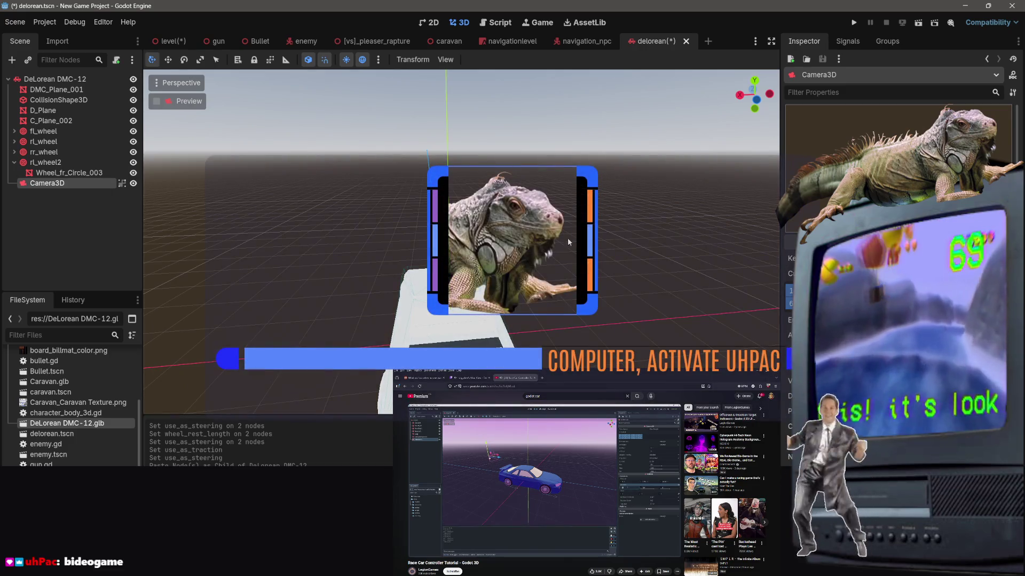
{"action": "mouse_move", "coordinate": [568, 238]}
{"action": "left_mouse_down"}
{"action": "mouse_move", "coordinate": [568, 277]}
{"action": "mouse_move", "coordinate": [430, 78]}
{"action": "left_mouse_up"}
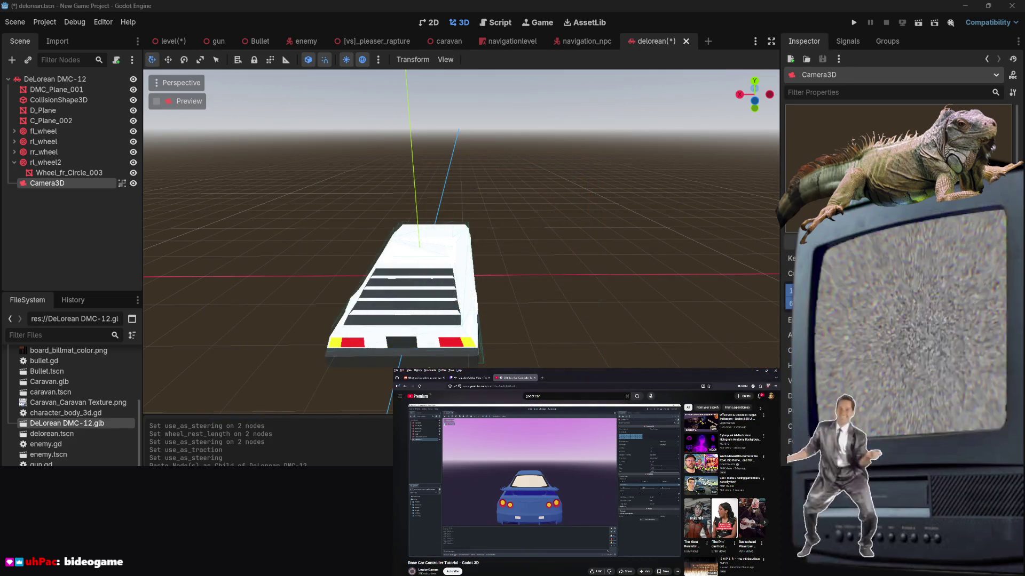
{"action": "scroll", "coordinate": [896, 267], "scroll_direction": "down", "scroll_amount": 2}
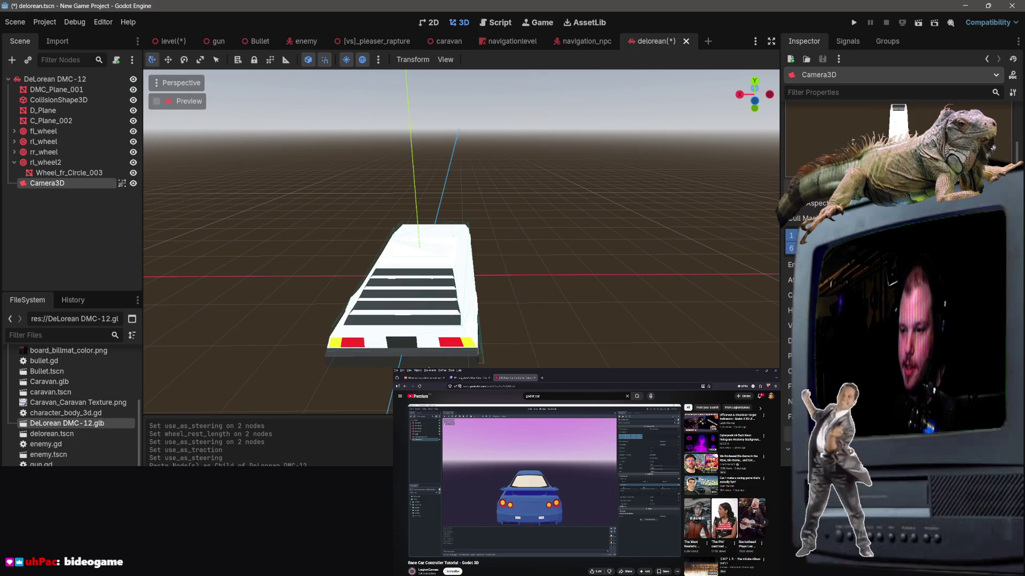
{"action": "scroll", "coordinate": [897, 267], "scroll_direction": "down", "scroll_amount": 2}
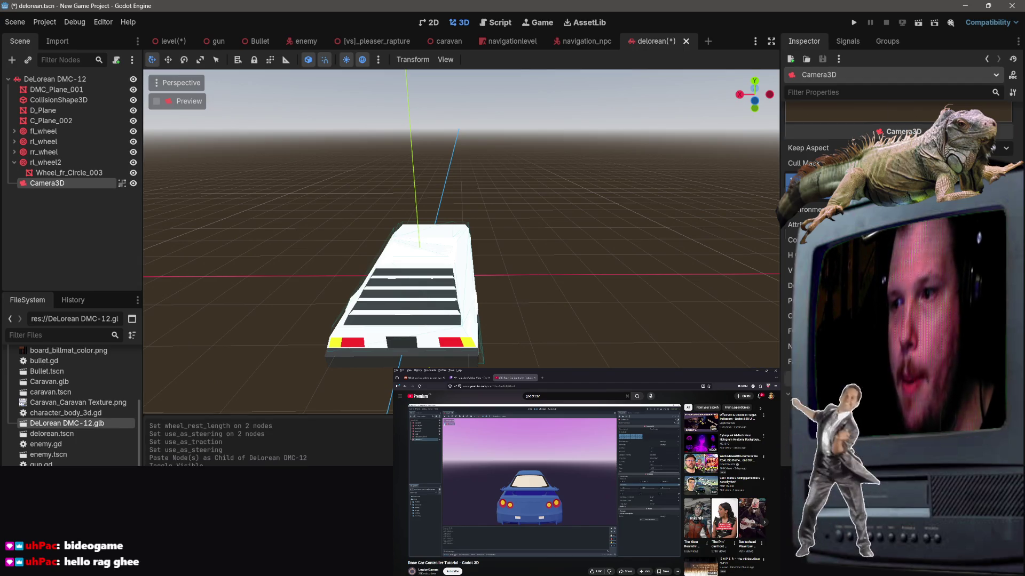
{"action": "scroll", "coordinate": [896, 267], "scroll_direction": "up", "scroll_amount": 4}
{"action": "scroll", "coordinate": [902, 214], "scroll_direction": "down", "scroll_amount": 5}
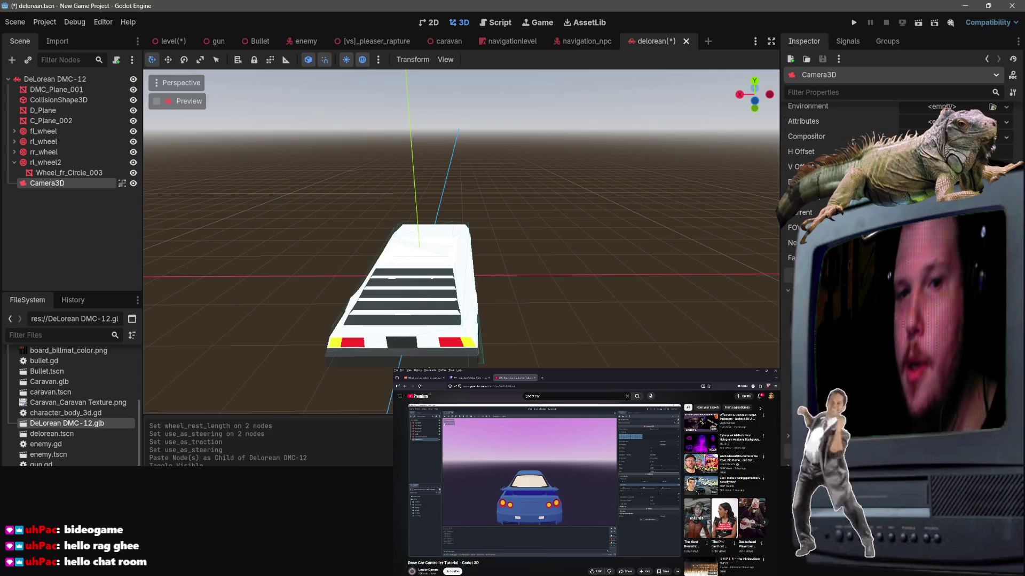
{"action": "left_click", "coordinate": [121, 184]}
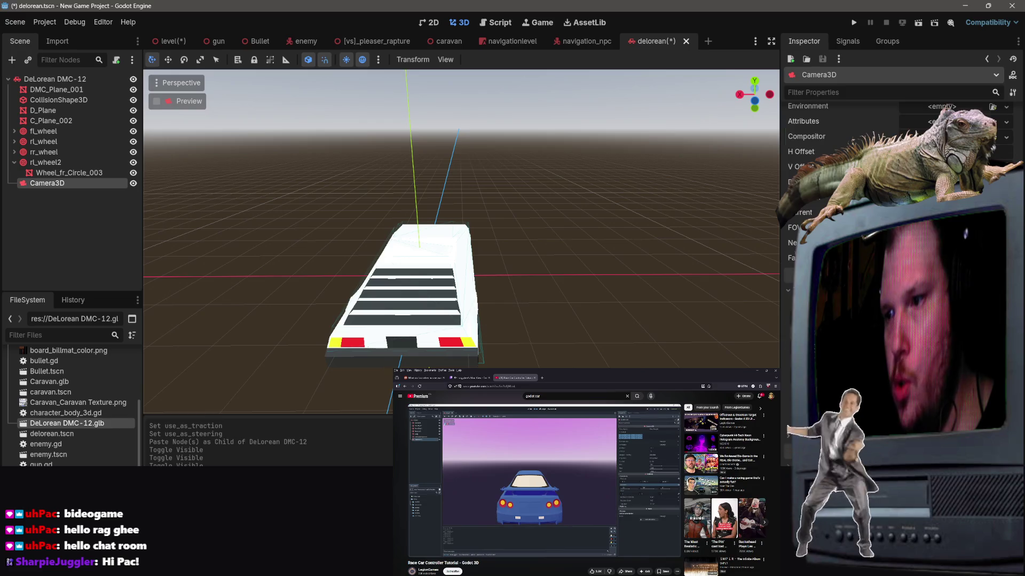
{"action": "scroll", "coordinate": [898, 240], "scroll_direction": "up", "scroll_amount": 5}
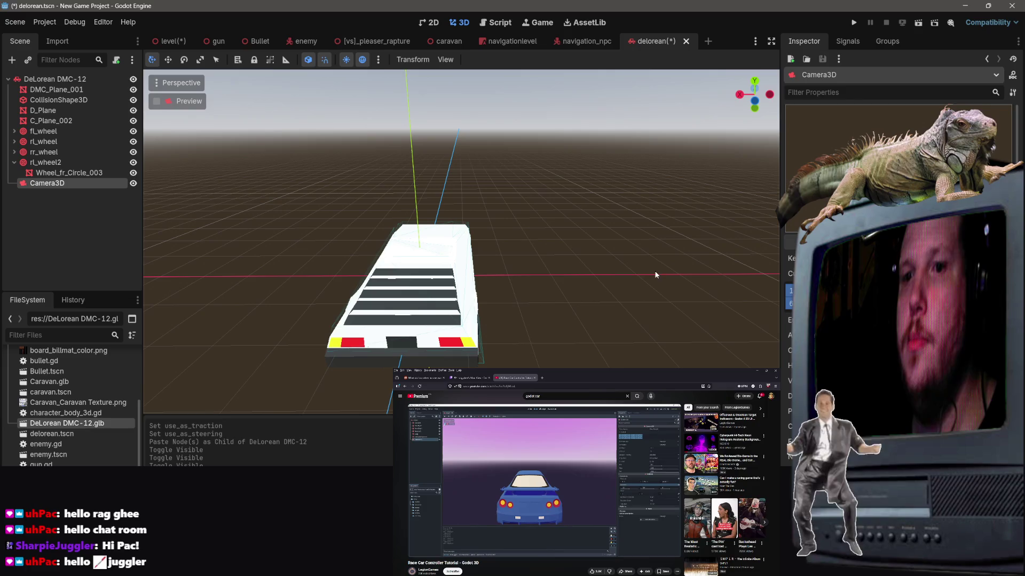
{"action": "left_click", "coordinate": [653, 244]}
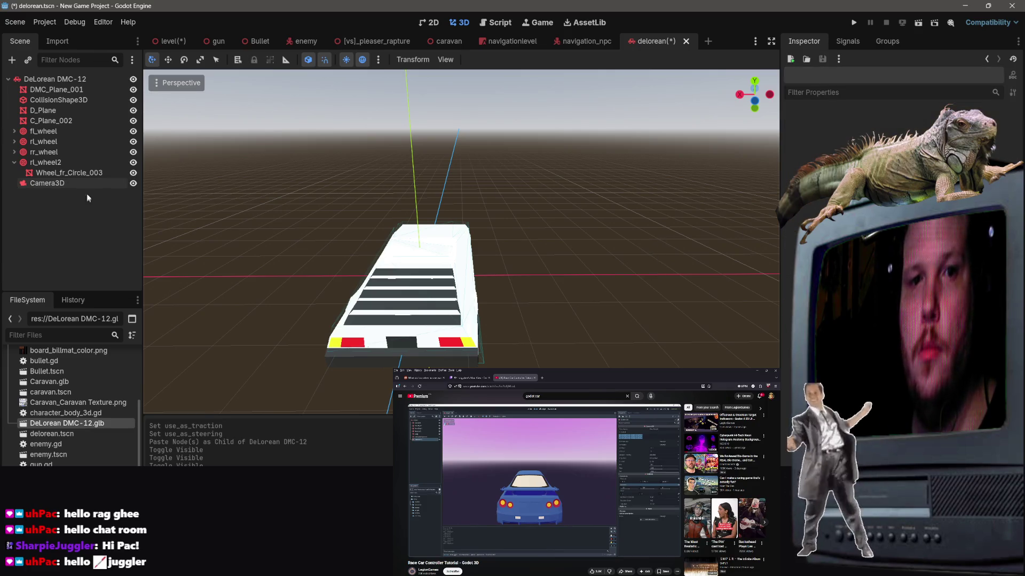
Select Camera3D, focus the viewport on it, and orbit until the car is in view.
{"action": "left_click", "coordinate": [68, 183]}
{"action": "key", "text": "f"}
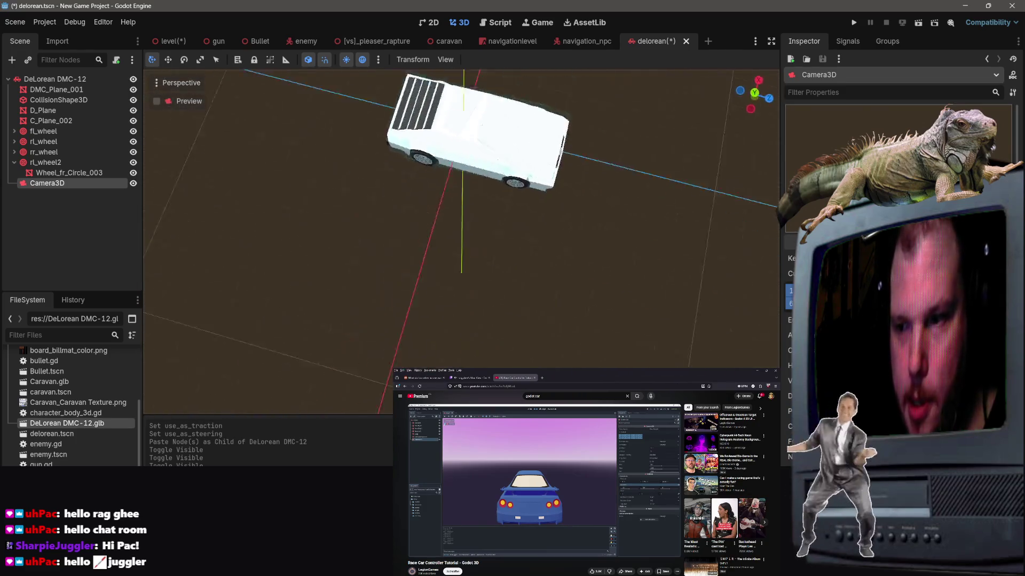
{"action": "key", "text": "f"}
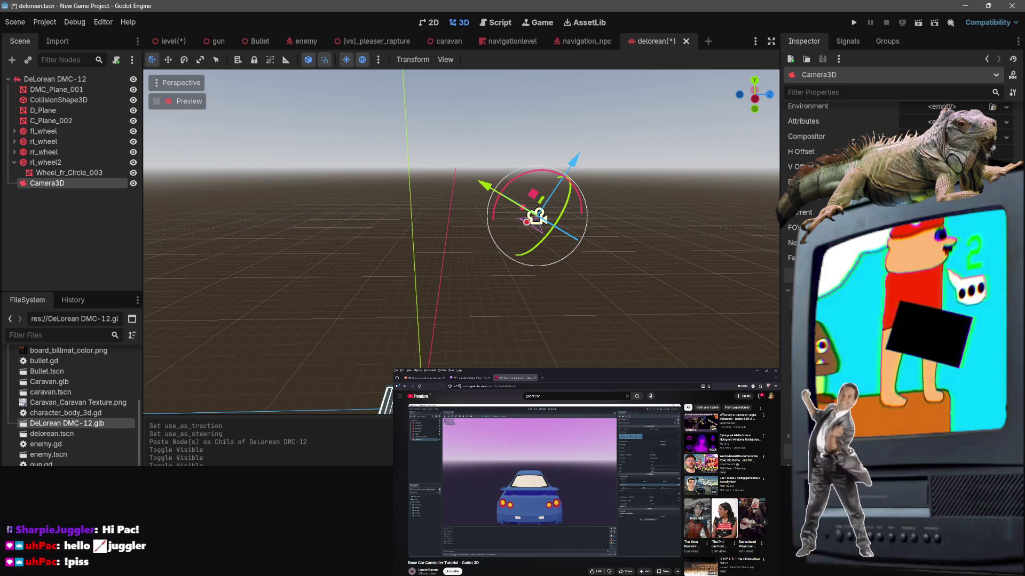
{"action": "mouse_move", "coordinate": [456, 367]}
{"action": "left_mouse_down"}
{"action": "mouse_move", "coordinate": [456, 299]}
{"action": "mouse_move", "coordinate": [456, 363]}
{"action": "mouse_move", "coordinate": [456, 320]}
{"action": "mouse_move", "coordinate": [664, 364]}
{"action": "left_mouse_up"}
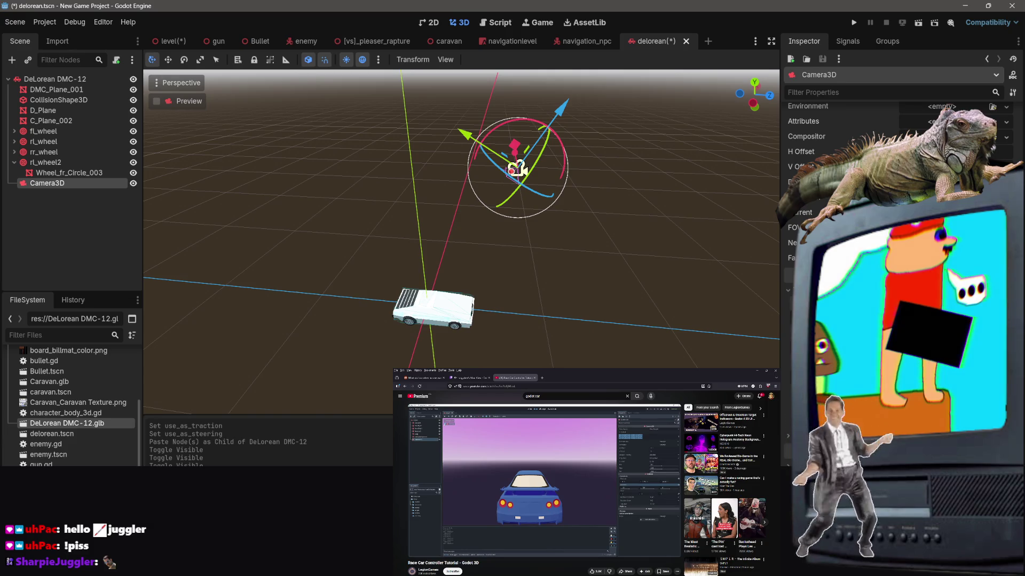
{"action": "mouse_move", "coordinate": [517, 168]}
{"action": "left_mouse_down"}
{"action": "mouse_move", "coordinate": [491, 352]}
{"action": "mouse_move", "coordinate": [520, 170]}
{"action": "left_mouse_up"}
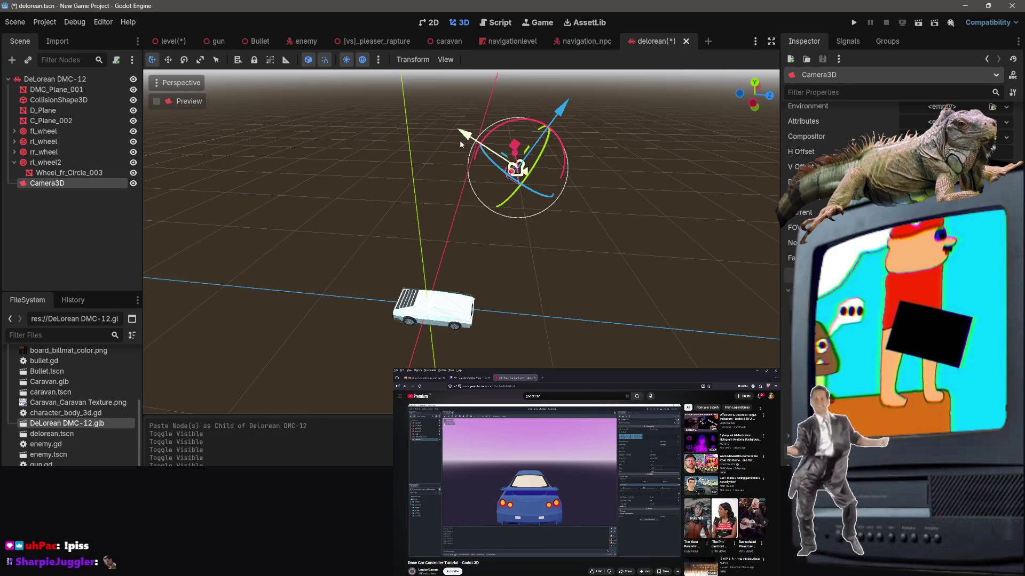
{"action": "left_click_drag", "start_coordinate": [481, 217], "coordinate": [470, 240]}
{"action": "mouse_move", "coordinate": [455, 206]}
{"action": "left_mouse_down"}
{"action": "mouse_move", "coordinate": [378, 160]}
{"action": "mouse_move", "coordinate": [446, 297]}
{"action": "mouse_move", "coordinate": [476, 195]}
{"action": "mouse_move", "coordinate": [481, 220]}
{"action": "left_mouse_up"}
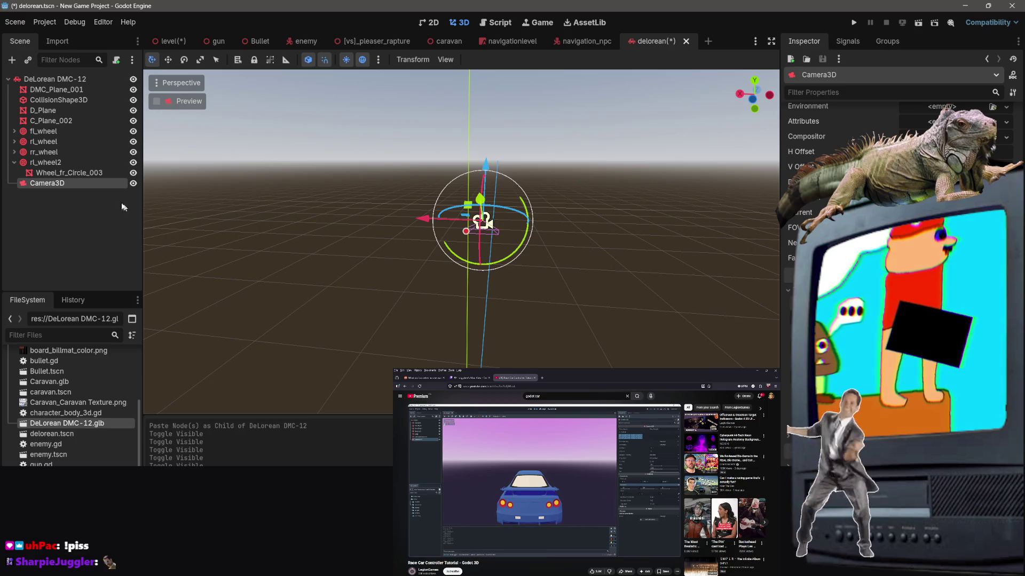
{"action": "mouse_move", "coordinate": [214, 203]}
{"action": "left_mouse_down"}
{"action": "mouse_move", "coordinate": [538, 314]}
{"action": "mouse_move", "coordinate": [338, 210]}
{"action": "left_mouse_up"}
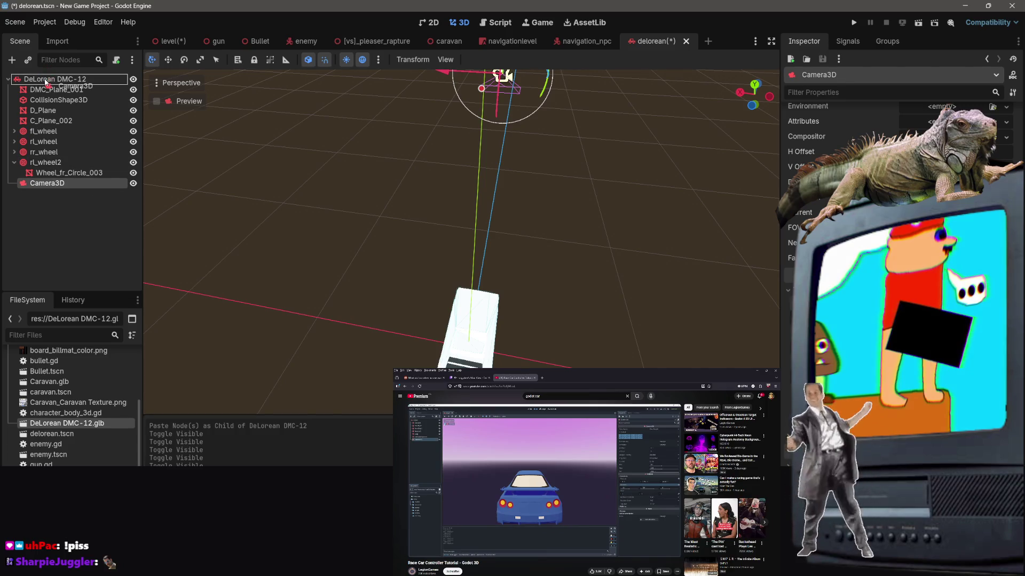
Move Camera3D up beneath the DeLorean DMC-12 root node and refocus on it.
{"action": "left_click_drag", "start_coordinate": [47, 183], "coordinate": [37, 78]}
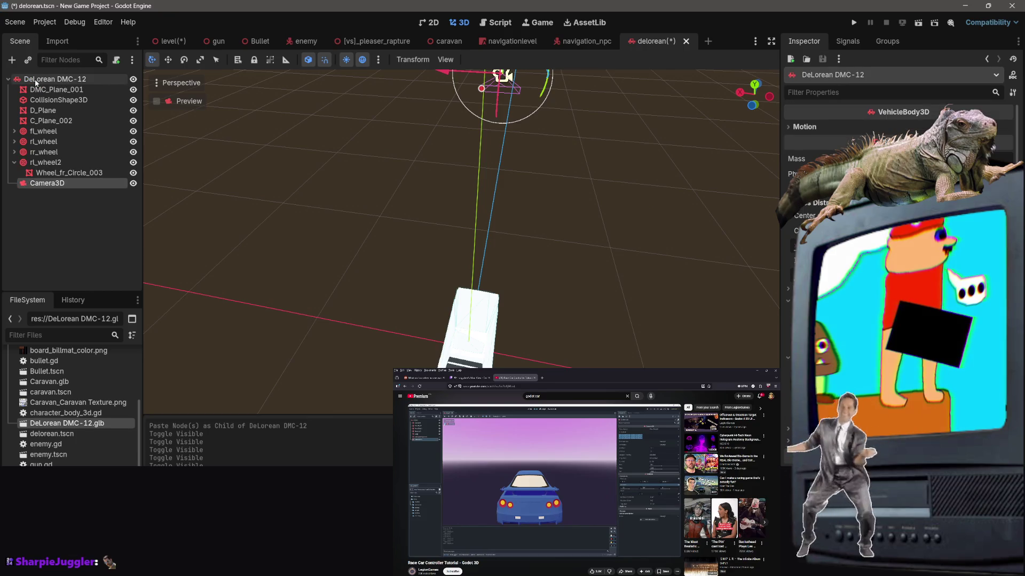
{"action": "left_click", "coordinate": [36, 80]}
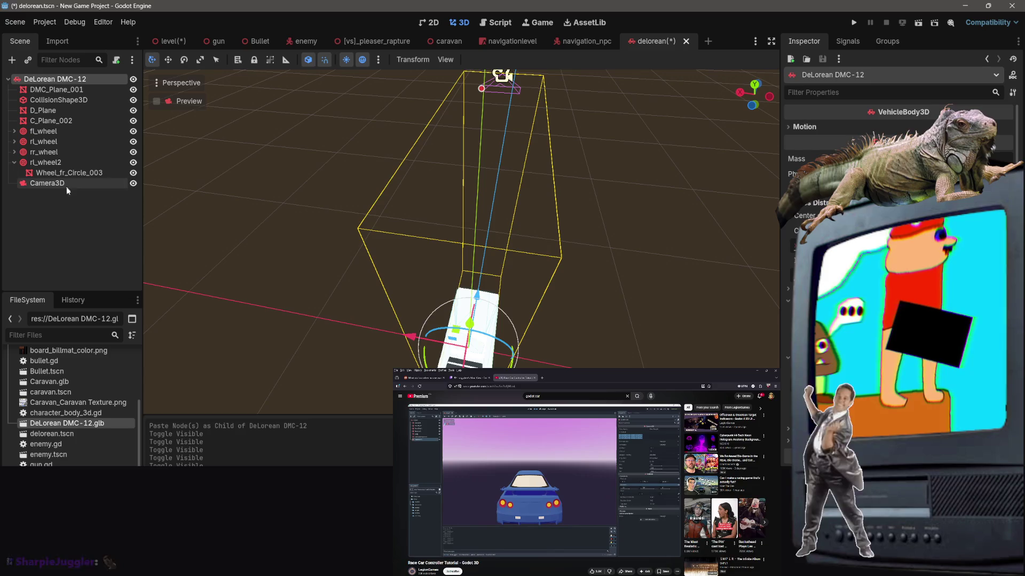
{"action": "mouse_move", "coordinate": [65, 184]}
{"action": "left_mouse_down"}
{"action": "mouse_move", "coordinate": [20, 72]}
{"action": "mouse_move", "coordinate": [32, 96]}
{"action": "mouse_move", "coordinate": [30, 212]}
{"action": "mouse_move", "coordinate": [48, 80]}
{"action": "mouse_move", "coordinate": [54, 121]}
{"action": "mouse_move", "coordinate": [50, 78]}
{"action": "left_mouse_up"}
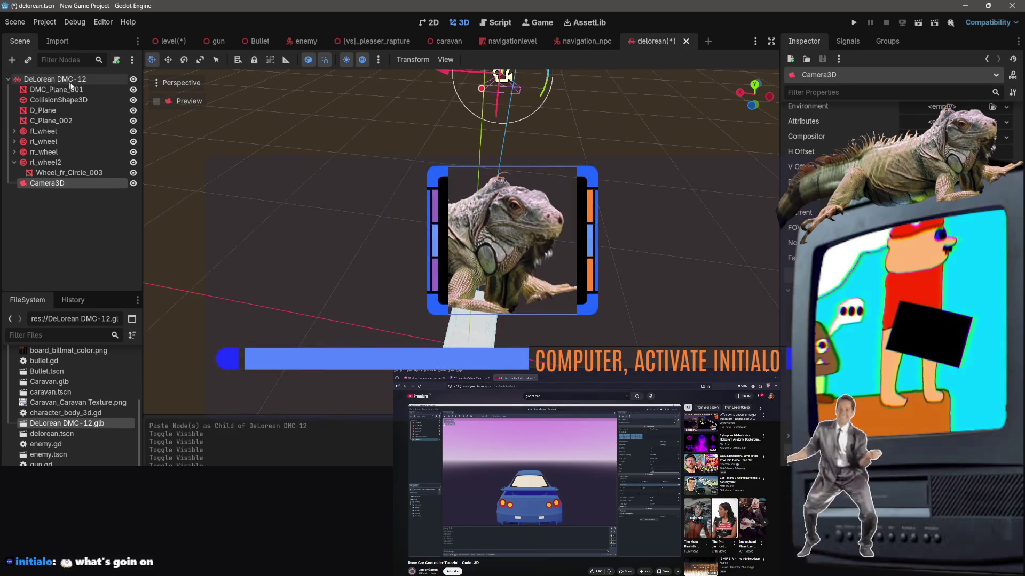
{"action": "key", "text": "f"}
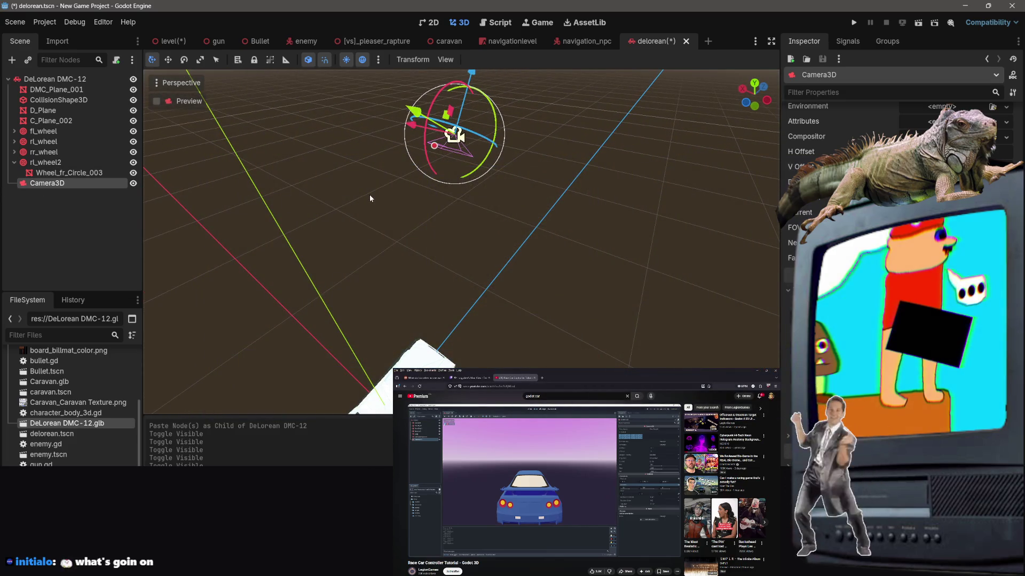
Undo the stray camera moves and reorient the viewport around the camera.
{"action": "key", "text": "ctrl+z"}
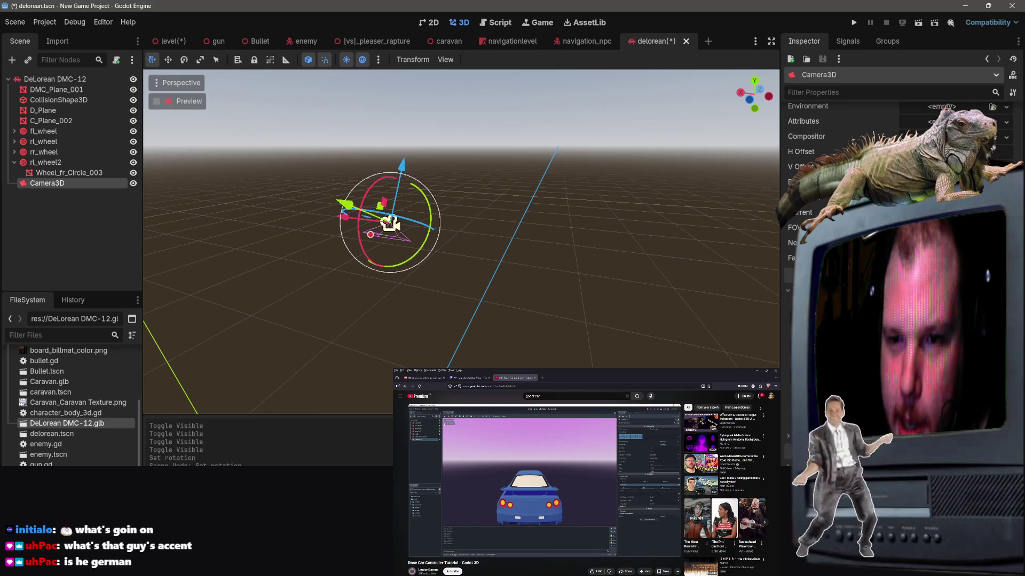
{"action": "key", "text": "KP_4"}
{"action": "key", "text": "KP_8"}
{"action": "key", "text": "KP_8"}
{"action": "key", "text": "KP_8"}
{"action": "key", "text": "KP_8"}
{"action": "key", "text": "KP_4"}
{"action": "key", "text": "KP_4"}
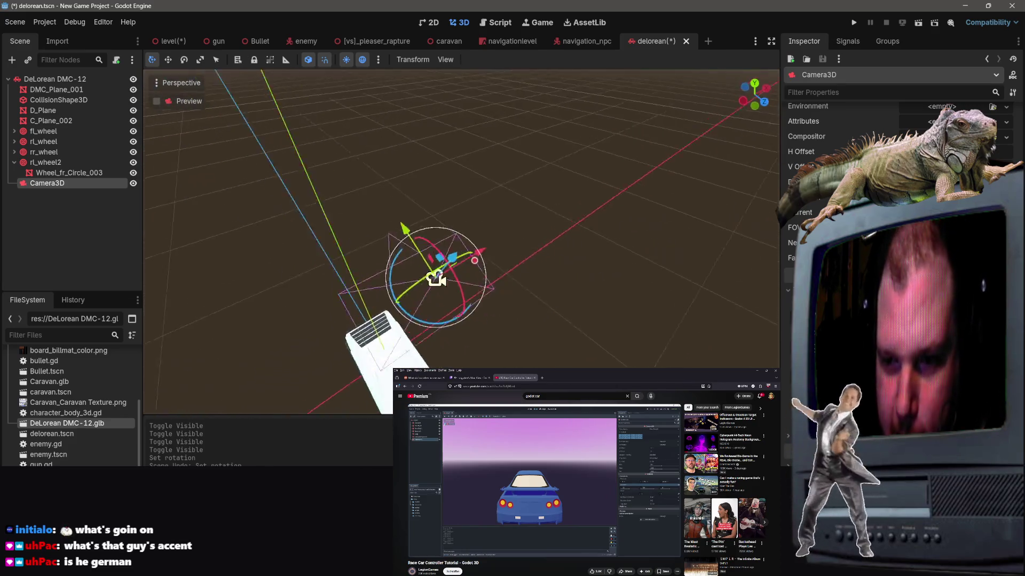
{"action": "key", "text": "KP_4"}
{"action": "key", "text": "KP_4"}
{"action": "key", "text": "KP_4"}
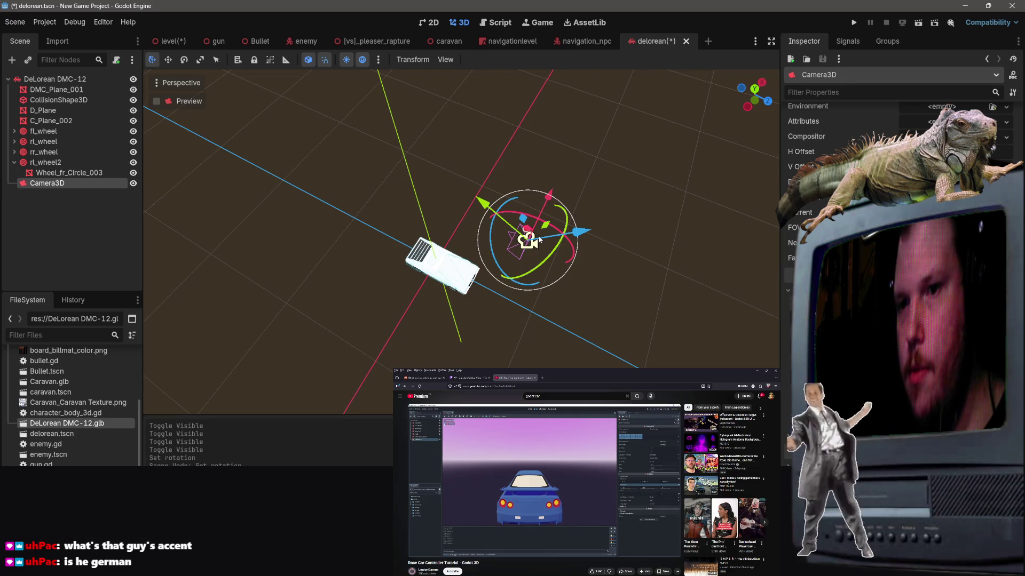
{"action": "mouse_move", "coordinate": [482, 207]}
{"action": "left_mouse_down"}
{"action": "mouse_move", "coordinate": [301, 89]}
{"action": "mouse_move", "coordinate": [216, 62]}
{"action": "mouse_move", "coordinate": [411, 152]}
{"action": "mouse_move", "coordinate": [473, 216]}
{"action": "mouse_move", "coordinate": [474, 233]}
{"action": "left_mouse_up"}
{"action": "key", "text": "ctrl+z"}
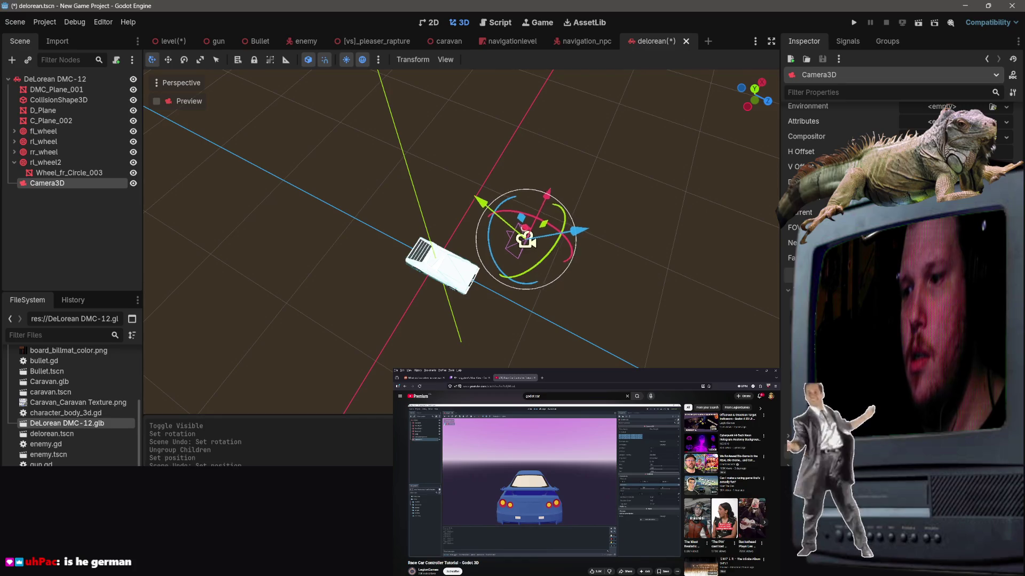
{"action": "key", "text": "ctrl+z"}
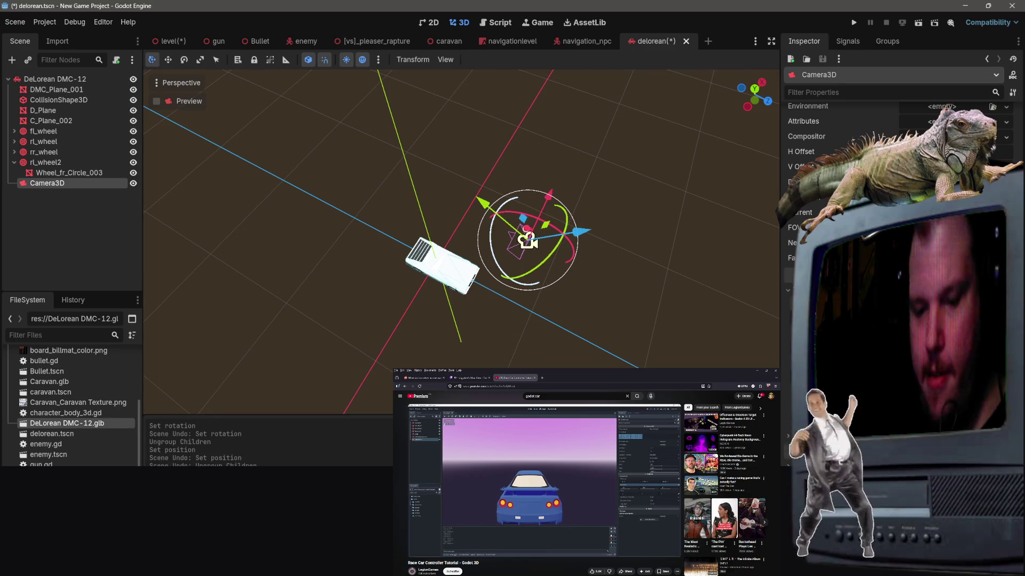
{"action": "key", "text": "ctrl+z"}
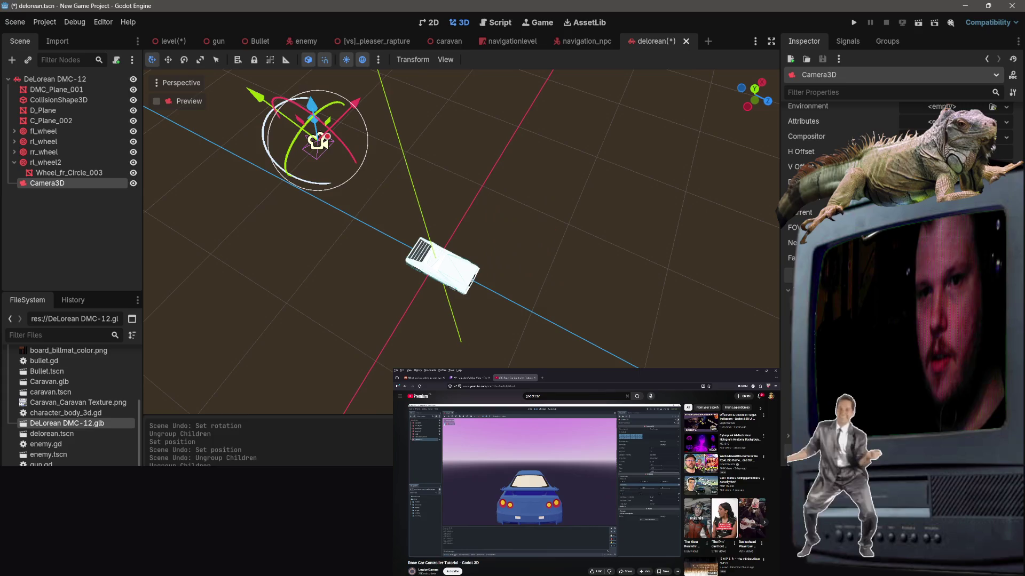
Rotate Camera3D to aim at the car from behind, then save the delorean scene.
{"action": "mouse_move", "coordinate": [459, 240]}
{"action": "left_mouse_down"}
{"action": "mouse_move", "coordinate": [491, 224]}
{"action": "mouse_move", "coordinate": [768, 314]}
{"action": "left_mouse_up"}
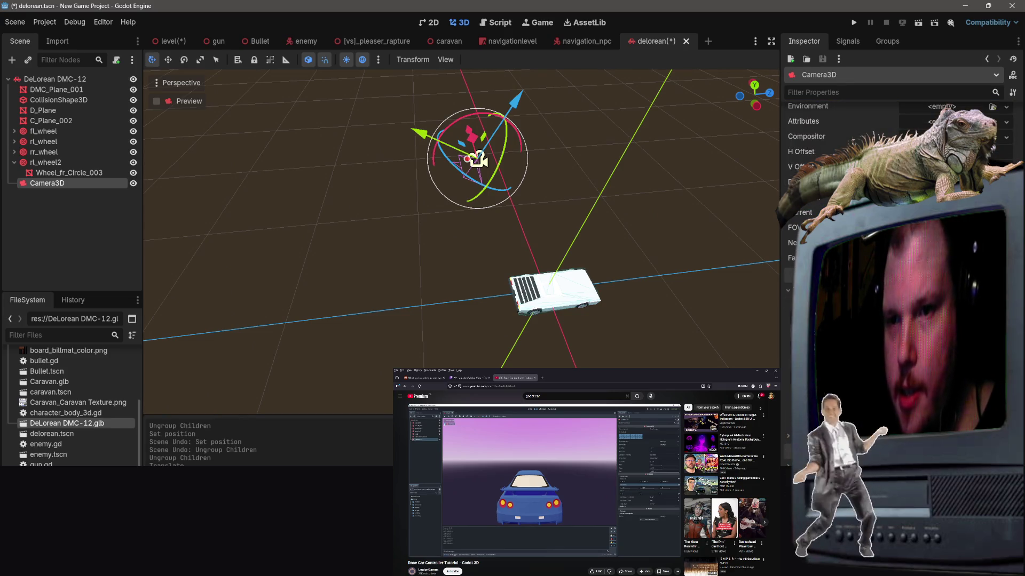
{"action": "mouse_move", "coordinate": [476, 188]}
{"action": "left_mouse_down"}
{"action": "mouse_move", "coordinate": [491, 181]}
{"action": "mouse_move", "coordinate": [419, 142]}
{"action": "mouse_move", "coordinate": [434, 88]}
{"action": "mouse_move", "coordinate": [462, 118]}
{"action": "mouse_move", "coordinate": [475, 109]}
{"action": "mouse_move", "coordinate": [496, 145]}
{"action": "left_mouse_up"}
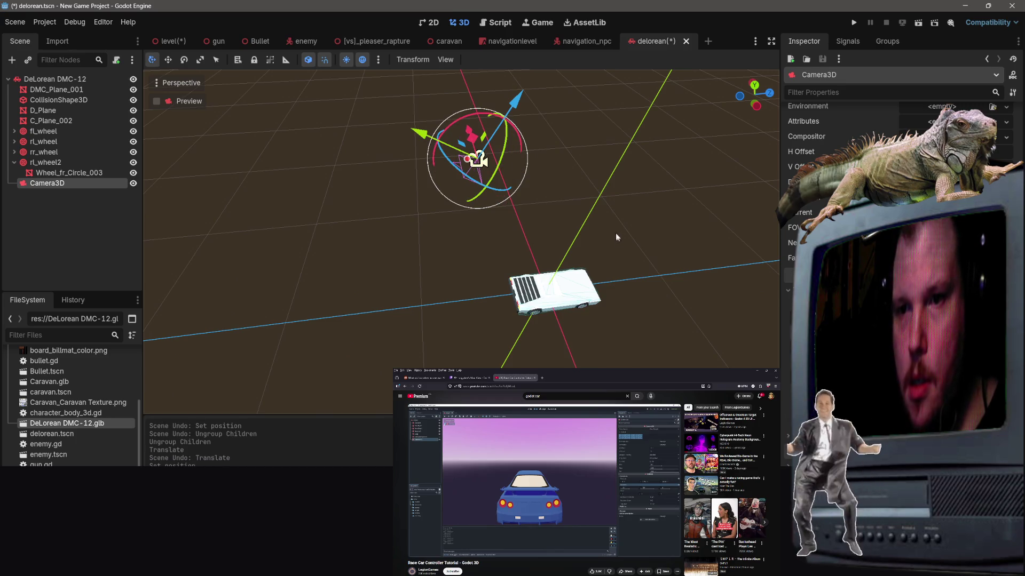
{"action": "mouse_move", "coordinate": [613, 235]}
{"action": "left_mouse_down"}
{"action": "mouse_move", "coordinate": [533, 267]}
{"action": "mouse_move", "coordinate": [491, 259]}
{"action": "mouse_move", "coordinate": [448, 230]}
{"action": "mouse_move", "coordinate": [496, 227]}
{"action": "left_mouse_up"}
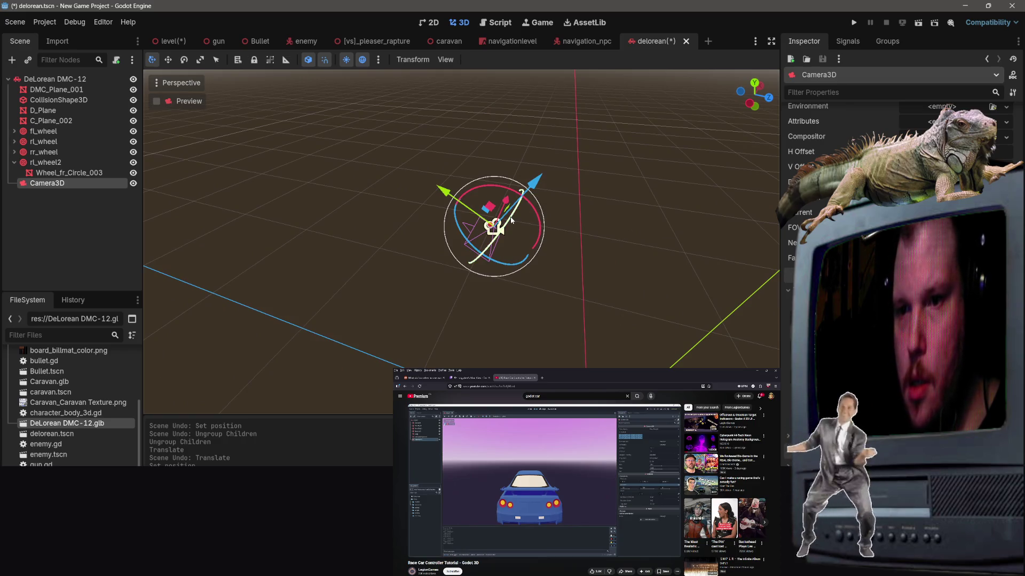
{"action": "mouse_move", "coordinate": [511, 220]}
{"action": "left_mouse_down"}
{"action": "mouse_move", "coordinate": [515, 256]}
{"action": "mouse_move", "coordinate": [459, 270]}
{"action": "mouse_move", "coordinate": [434, 300]}
{"action": "left_mouse_up"}
{"action": "key", "text": "ctrl+z"}
{"action": "left_click_drag", "start_coordinate": [340, 100], "coordinate": [406, 109]}
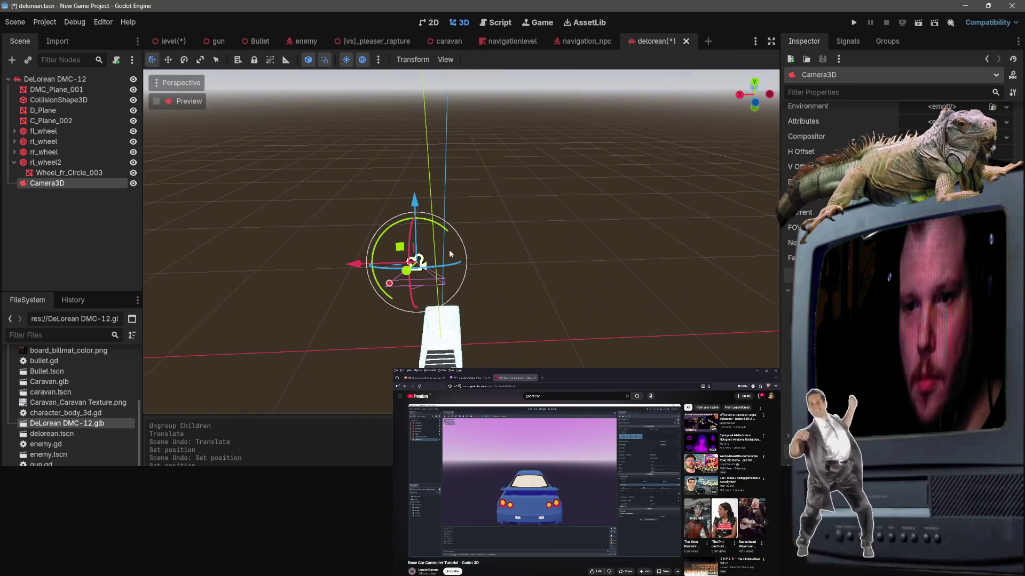
{"action": "mouse_move", "coordinate": [450, 254]}
{"action": "left_mouse_down"}
{"action": "mouse_move", "coordinate": [419, 317]}
{"action": "mouse_move", "coordinate": [377, 328]}
{"action": "mouse_move", "coordinate": [387, 322]}
{"action": "left_mouse_up"}
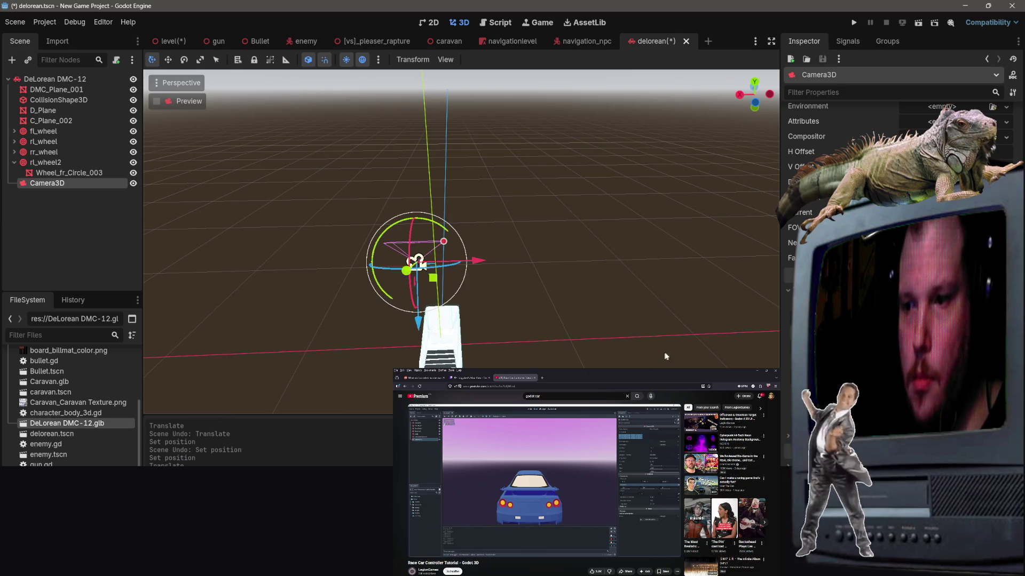
{"action": "left_click_drag", "start_coordinate": [665, 357], "coordinate": [658, 336]}
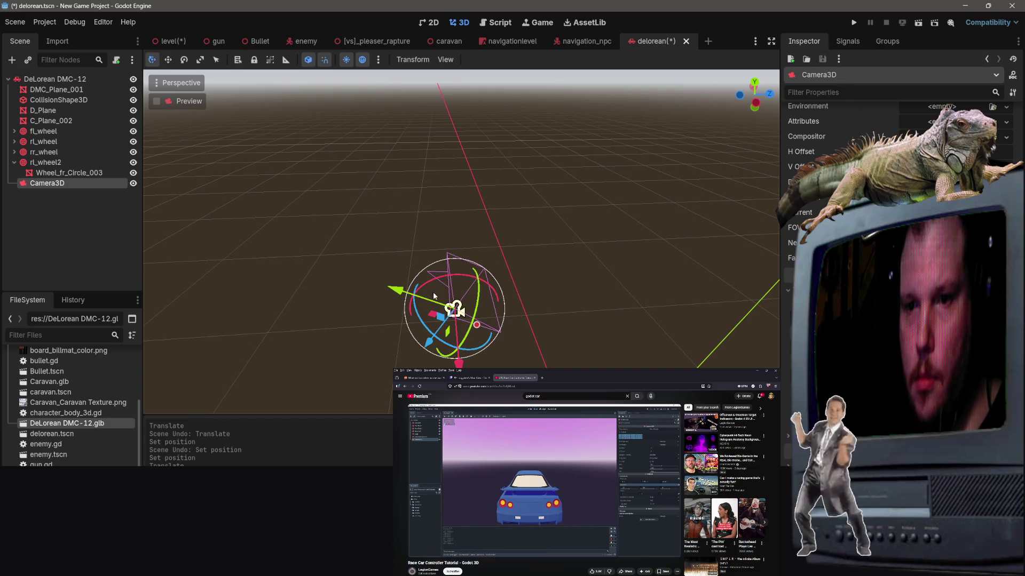
{"action": "mouse_move", "coordinate": [435, 294]}
{"action": "left_mouse_down"}
{"action": "mouse_move", "coordinate": [539, 292]}
{"action": "mouse_move", "coordinate": [565, 267]}
{"action": "mouse_move", "coordinate": [616, 275]}
{"action": "left_mouse_up"}
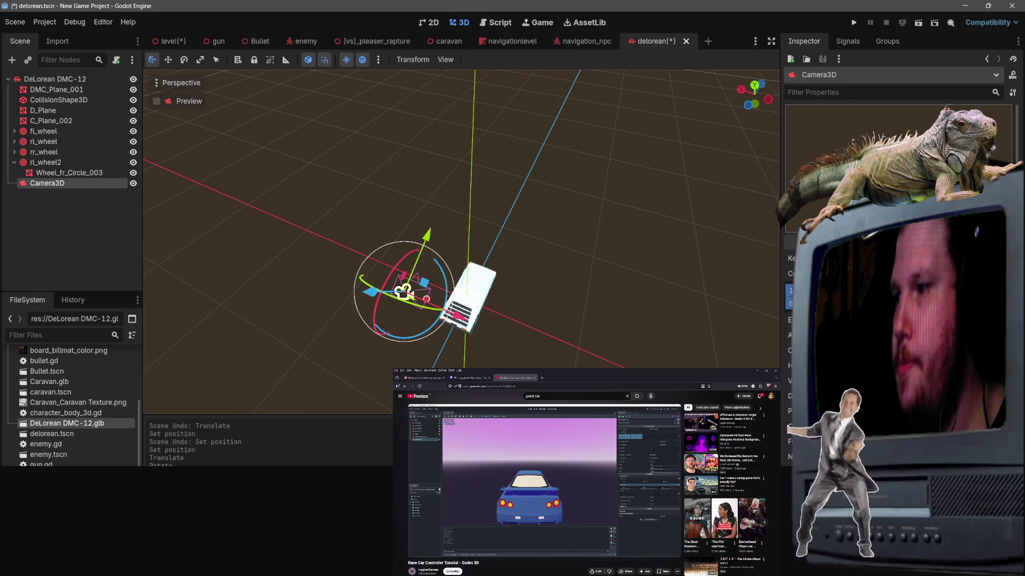
{"action": "left_click_drag", "start_coordinate": [594, 225], "coordinate": [569, 193]}
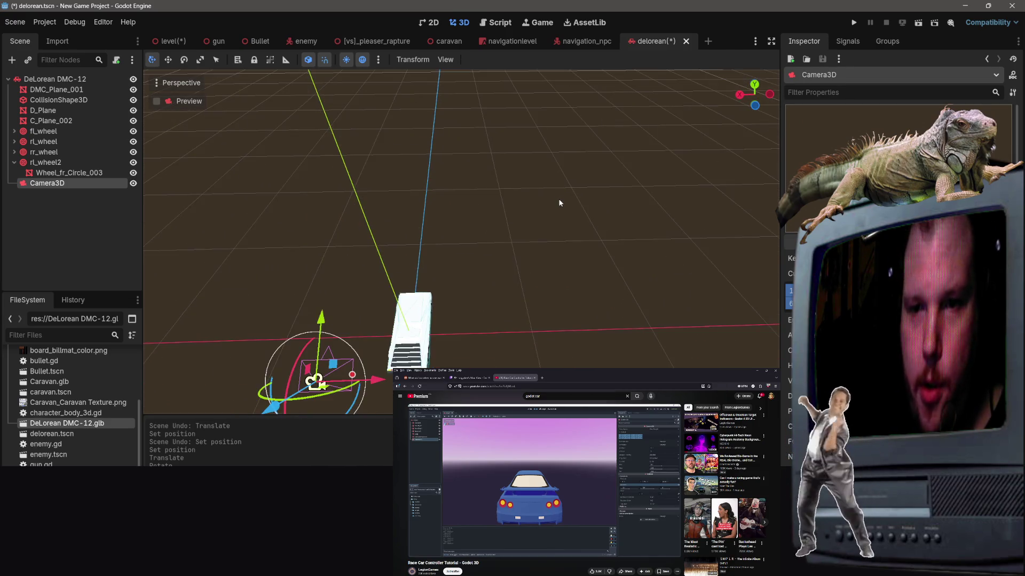
{"action": "key", "text": "ctrl+s"}
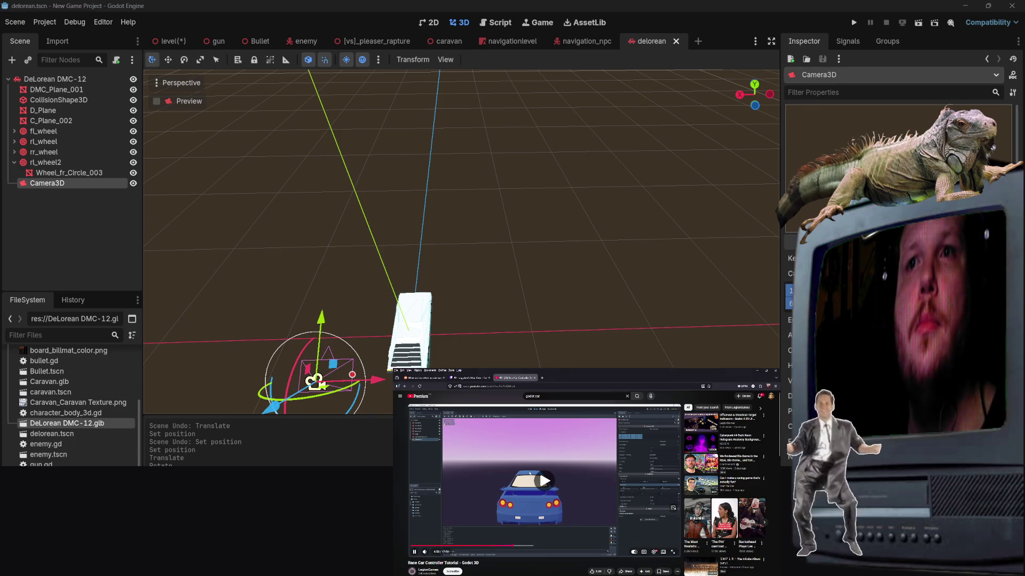
{"action": "mouse_move", "coordinate": [302, 41]}
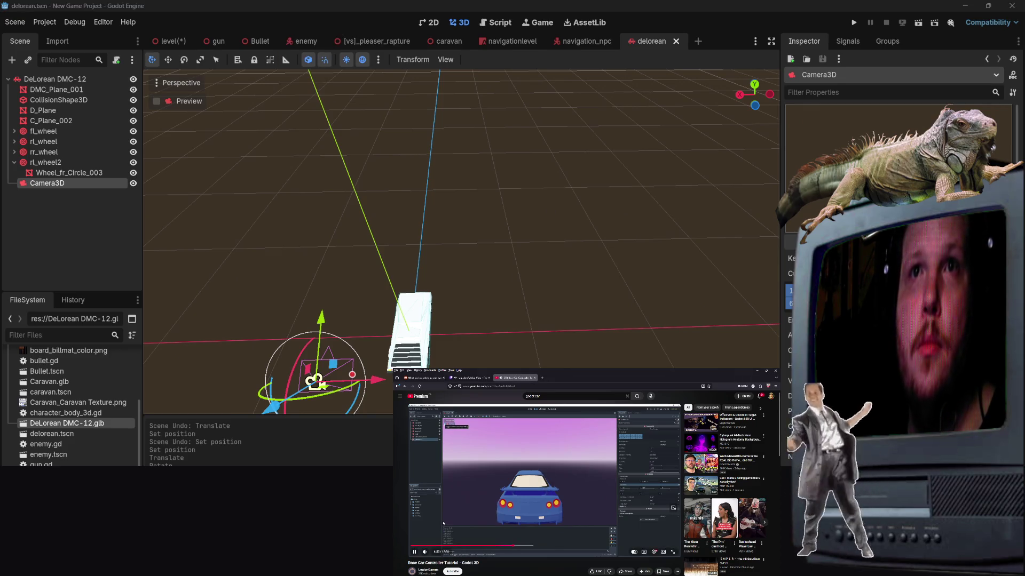
Toggle the viewport camera Preview on and off to check the car's framing.
{"action": "left_click", "coordinate": [156, 101]}
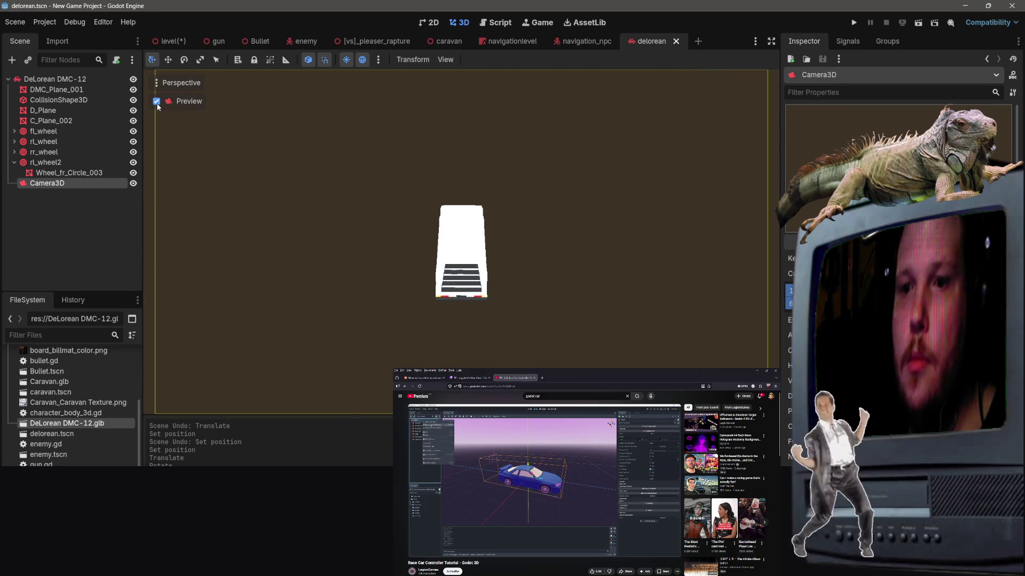
{"action": "left_click", "coordinate": [156, 102]}
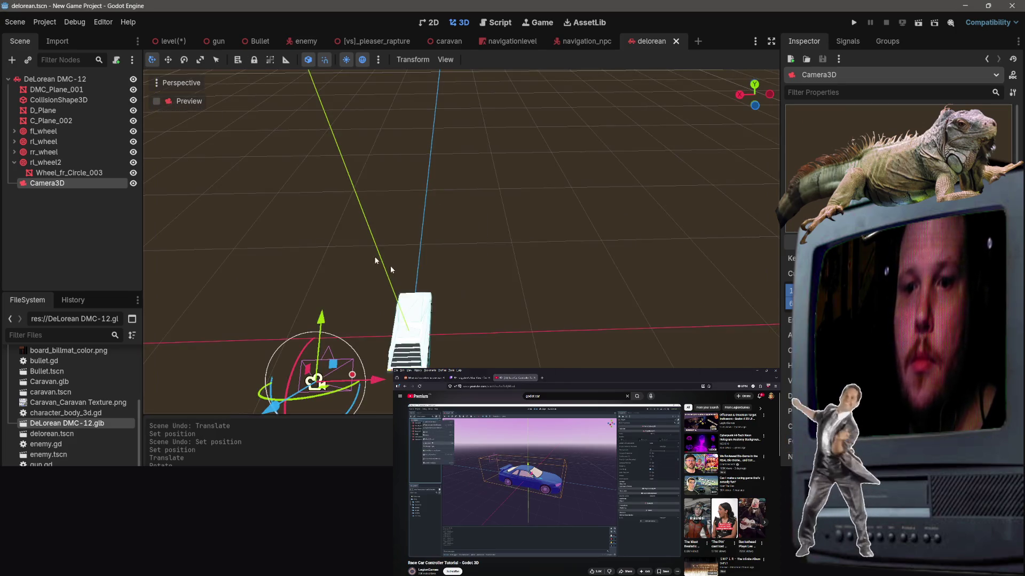
{"action": "right_click", "coordinate": [61, 83]}
{"action": "left_click", "coordinate": [17, 324]}
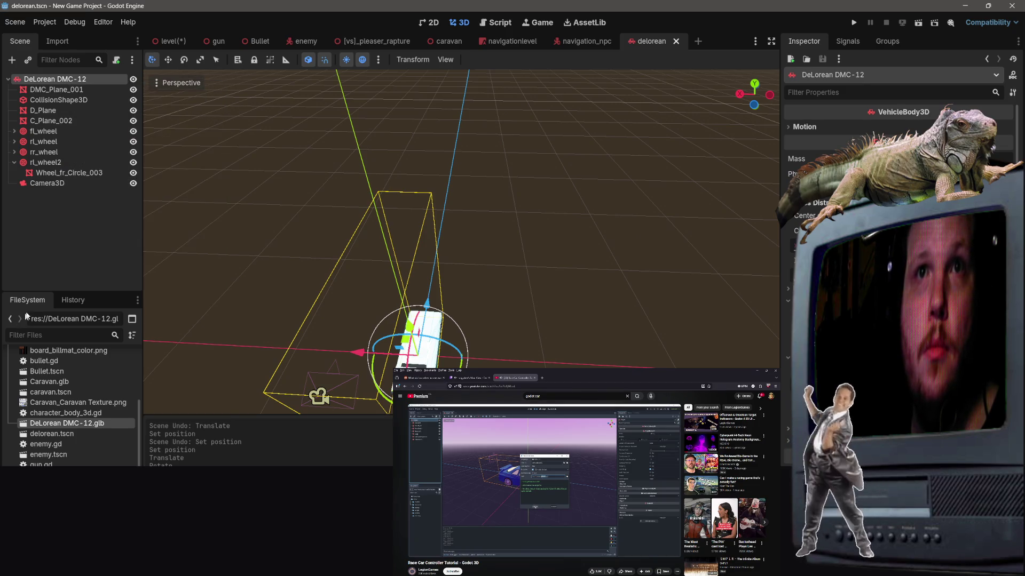
Rename the DeLorean DMC-12 root node to delorean.
{"action": "right_click", "coordinate": [57, 82]}
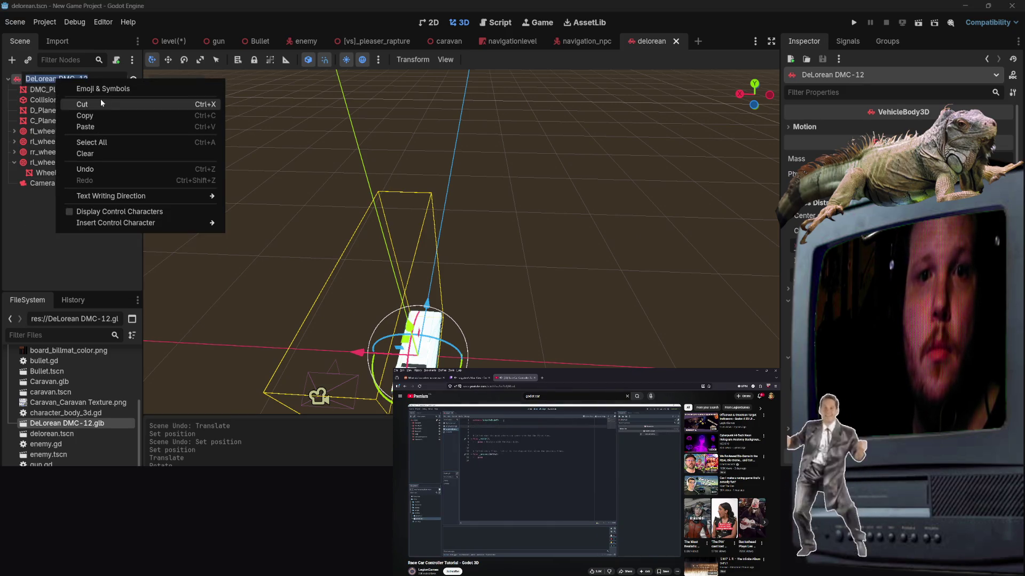
{"action": "left_click", "coordinate": [117, 68]}
{"action": "key", "text": "Escape"}
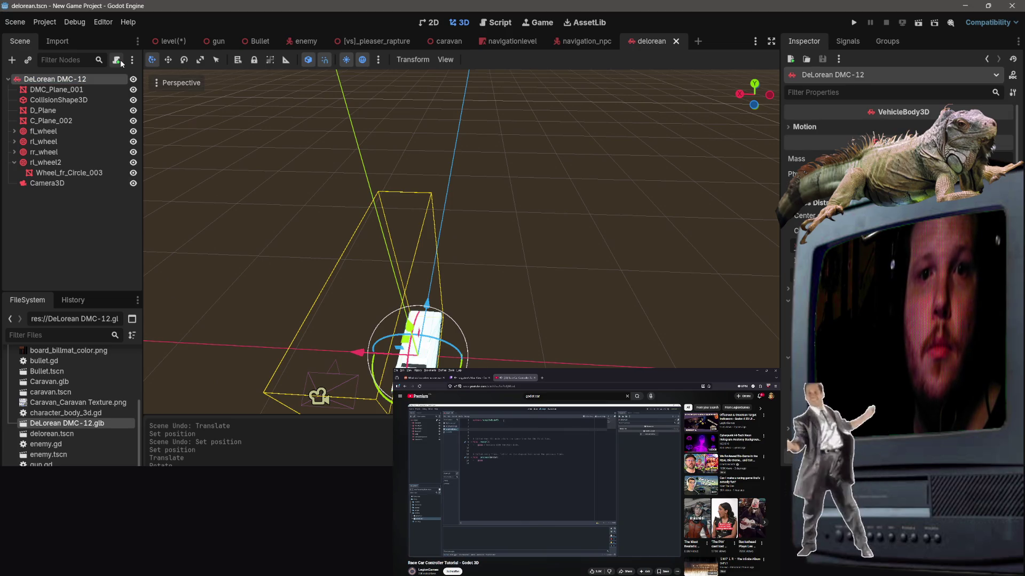
{"action": "double_click", "coordinate": [91, 78]}
{"action": "type", "text": "delore"}
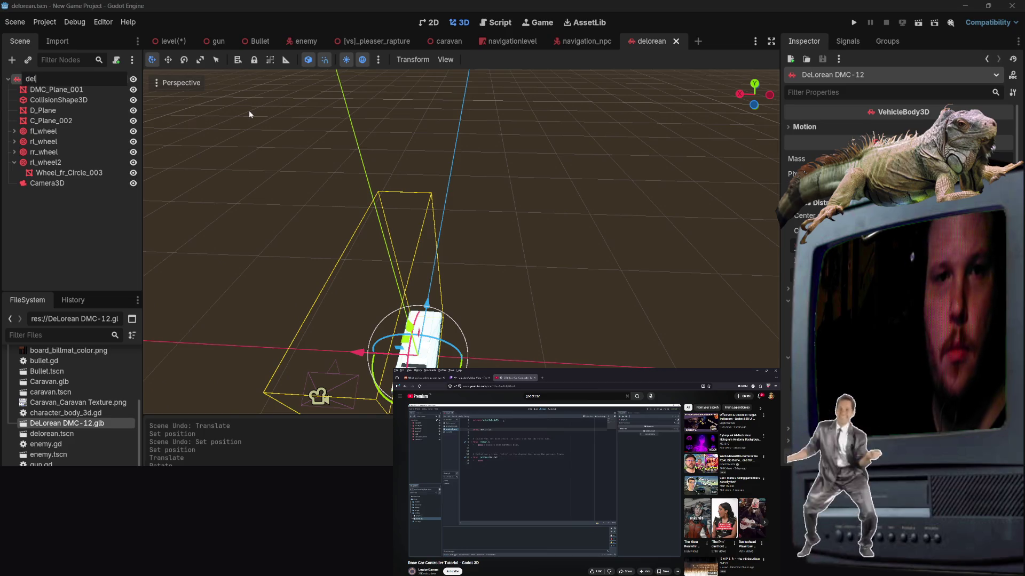
{"action": "type", "text": "an"}
{"action": "key", "text": "Return"}
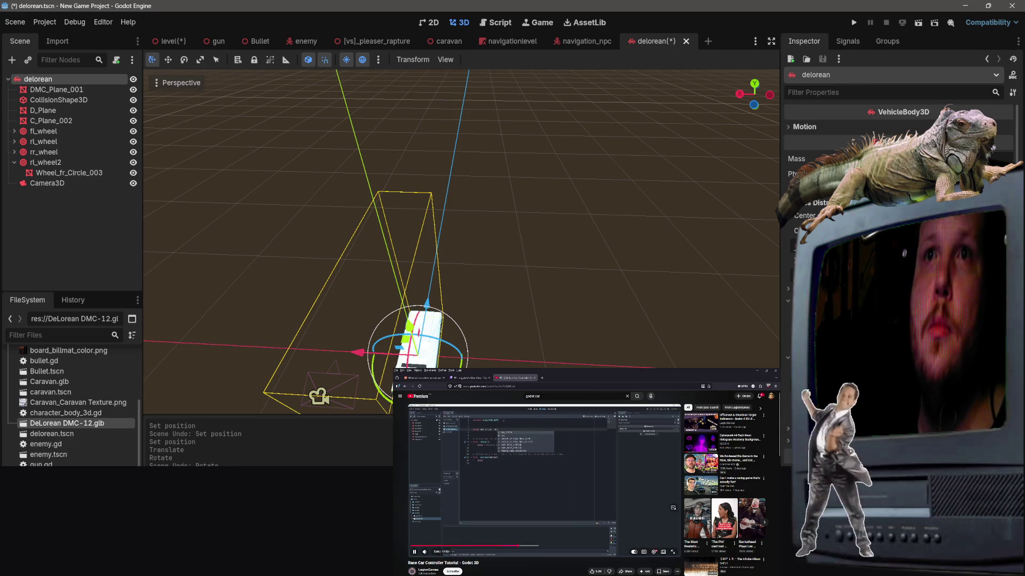
Attach a new GDScript res://delorean.gd with the Node: Default template to the delorean node.
{"action": "left_click", "coordinate": [116, 60]}
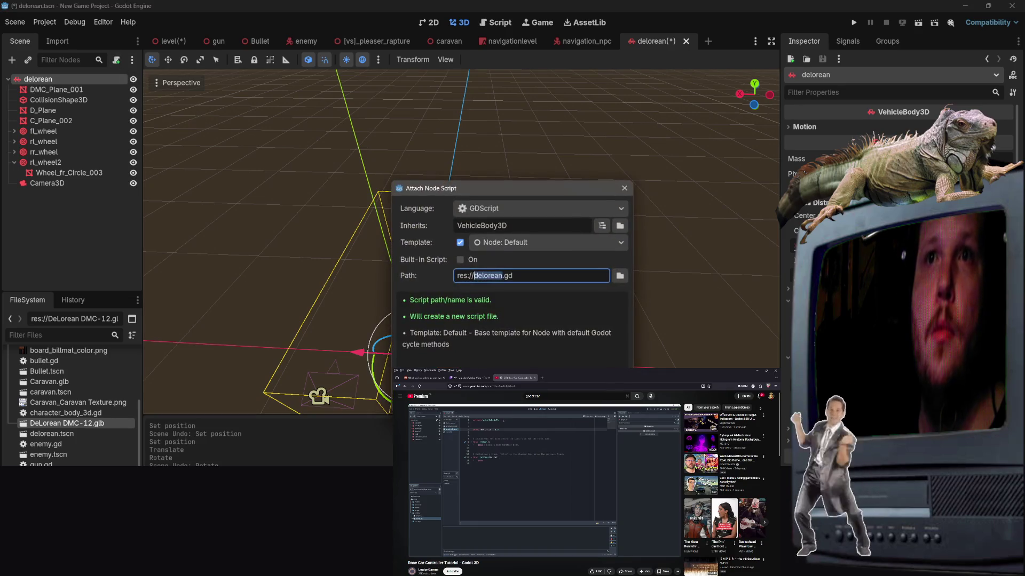
{"action": "left_click", "coordinate": [512, 242]}
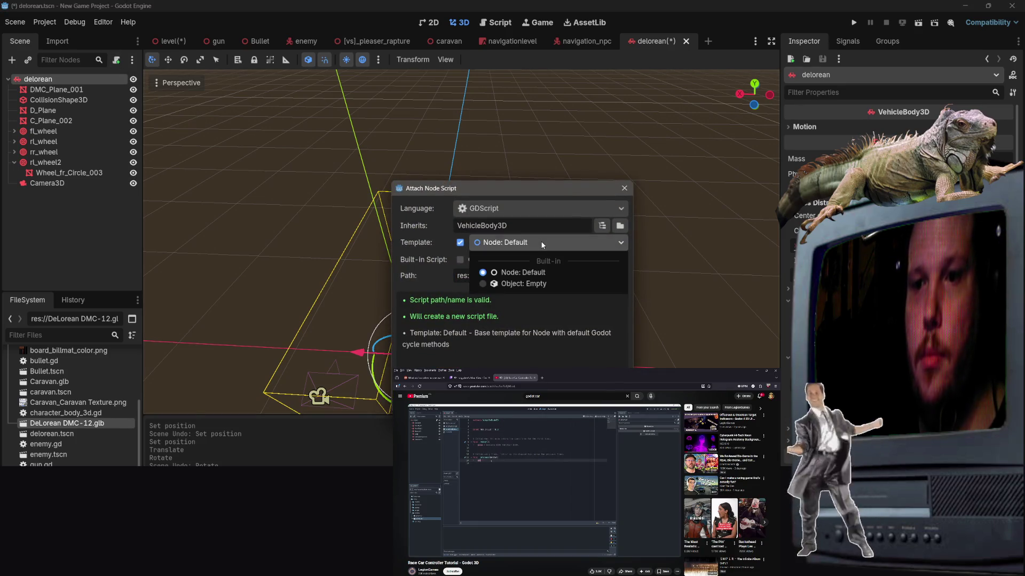
{"action": "left_click", "coordinate": [542, 271]}
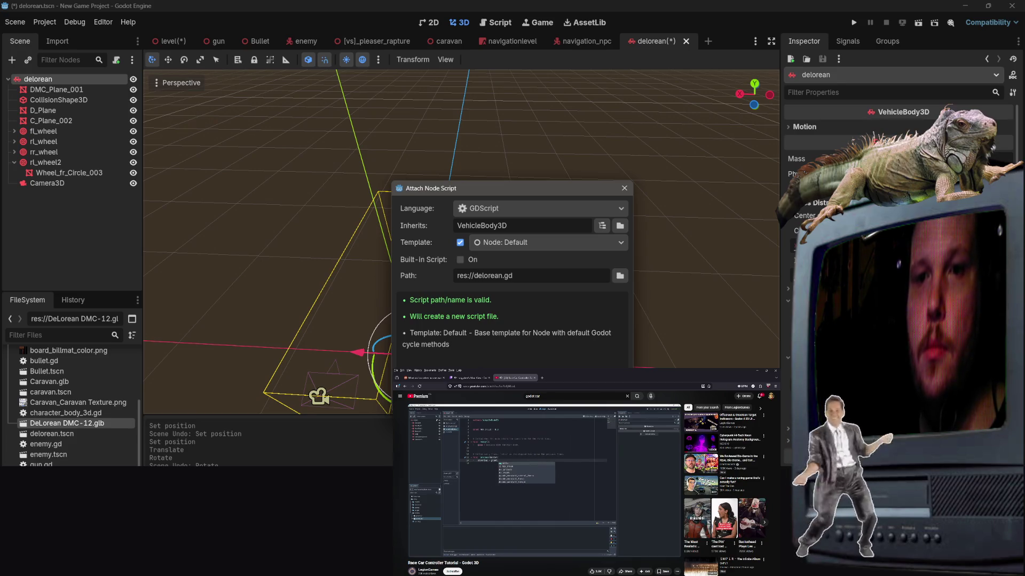
{"action": "key", "text": "Return"}
{"action": "left_click", "coordinate": [480, 214]}
Declare const MAX_STEER = 0.8 on line 3 of delorean.gd.
{"action": "left_click", "coordinate": [480, 150]}
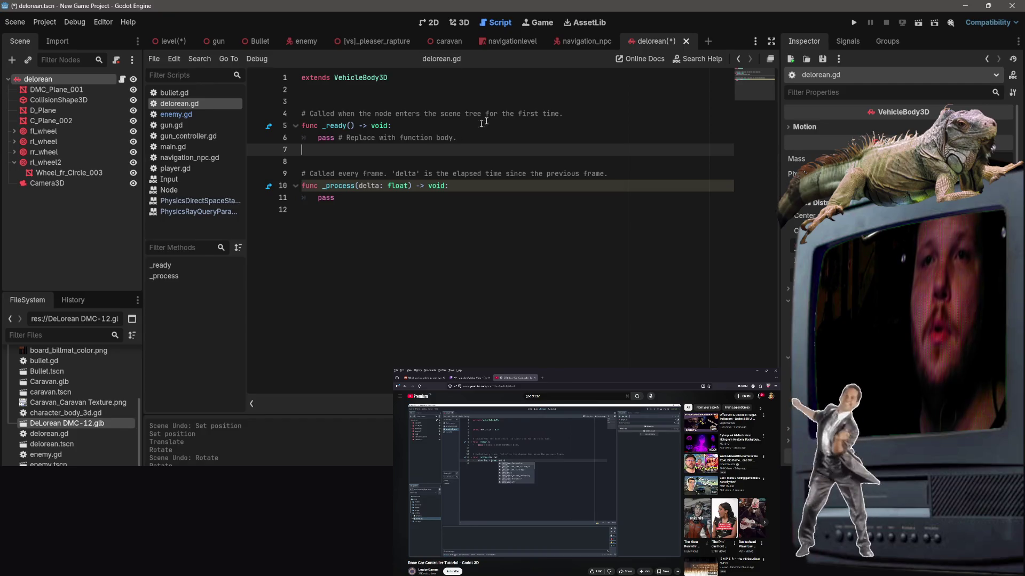
{"action": "left_click", "coordinate": [442, 92]}
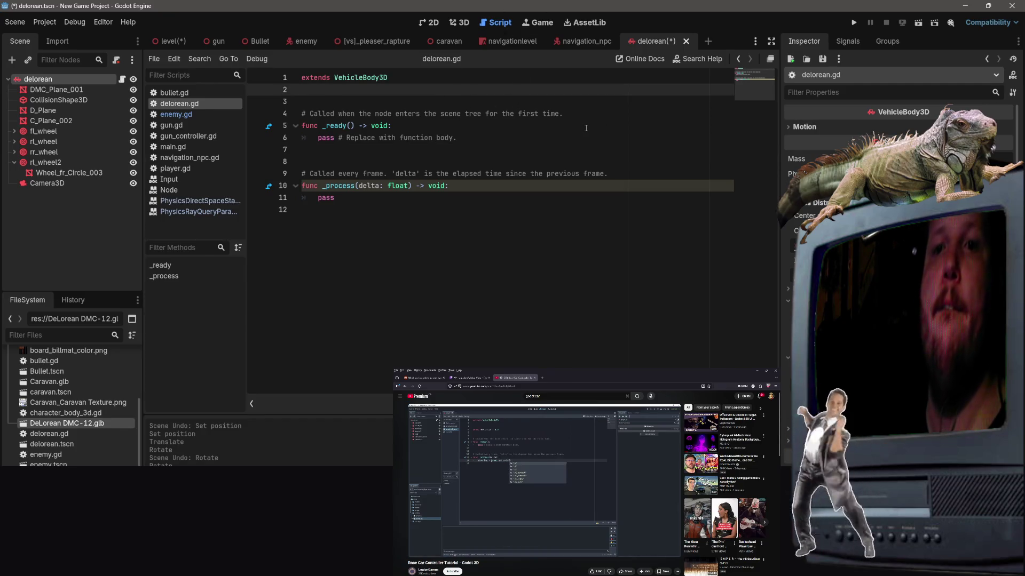
{"action": "key", "text": "Return"}
{"action": "type", "text": "cibst"}
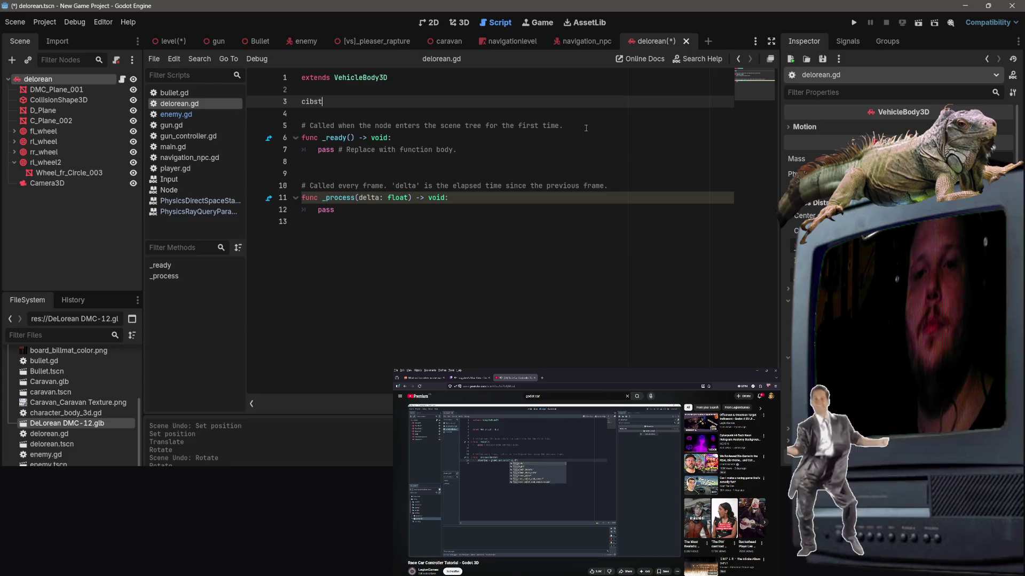
{"action": "key", "text": "BackSpace"}
{"action": "key", "text": "BackSpace"}
{"action": "key", "text": "BackSpace"}
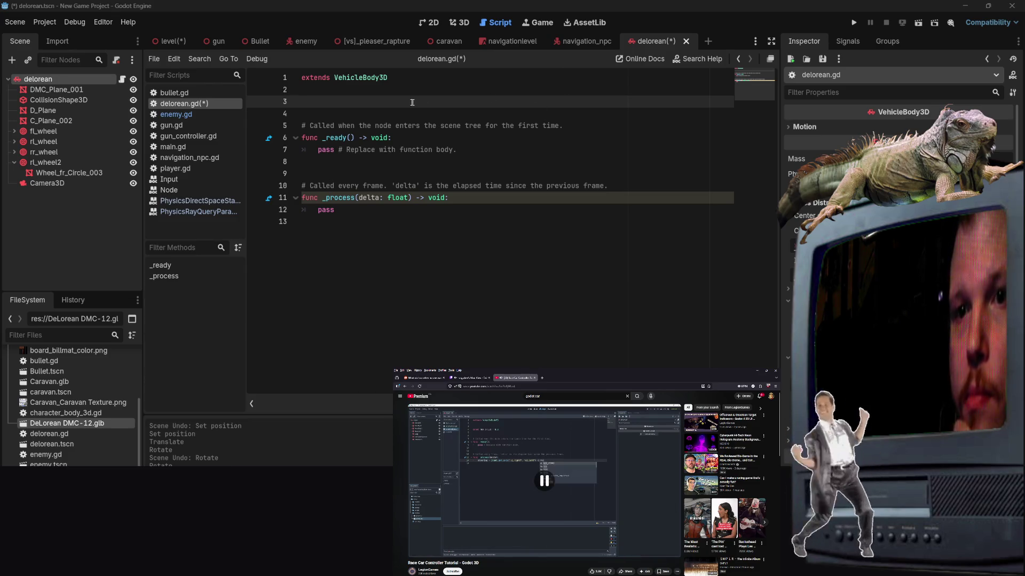
{"action": "type", "text": "ciobn"}
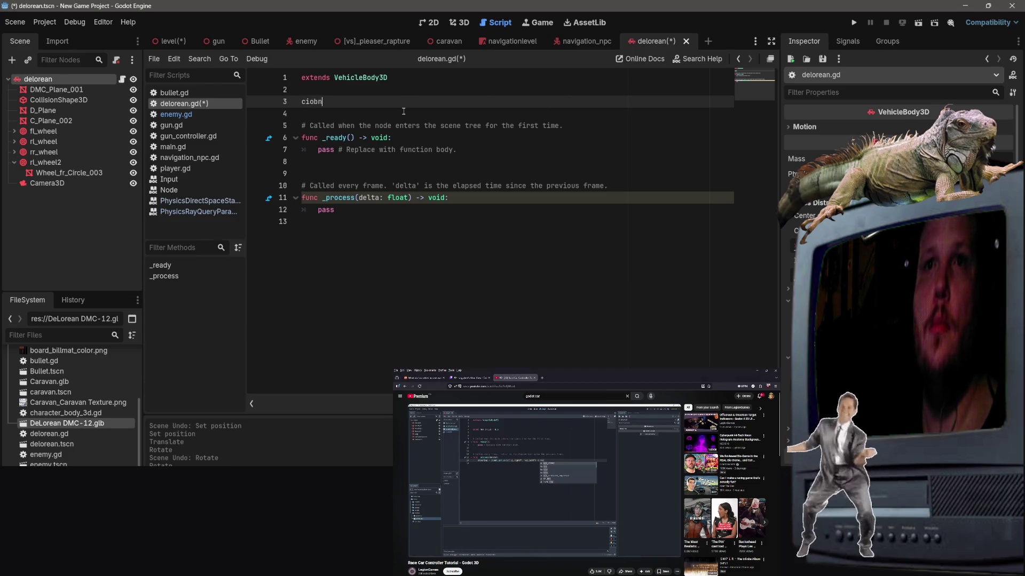
{"action": "type", "text": "onst "}
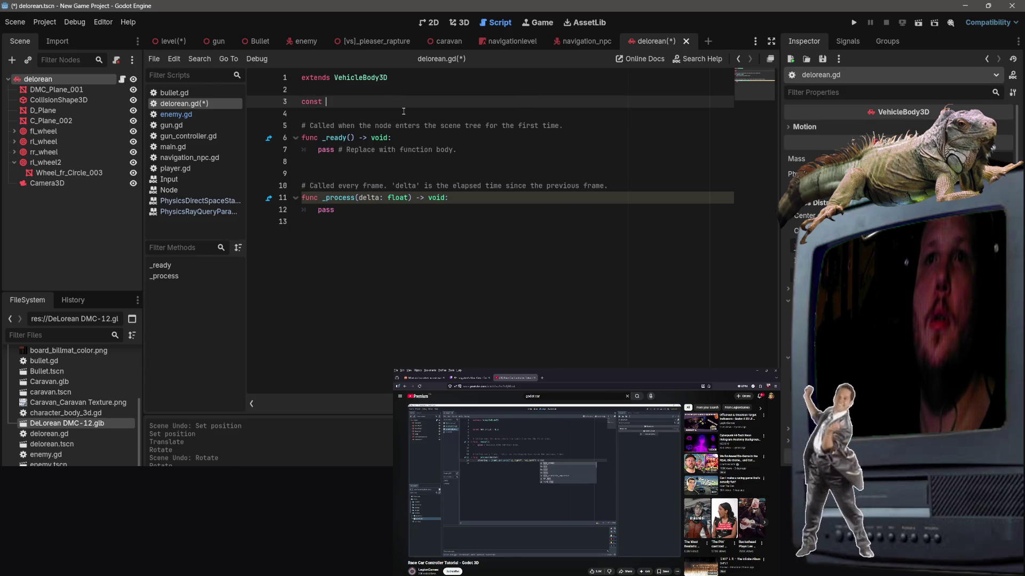
{"action": "type", "text": "ma"}
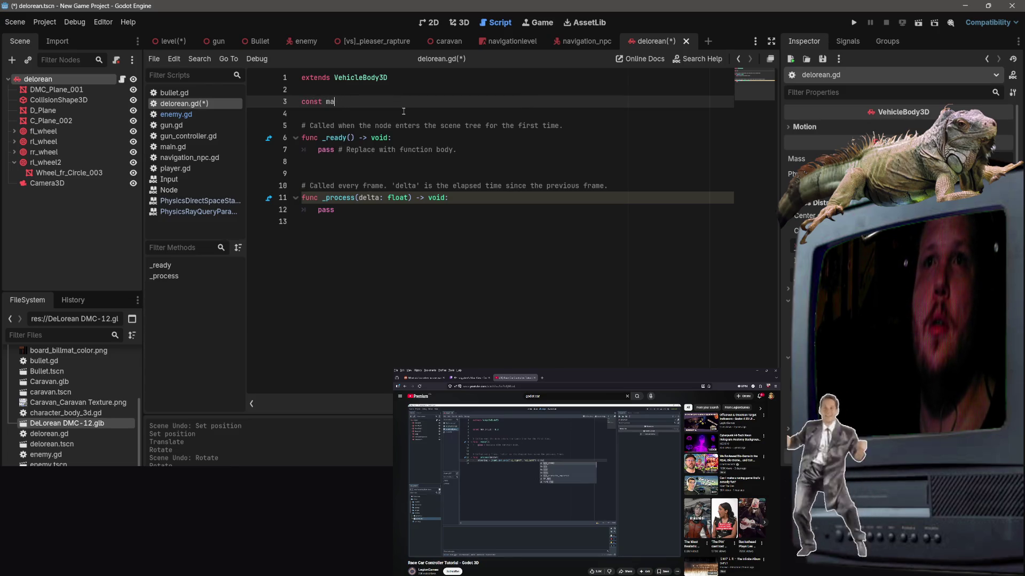
{"action": "key", "text": "BackSpace"}
{"action": "key", "text": "BackSpace"}
{"action": "type", "text": "MA"}
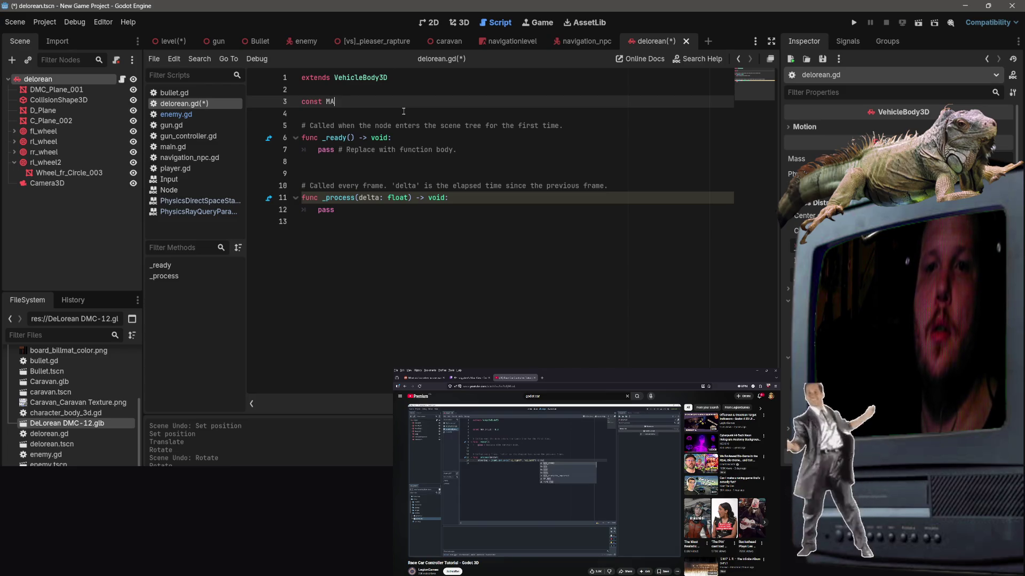
{"action": "type", "text": "X_STEER = -"}
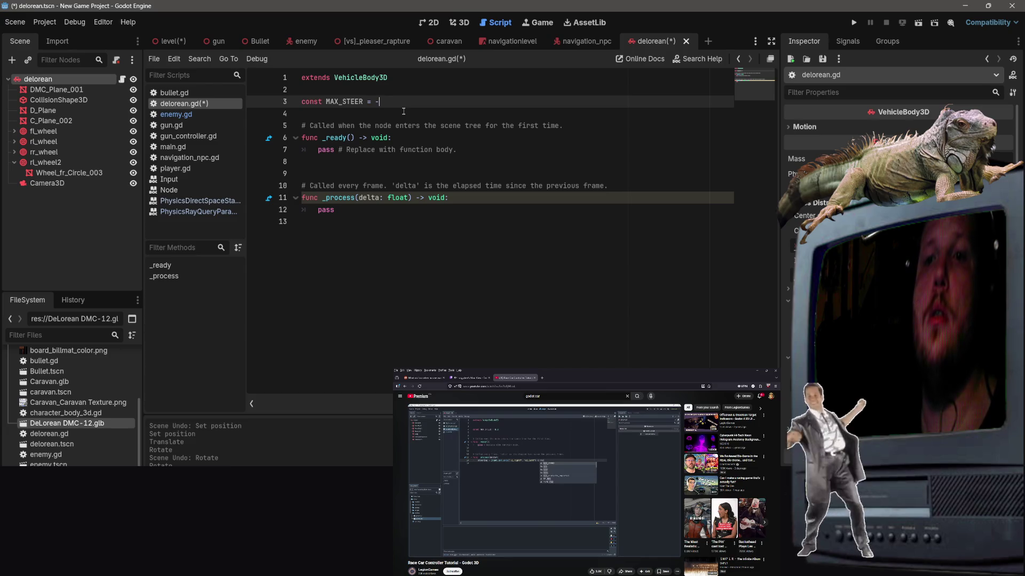
{"action": "key", "text": "BackSpace"}
{"action": "type", "text": "0"}
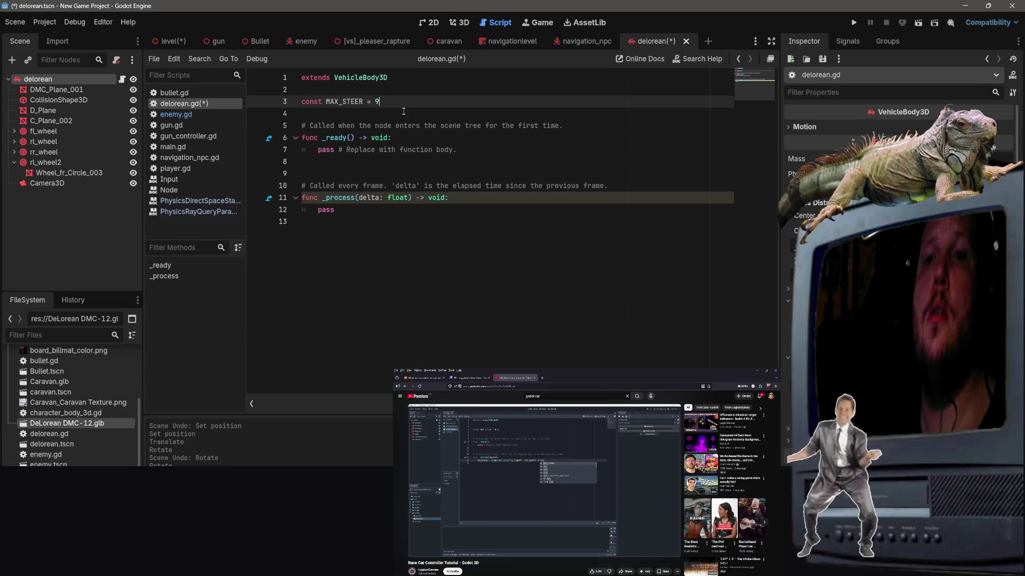
{"action": "type", "text": ".8"}
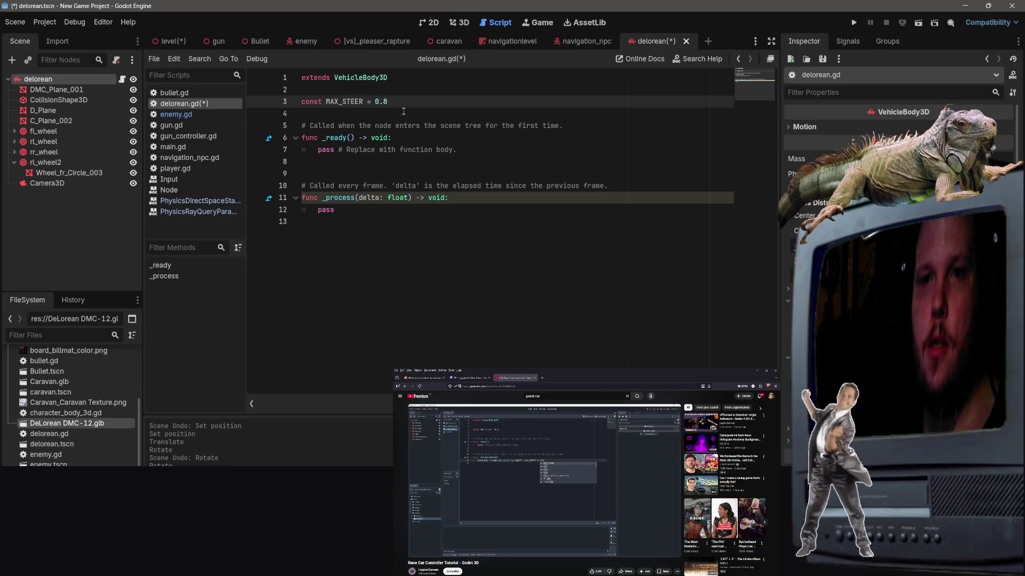
{"action": "key", "text": "Return"}
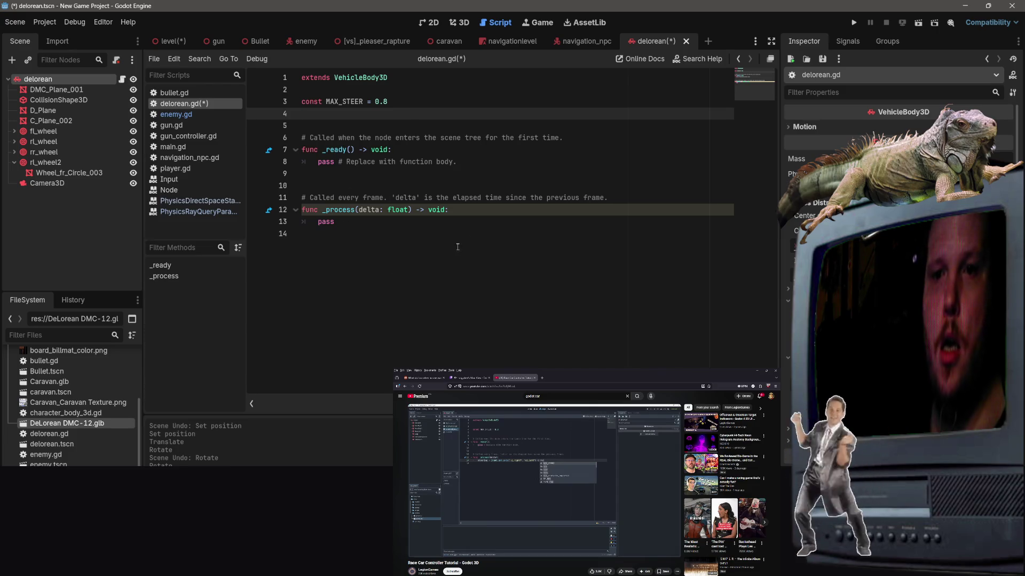
Replace pass in _process with steering = Input.get_axis('ui_right','ui_left') = MAX_STEER.
{"action": "left_click", "coordinate": [421, 221]}
{"action": "key", "text": "BackSpace"}
{"action": "key", "text": "BackSpace"}
{"action": "key", "text": "BackSpace"}
{"action": "key", "text": "BackSpace"}
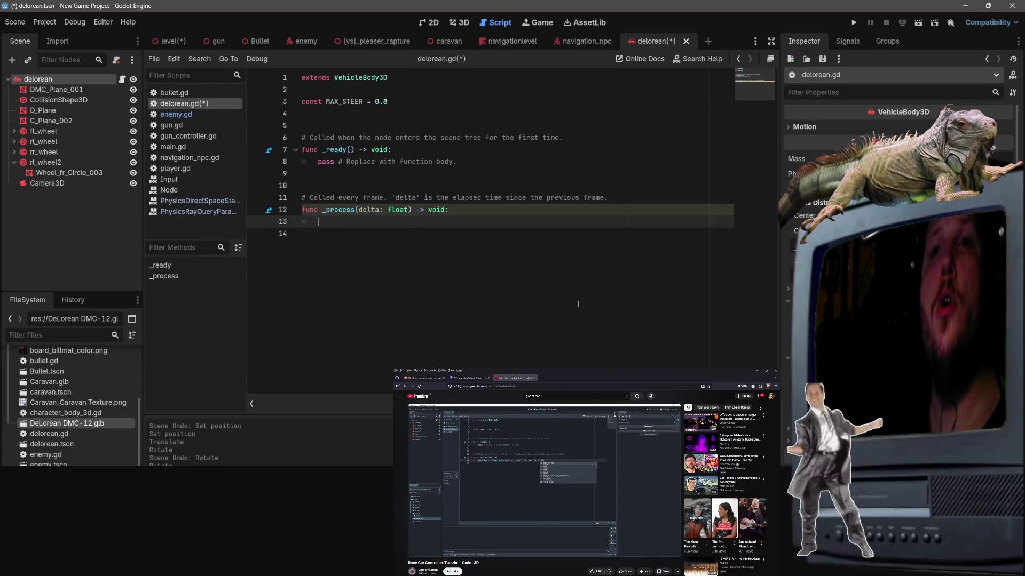
{"action": "type", "text": "STE"}
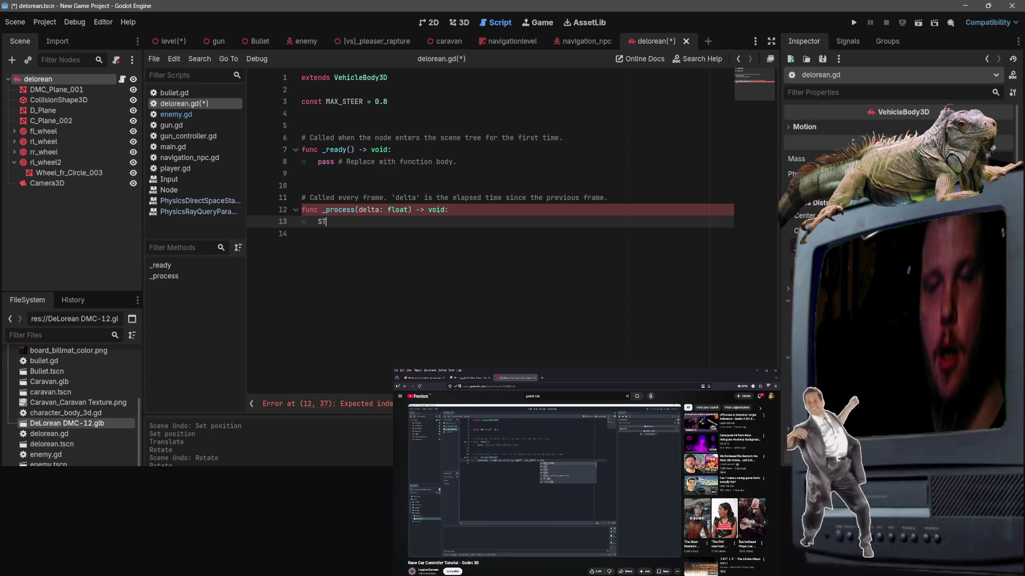
{"action": "key", "text": "BackSpace"}
{"action": "key", "text": "BackSpace"}
{"action": "key", "text": "BackSpace"}
{"action": "type", "text": "steering"}
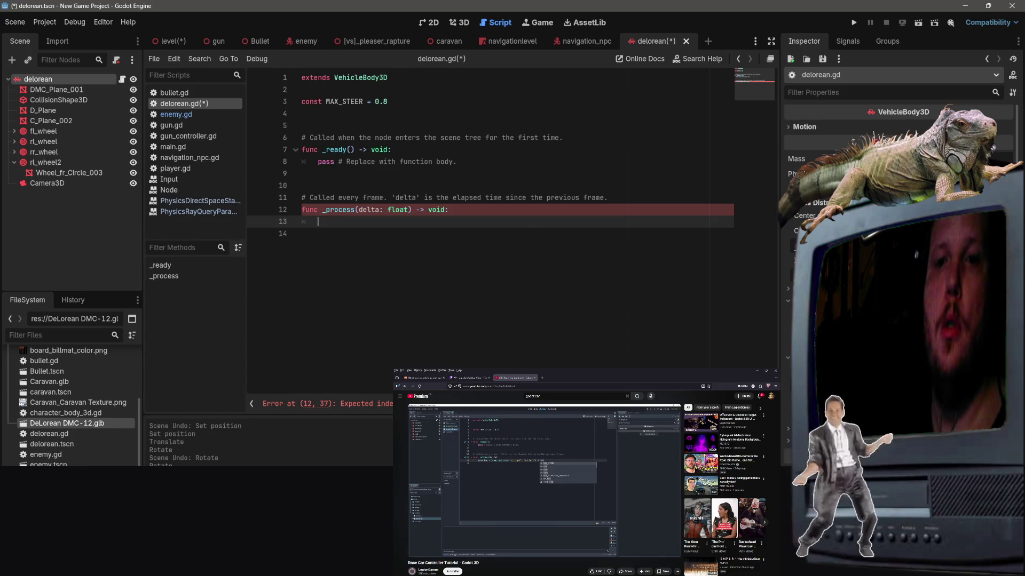
{"action": "type", "text": "s "}
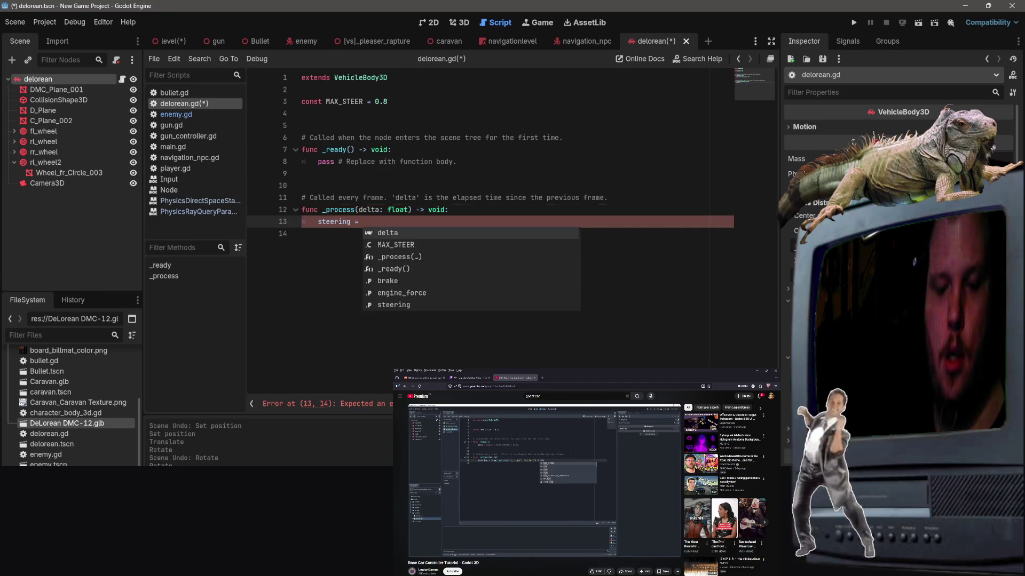
{"action": "type", "text": " Input."}
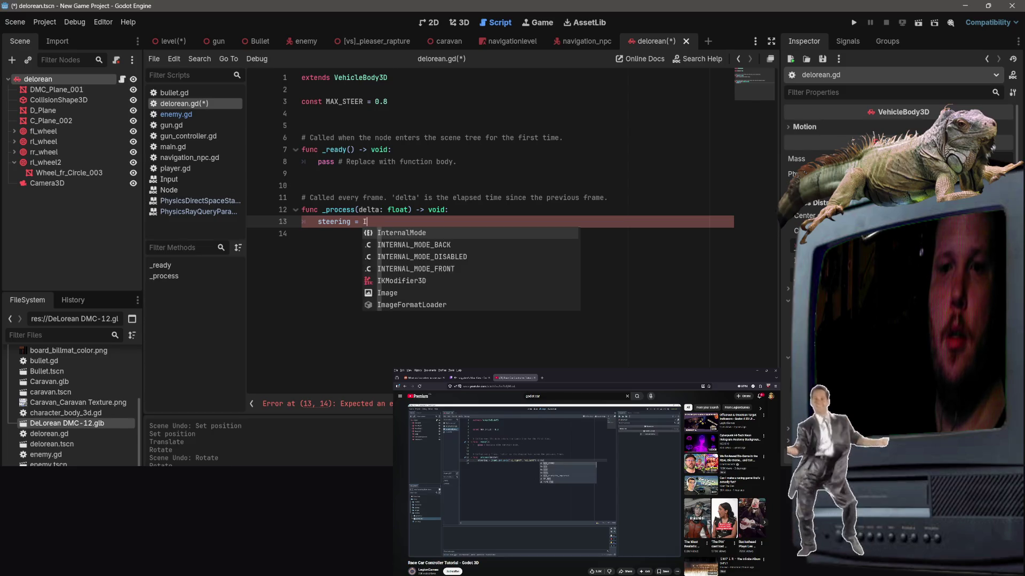
{"action": "type", "text": "get_axi"}
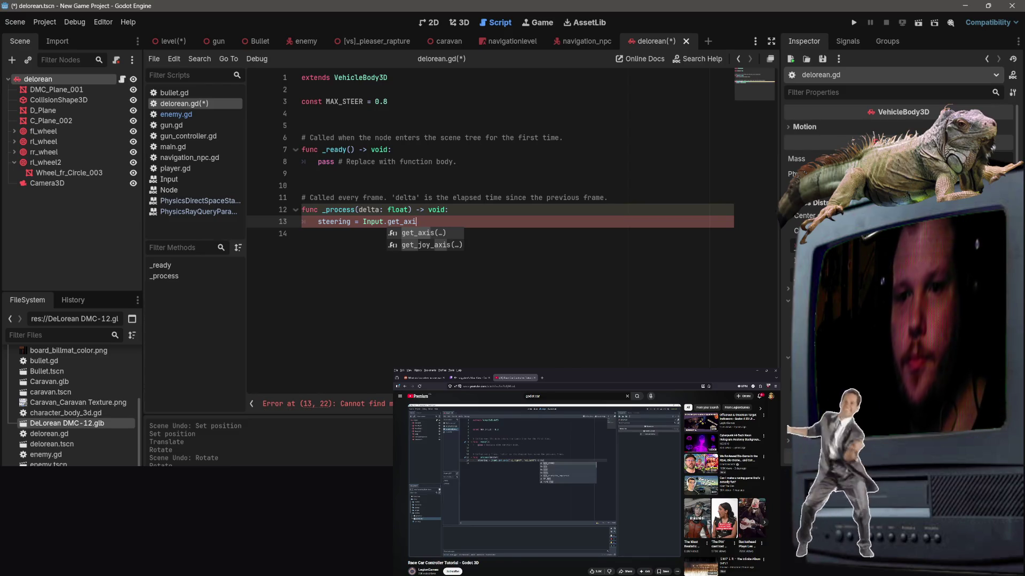
{"action": "type", "text": "s"}
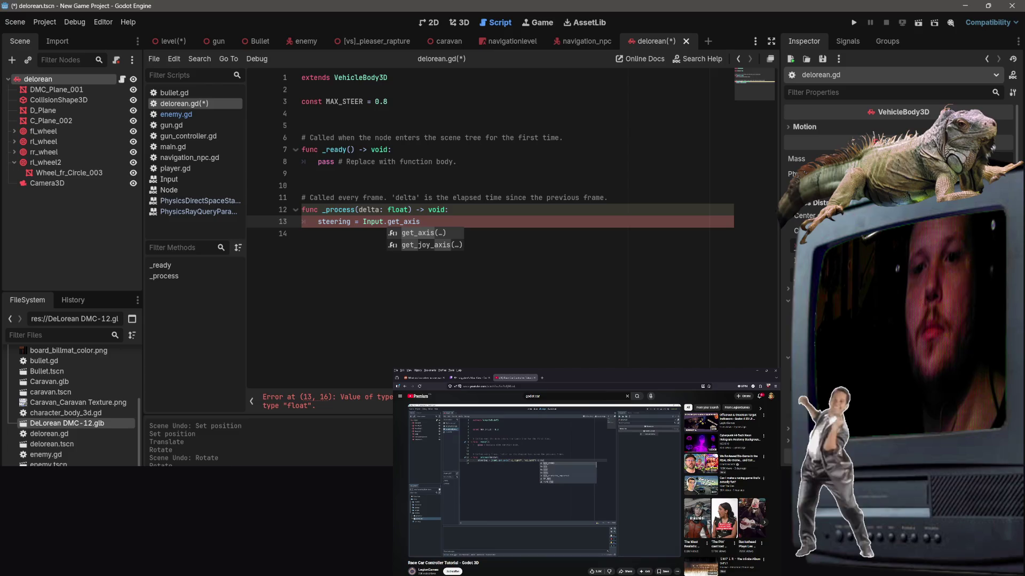
{"action": "key", "text": "Return"}
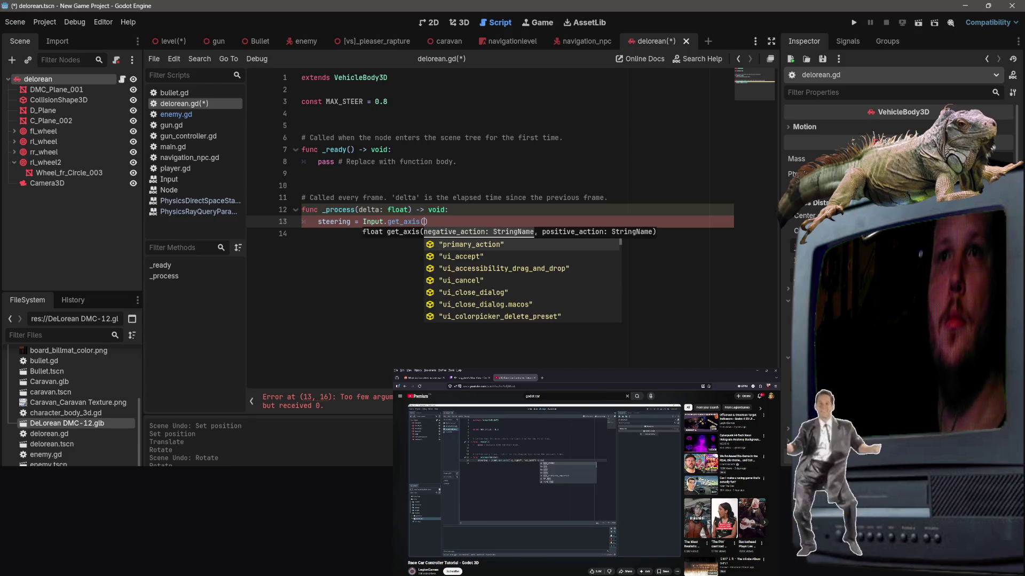
{"action": "type", "text": "'ui"}
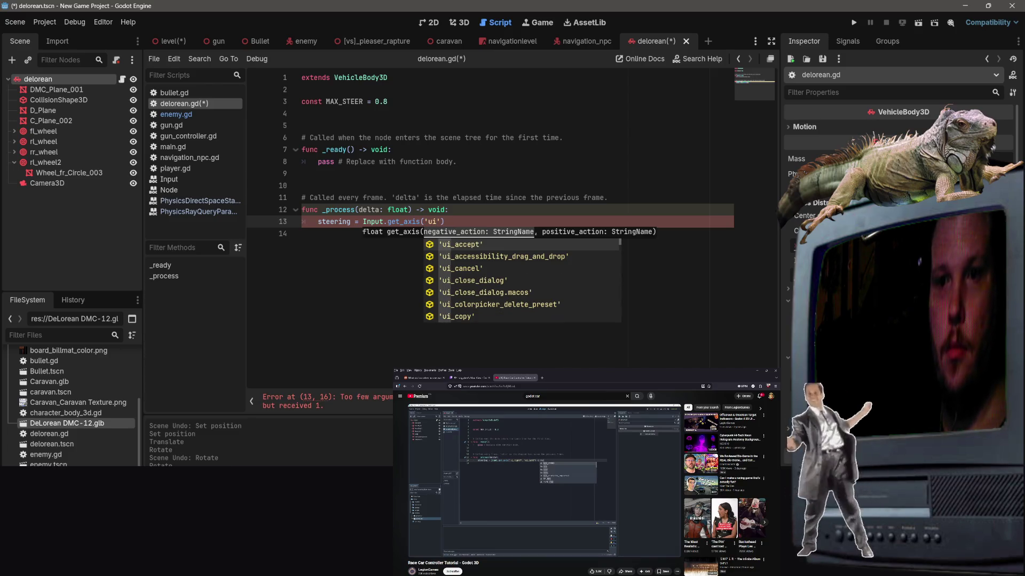
{"action": "type", "text": "_right"}
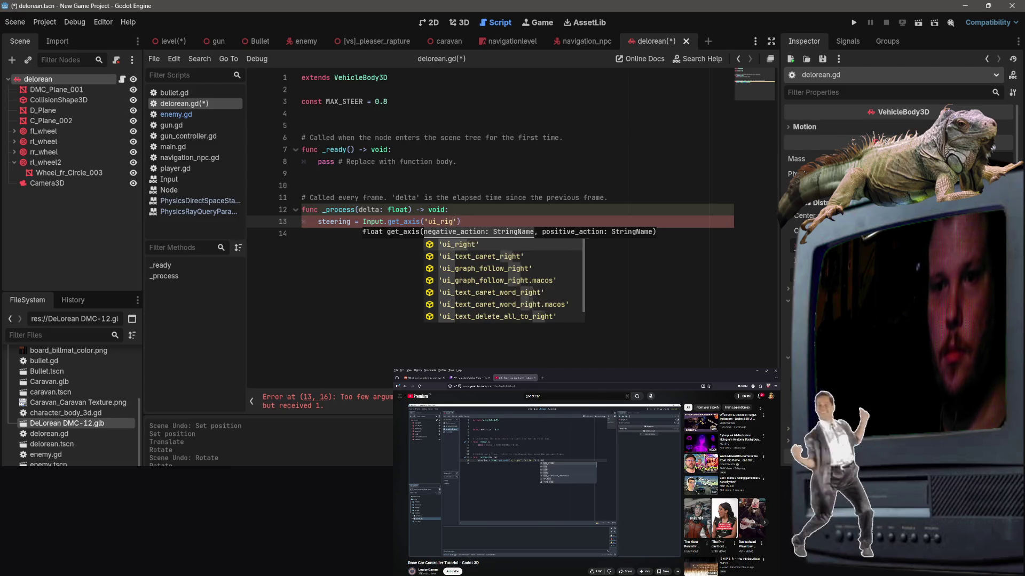
{"action": "key", "text": "Return"}
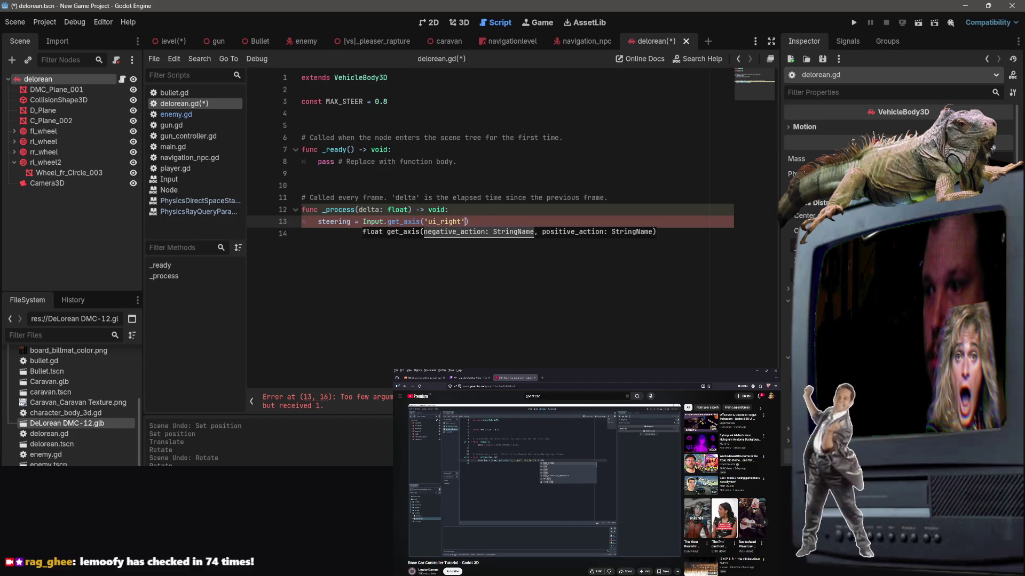
{"action": "type", "text": ","}
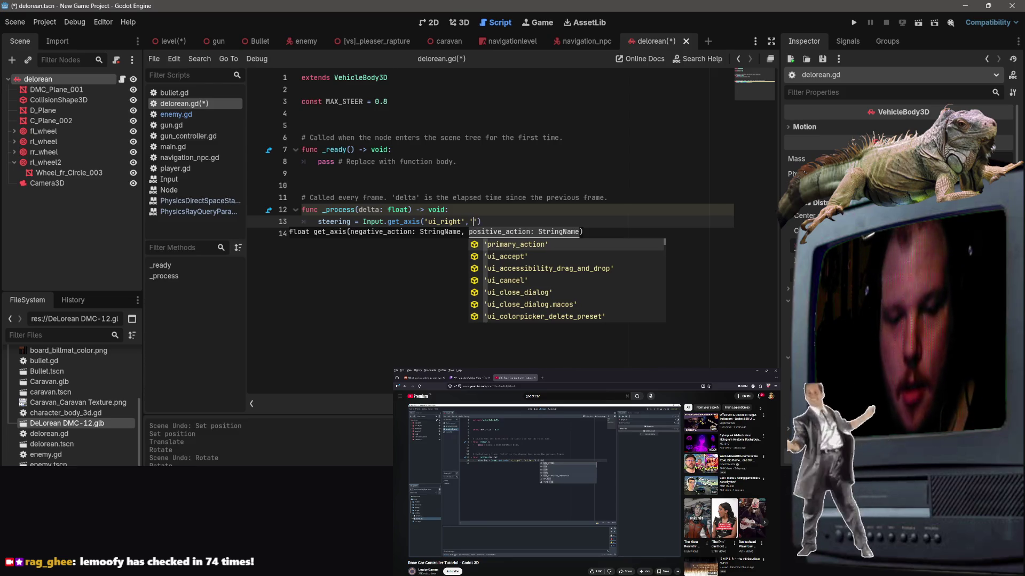
{"action": "type", "text": "'ui_"}
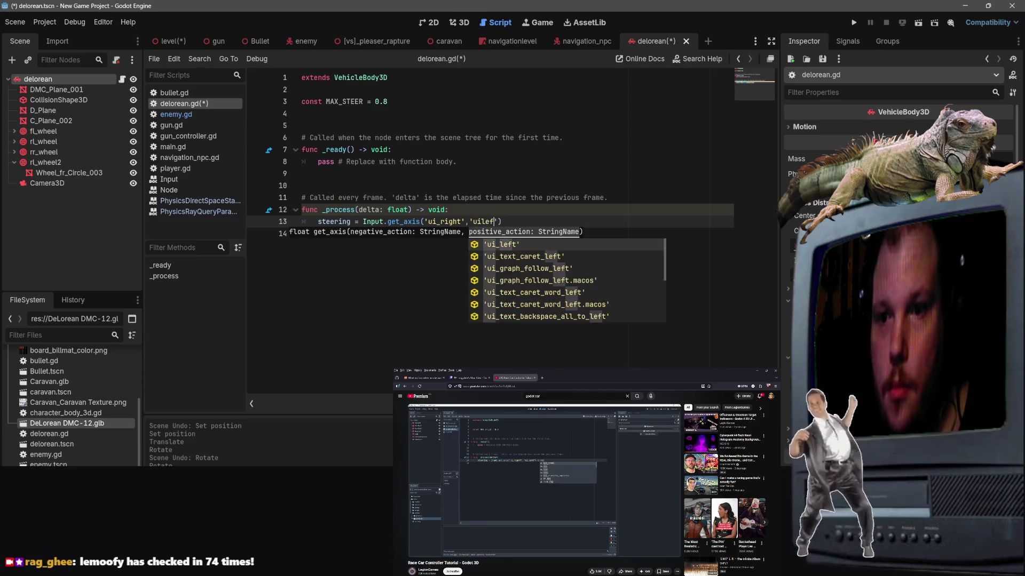
{"action": "type", "text": "left"}
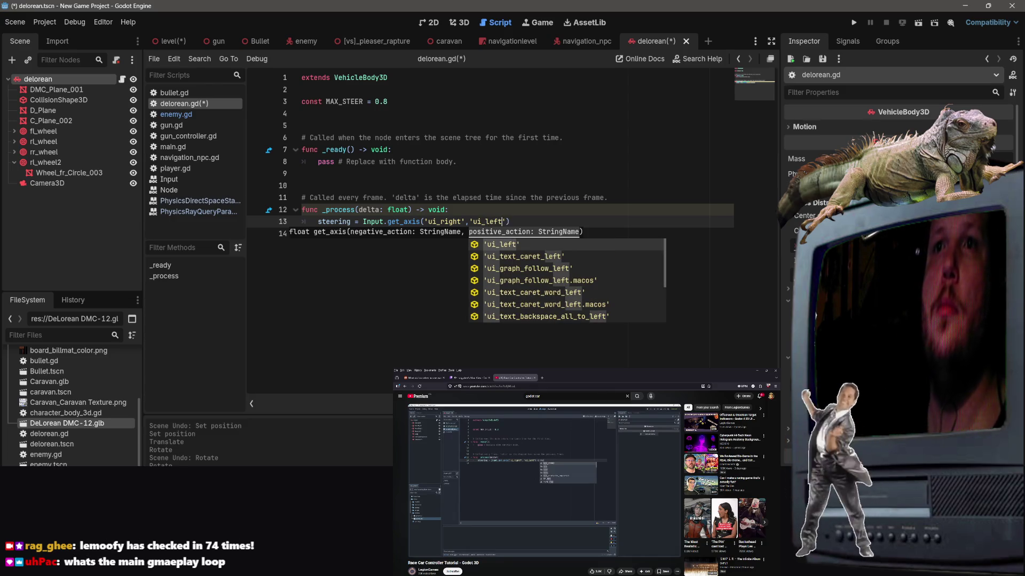
{"action": "left_click", "coordinate": [527, 221]}
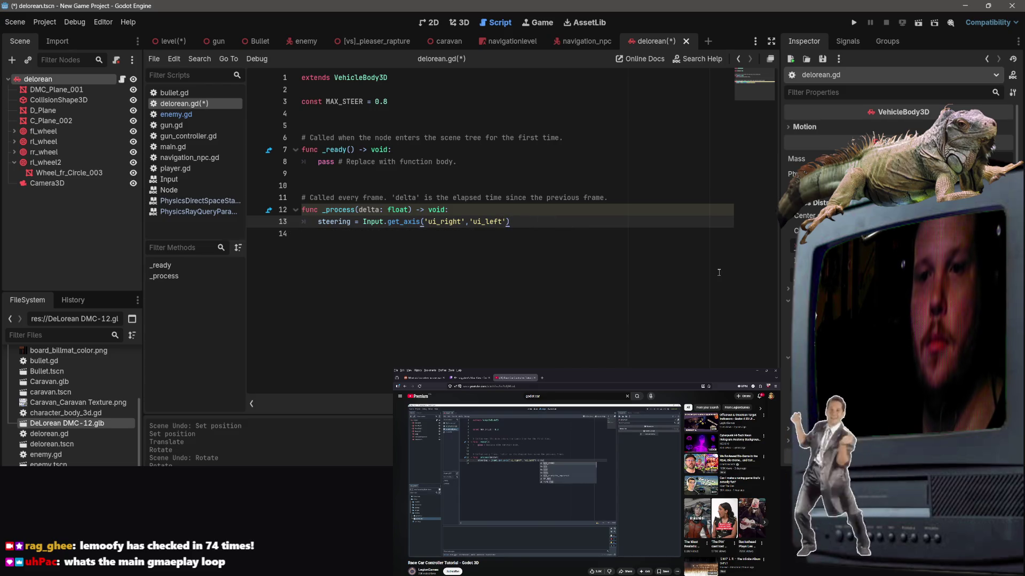
{"action": "type", "text": "= "}
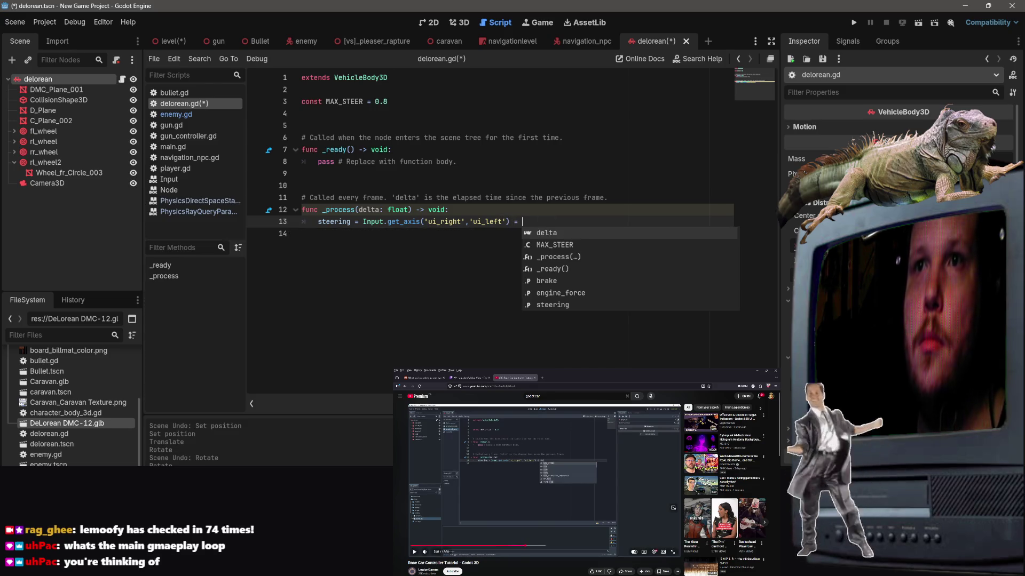
{"action": "type", "text": "M"}
{"action": "key", "text": "Return"}
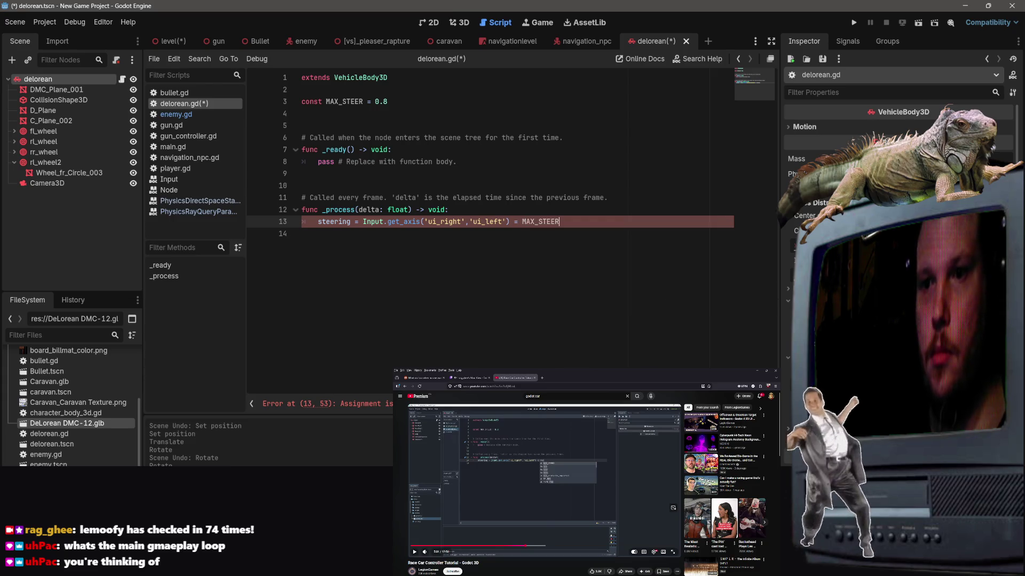
{"action": "left_click", "coordinate": [623, 494]}
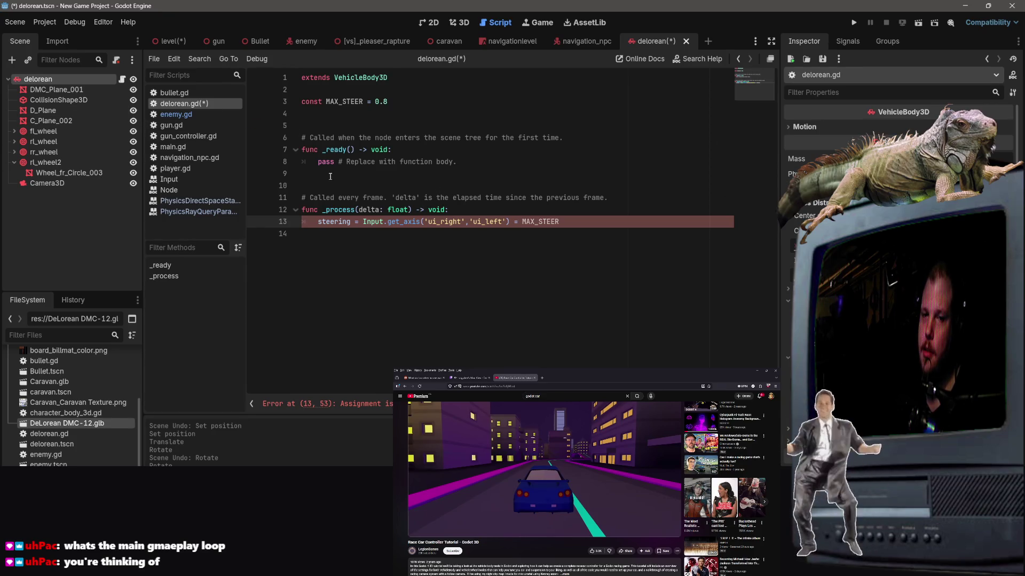
Retype the get_axis arguments as double-quoted "ui_right","ui_left" on line 13.
{"action": "double_click", "coordinate": [427, 222]}
{"action": "type", "text": "\""}
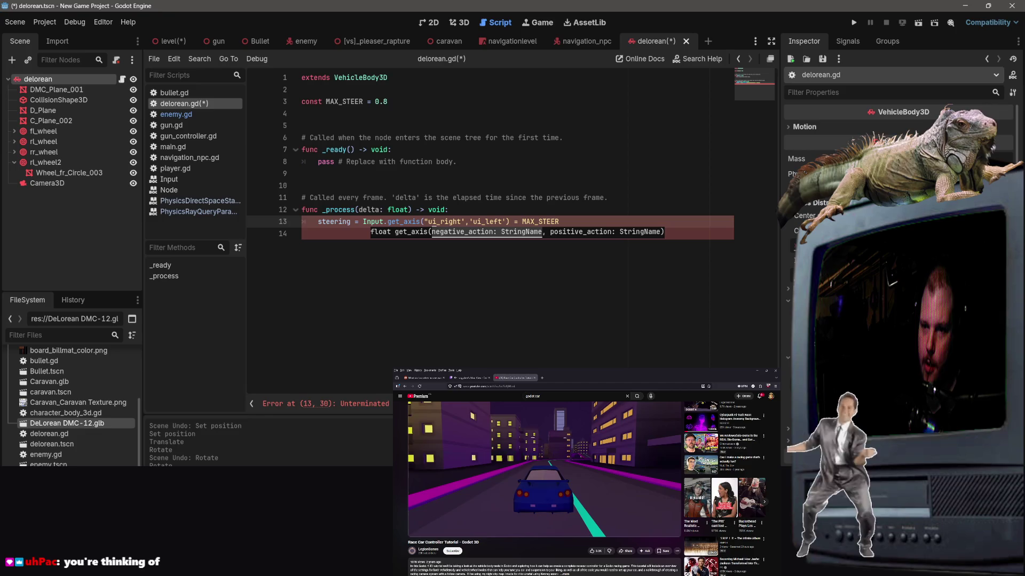
{"action": "key", "text": "BackSpace"}
{"action": "key", "text": "BackSpace"}
{"action": "key", "text": "BackSpace"}
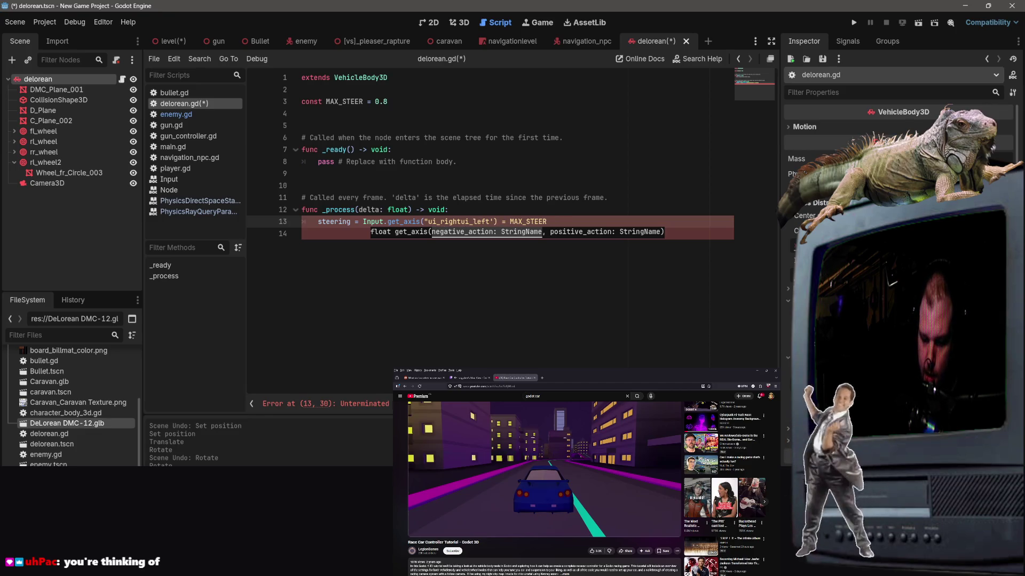
{"action": "type", "text": "\",\""}
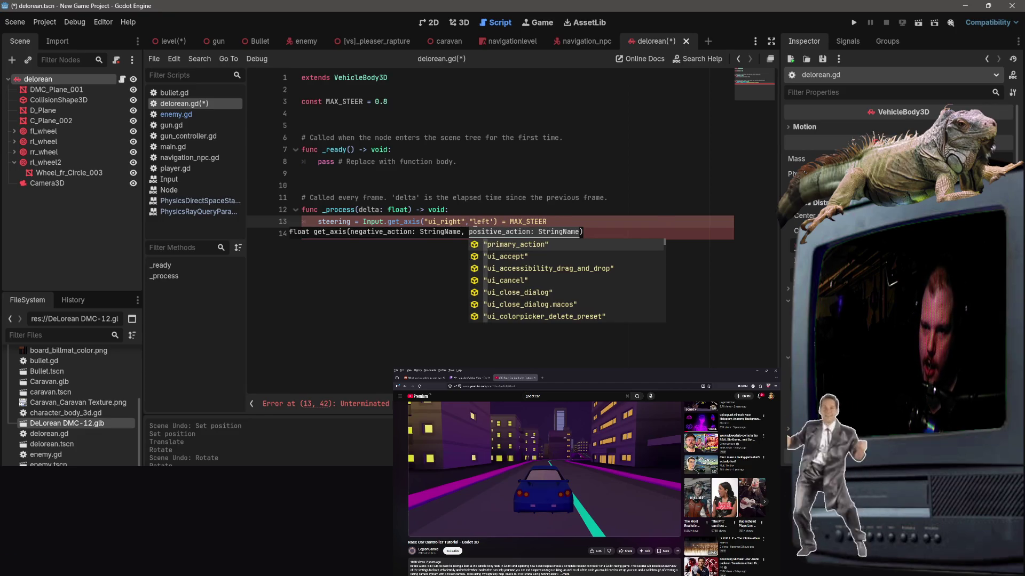
{"action": "key", "text": "Right"}
{"action": "key", "text": "Right"}
{"action": "key", "text": "Right"}
{"action": "key", "text": "Delete"}
{"action": "type", "text": "\""}
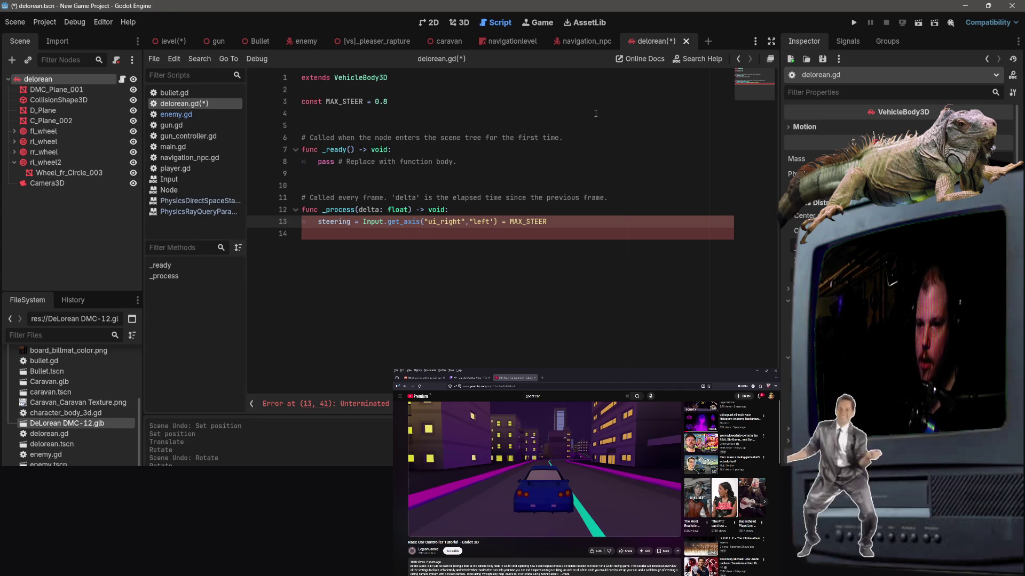
{"action": "left_click_drag", "start_coordinate": [473, 223], "coordinate": [495, 222]}
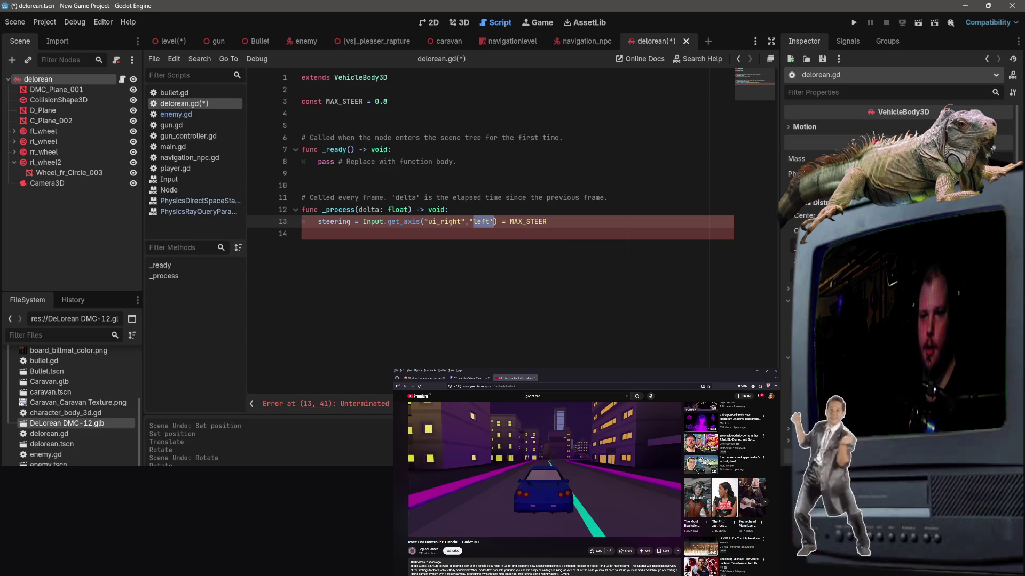
{"action": "type", "text": "ubn"}
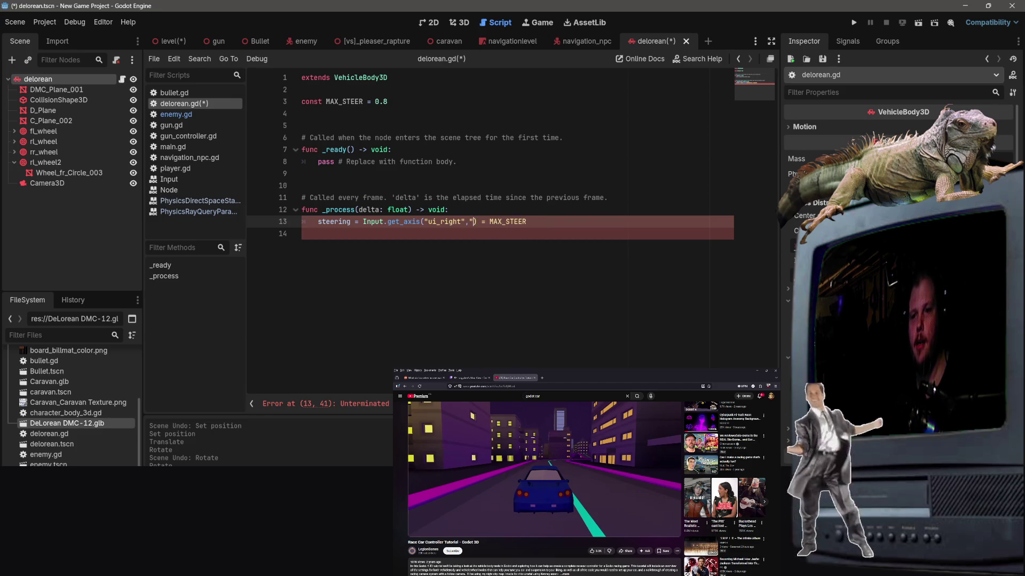
{"action": "key", "text": "BackSpace"}
{"action": "key", "text": "BackSpace"}
{"action": "type", "text": "n_"}
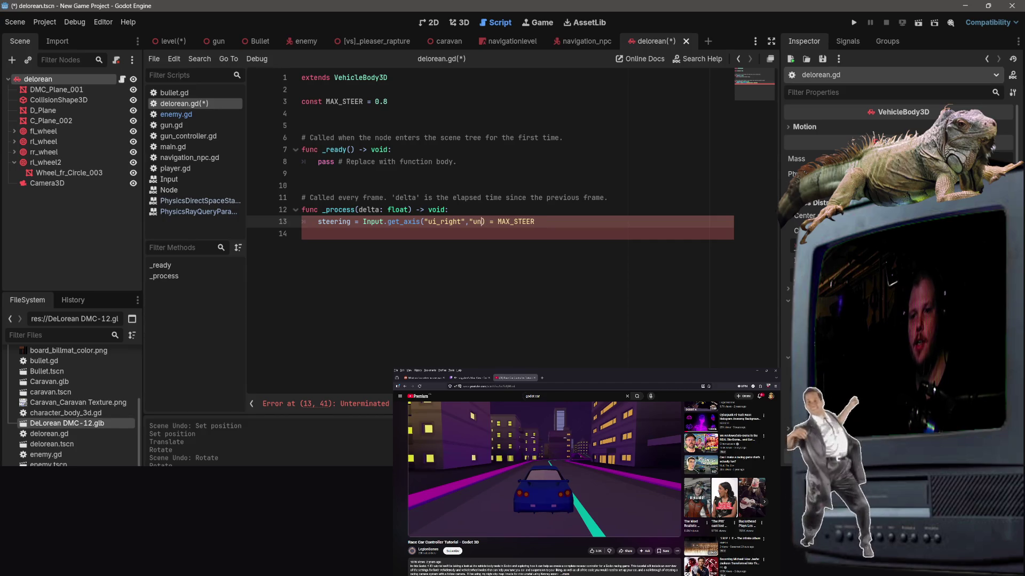
{"action": "key", "text": "BackSpace"}
{"action": "key", "text": "BackSpace"}
{"action": "type", "text": "i_"}
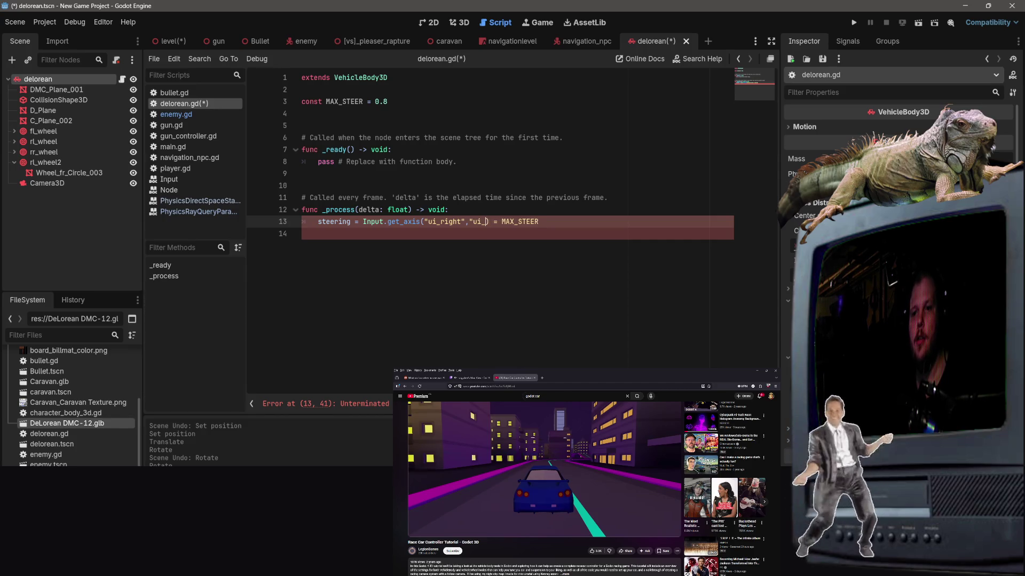
{"action": "type", "text": "left"}
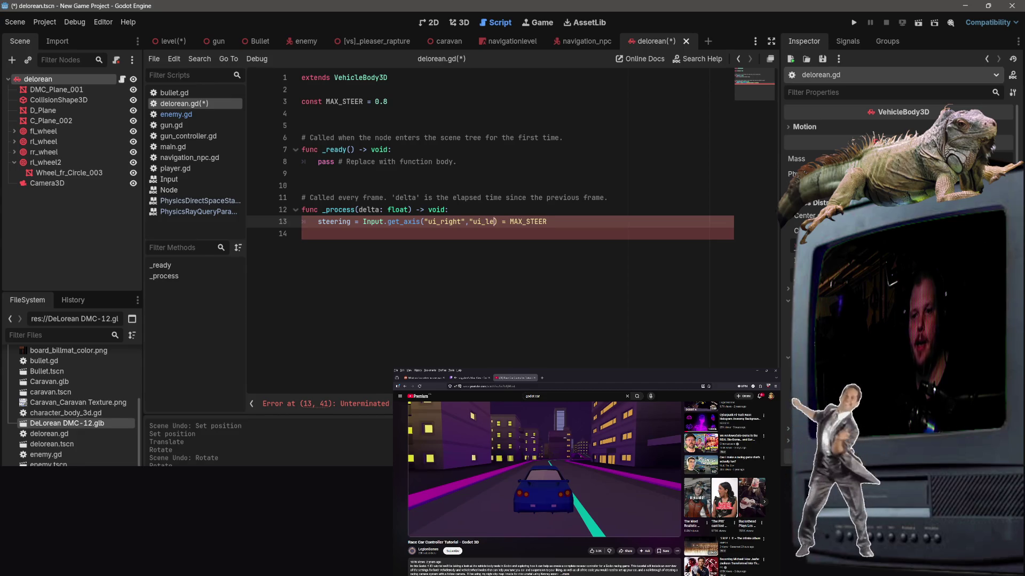
{"action": "type", "text": "\")"}
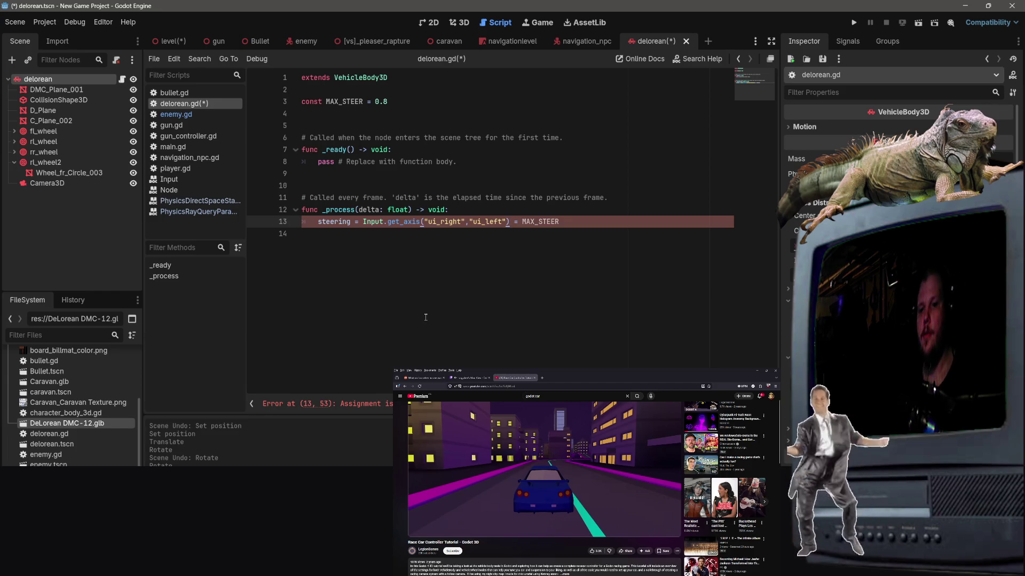
Skip the reference tutorial ahead to its script part, then return to the steering line.
{"action": "left_click", "coordinate": [565, 474]}
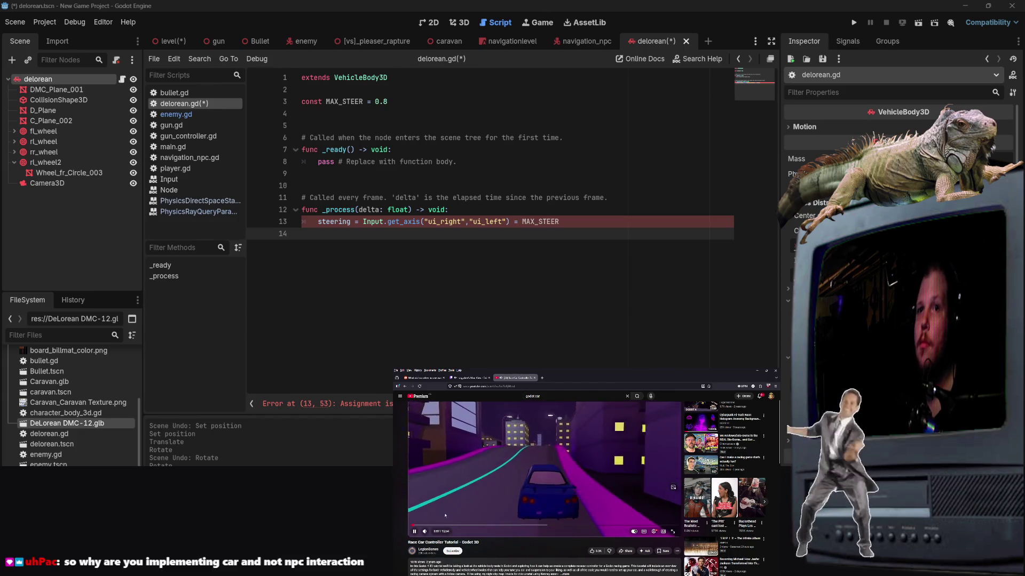
{"action": "left_click", "coordinate": [481, 525]}
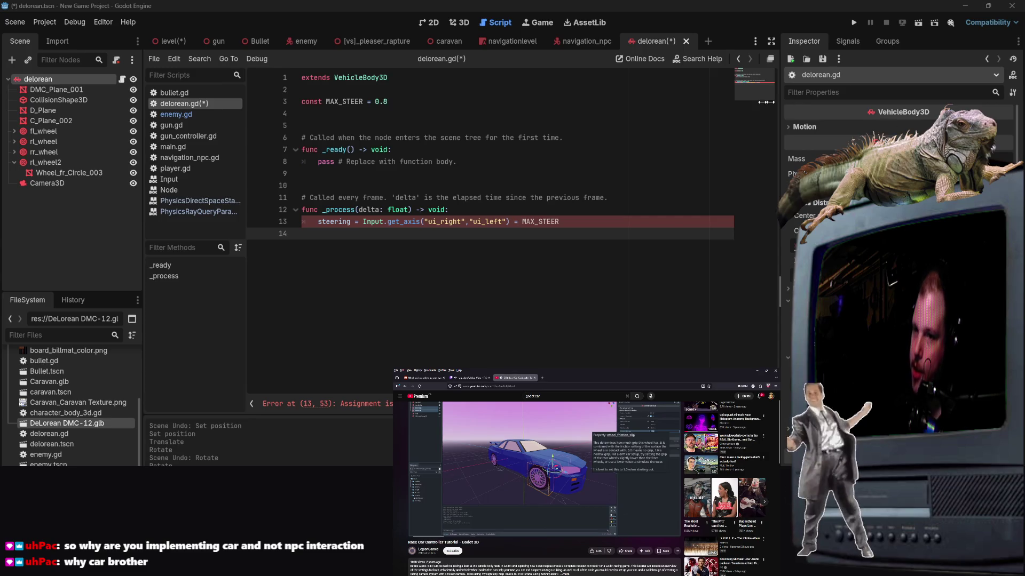
{"action": "left_click", "coordinate": [573, 511]}
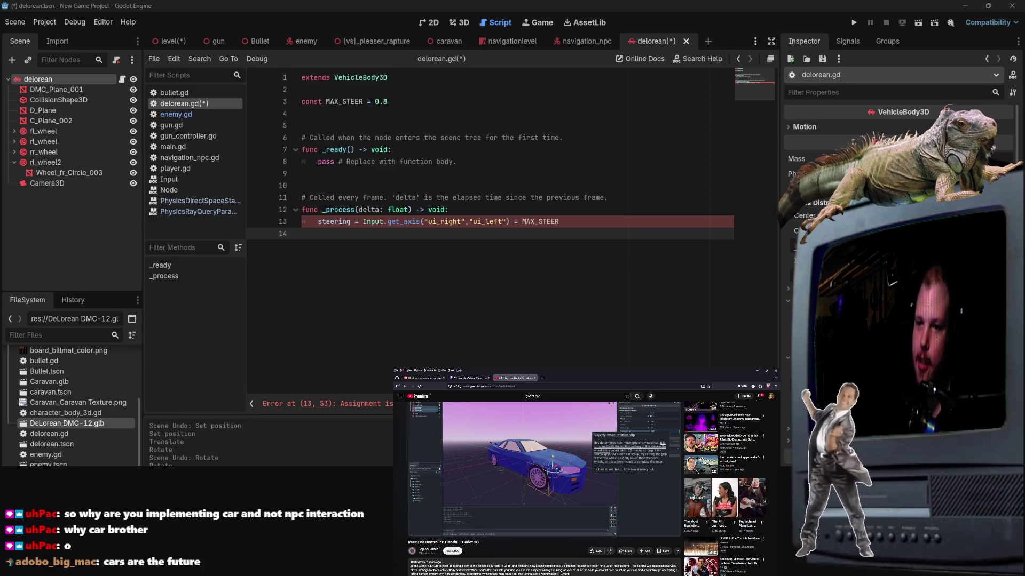
{"action": "mouse_move", "coordinate": [118, 402]}
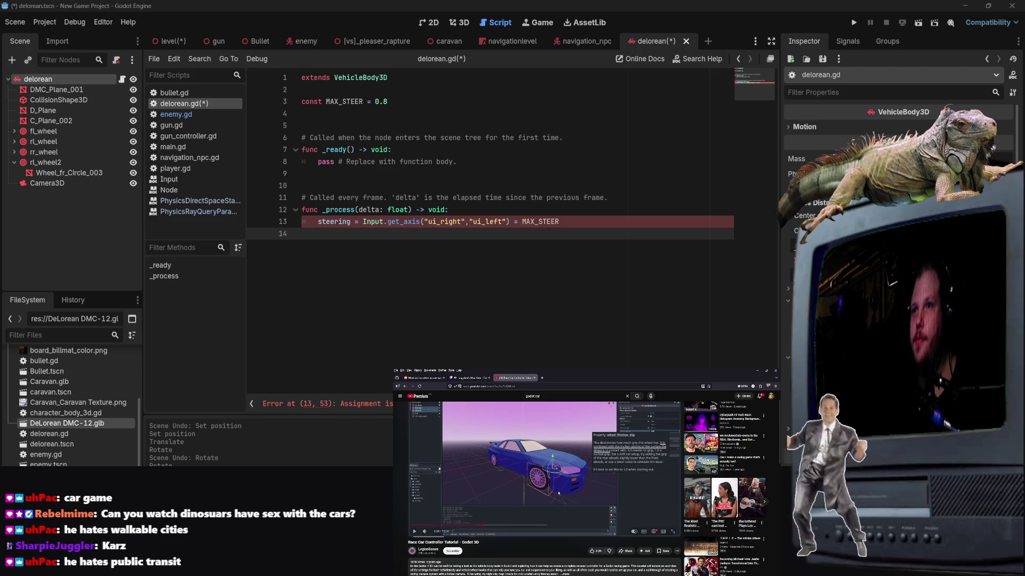
{"action": "left_click", "coordinate": [538, 527]}
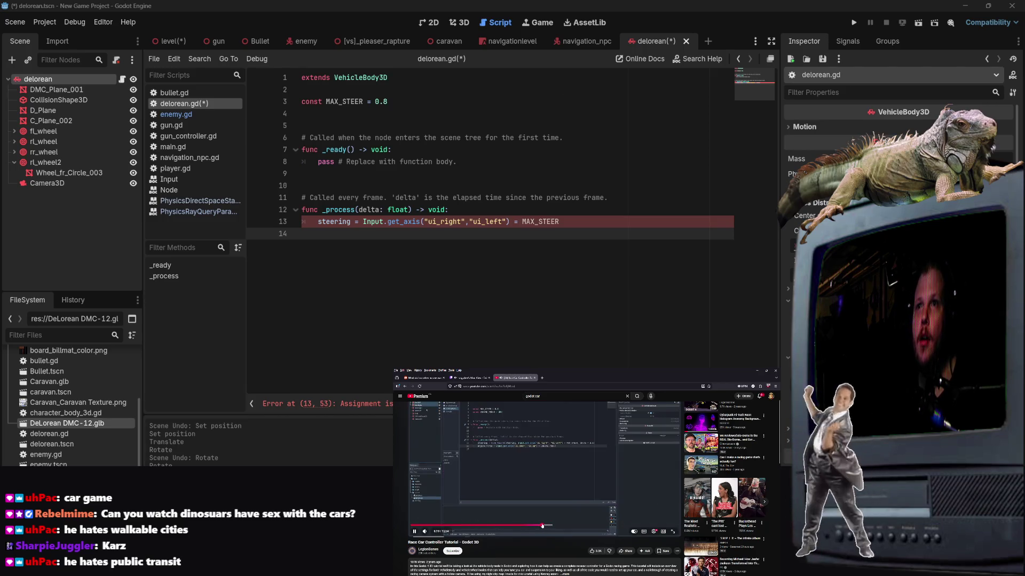
{"action": "left_click", "coordinate": [527, 497]}
{"action": "left_click", "coordinate": [515, 221]}
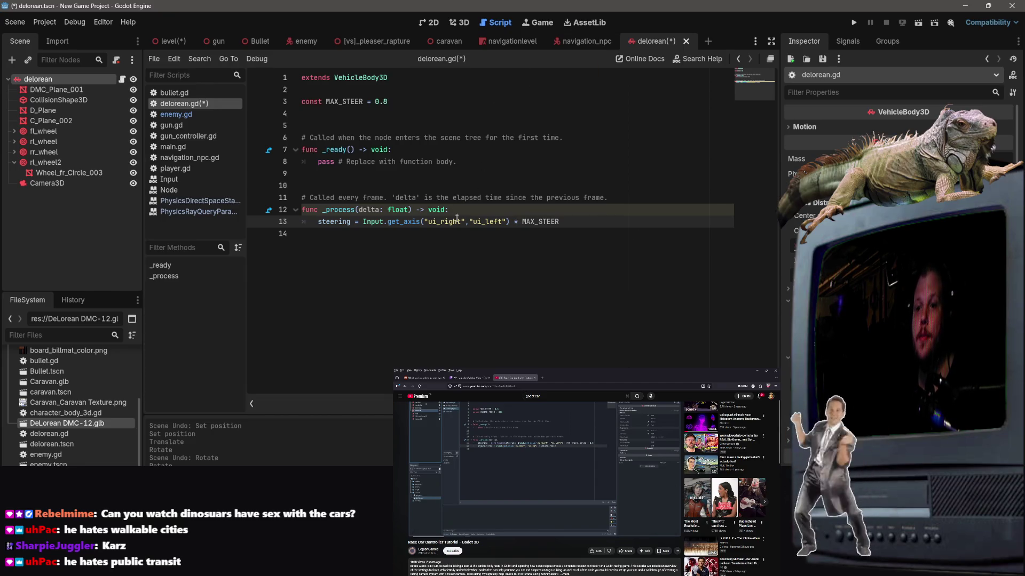
{"action": "mouse_move", "coordinate": [673, 487]}
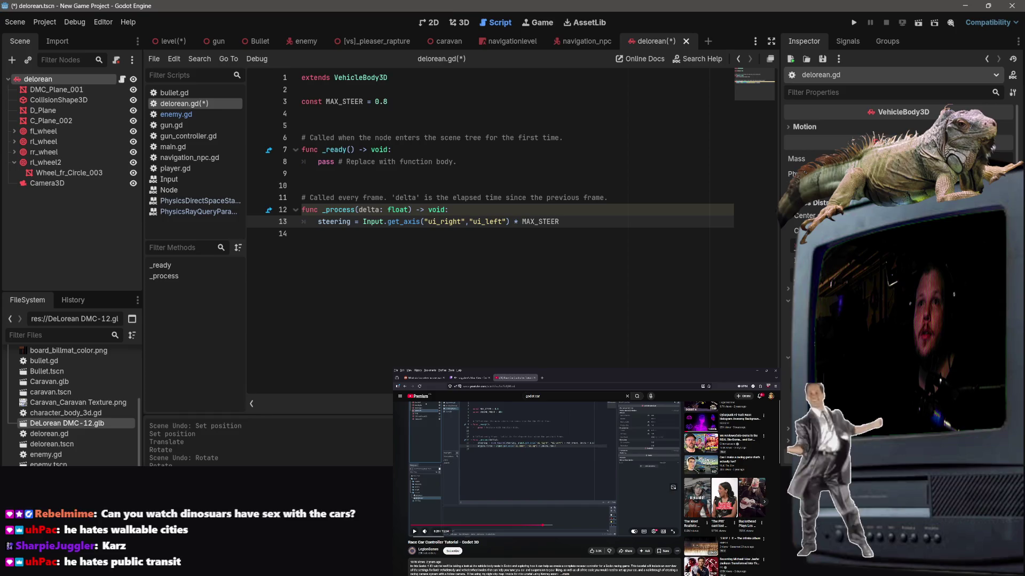
{"action": "left_click", "coordinate": [539, 527]}
{"action": "left_click", "coordinate": [535, 527]}
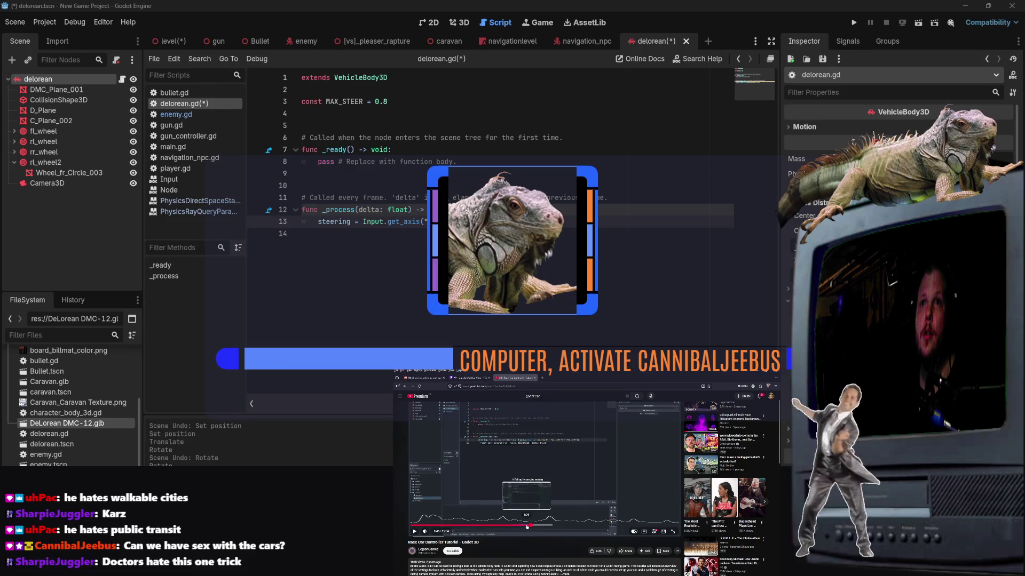
{"action": "left_click", "coordinate": [523, 526]}
{"action": "left_click", "coordinate": [508, 467]}
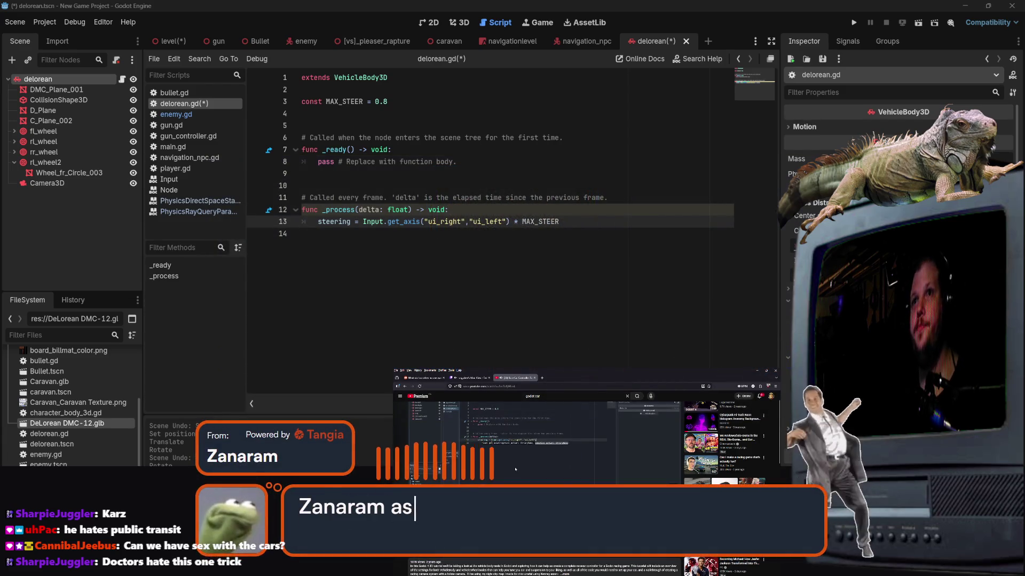
{"action": "left_click", "coordinate": [518, 471]}
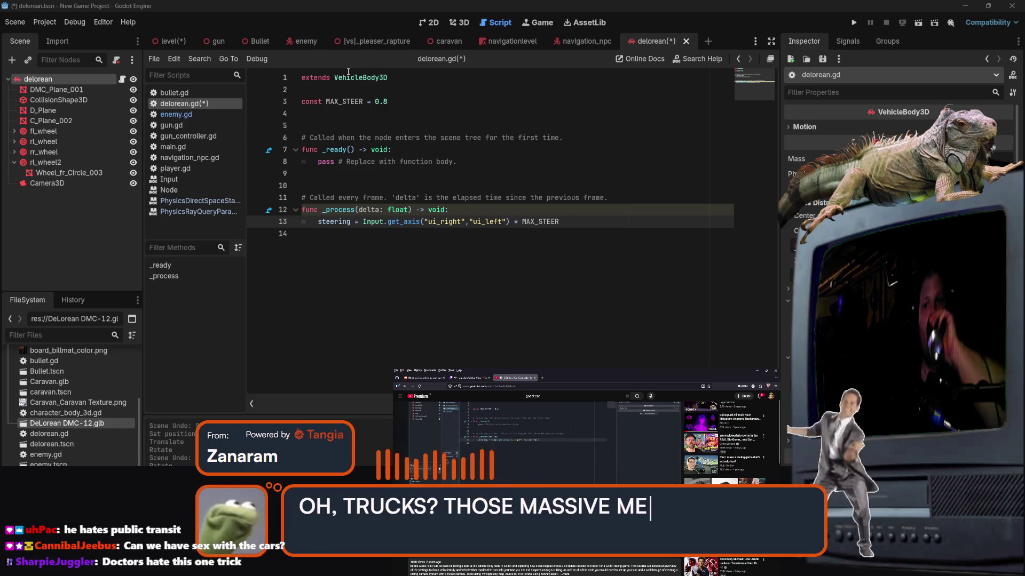
{"action": "mouse_move", "coordinate": [348, 46]}
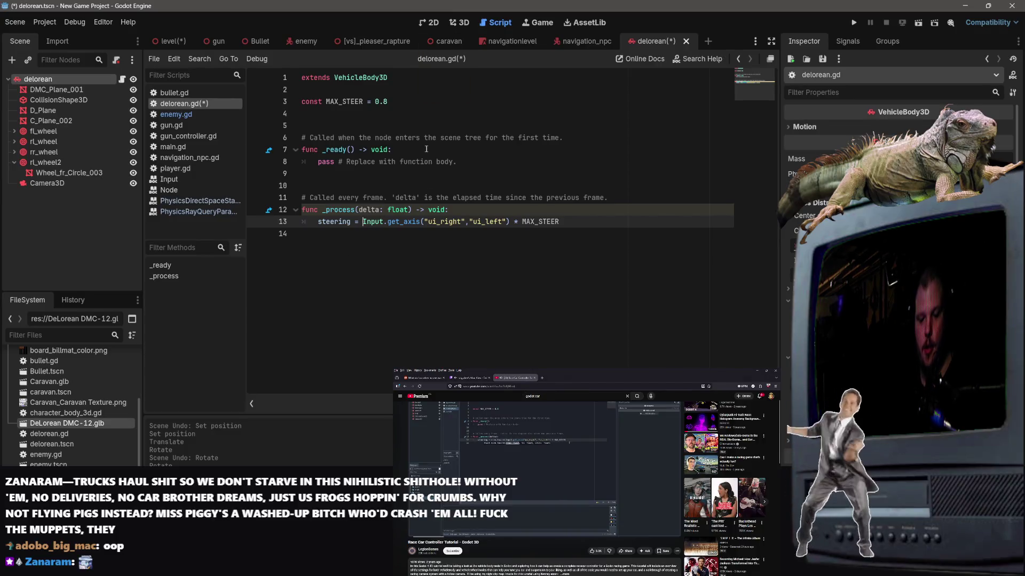
Wrap the steering target in move_toward(steering, … * MAX_STEER, delta * 2.5).
{"action": "type", "text": "move"}
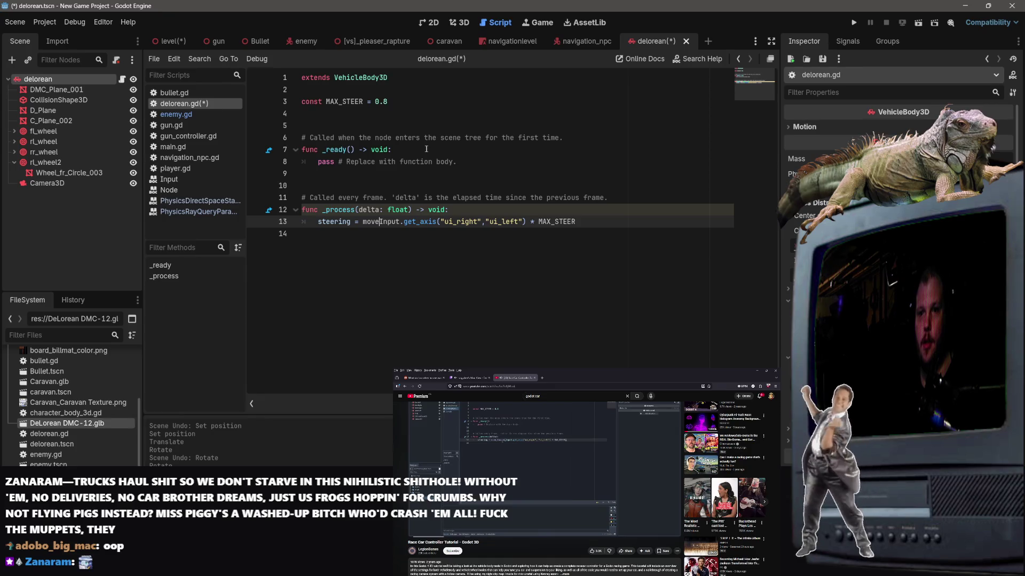
{"action": "type", "text": "_t"}
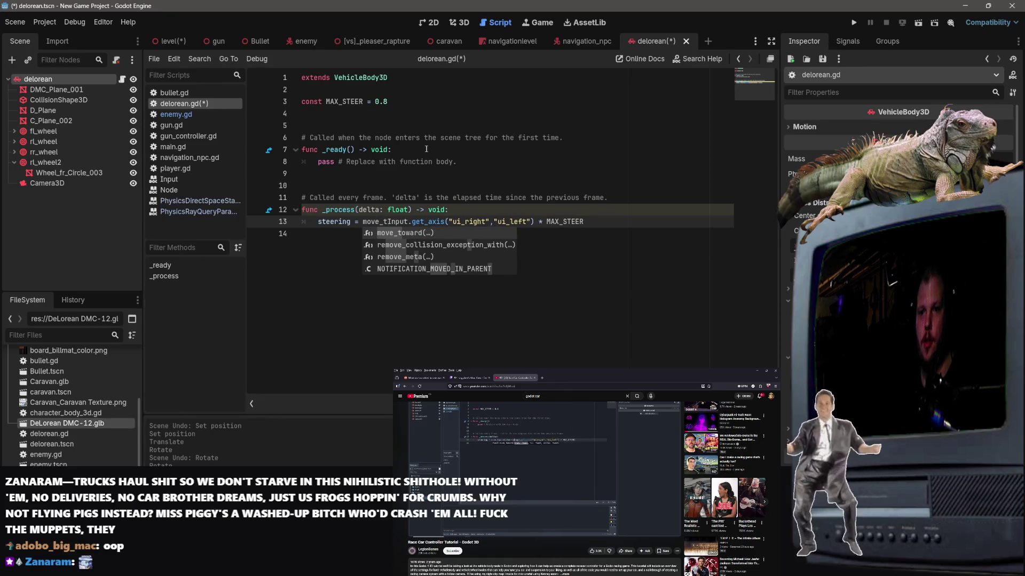
{"action": "key", "text": "Return"}
{"action": "key", "text": "Delete"}
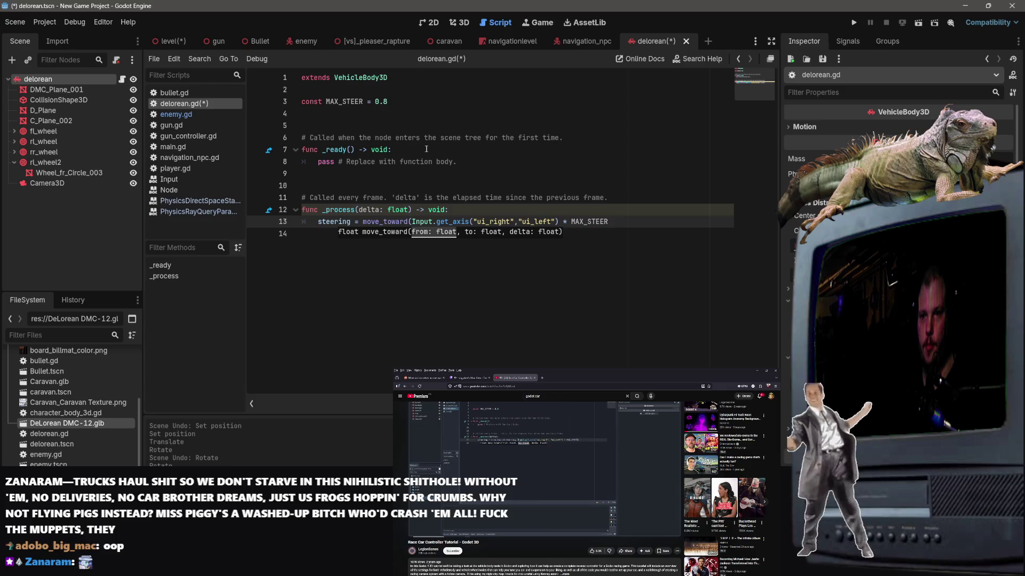
{"action": "key", "text": "Right"}
{"action": "key", "text": "Right"}
{"action": "key", "text": "Right"}
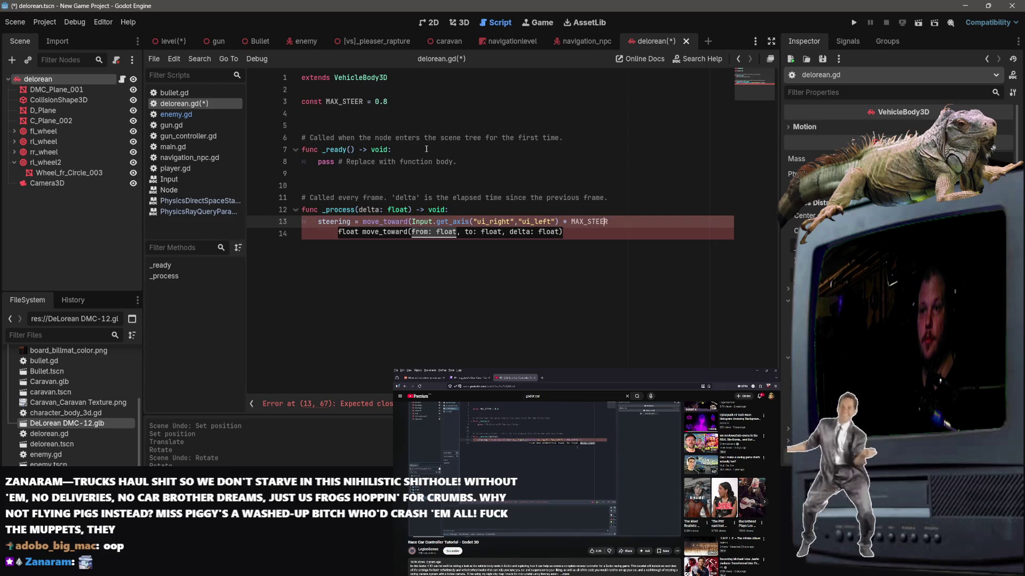
{"action": "key", "text": "Right"}
{"action": "type", "text": ", de"}
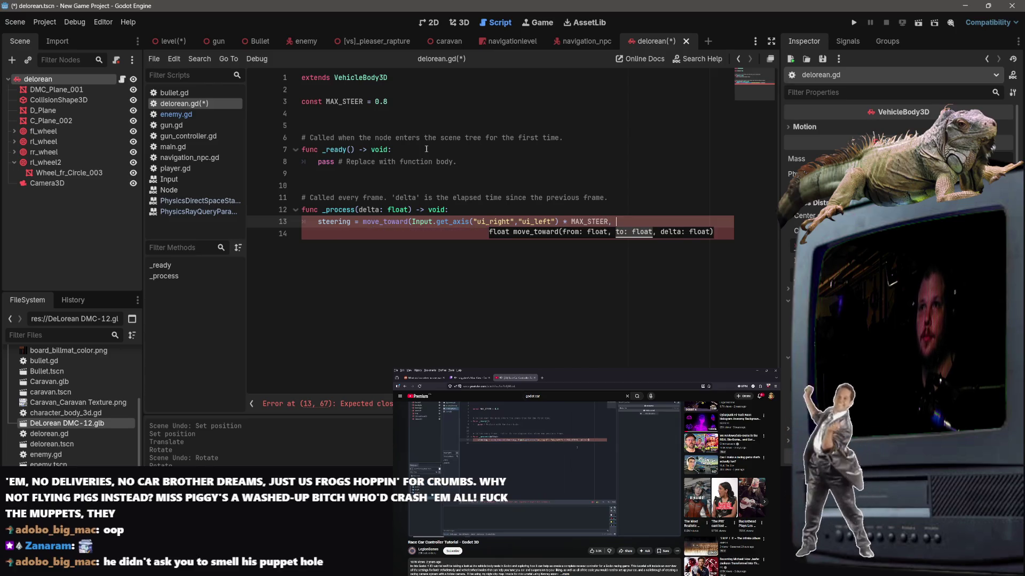
{"action": "type", "text": "l"}
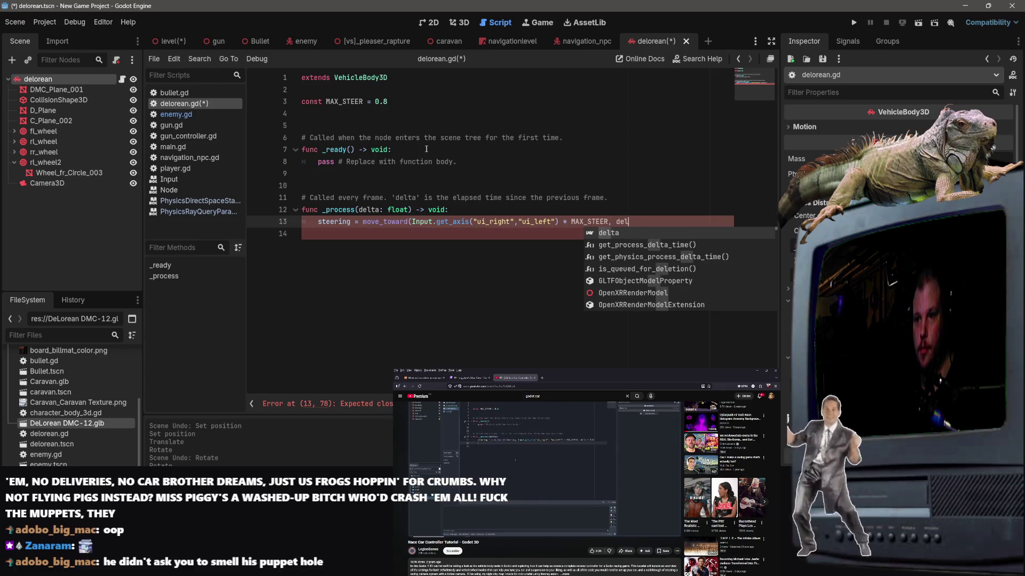
{"action": "type", "text": "ta * 2."}
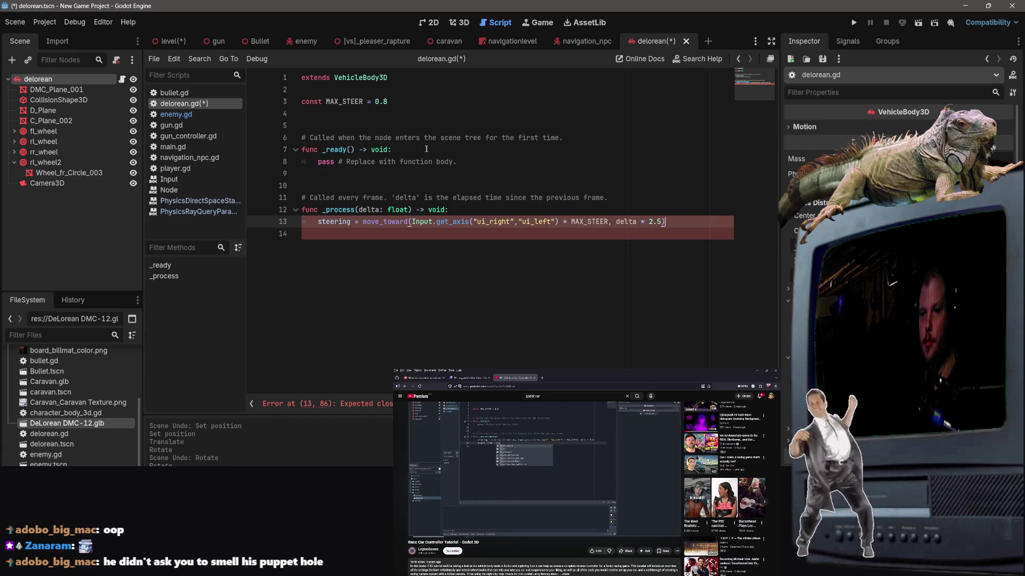
{"action": "type", "text": "5)"}
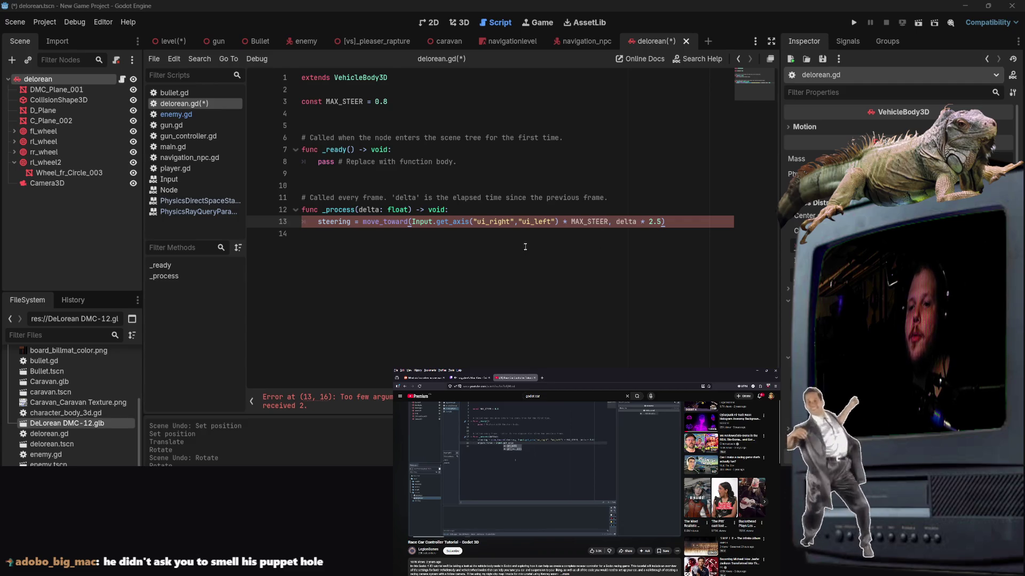
{"action": "mouse_move", "coordinate": [547, 468]}
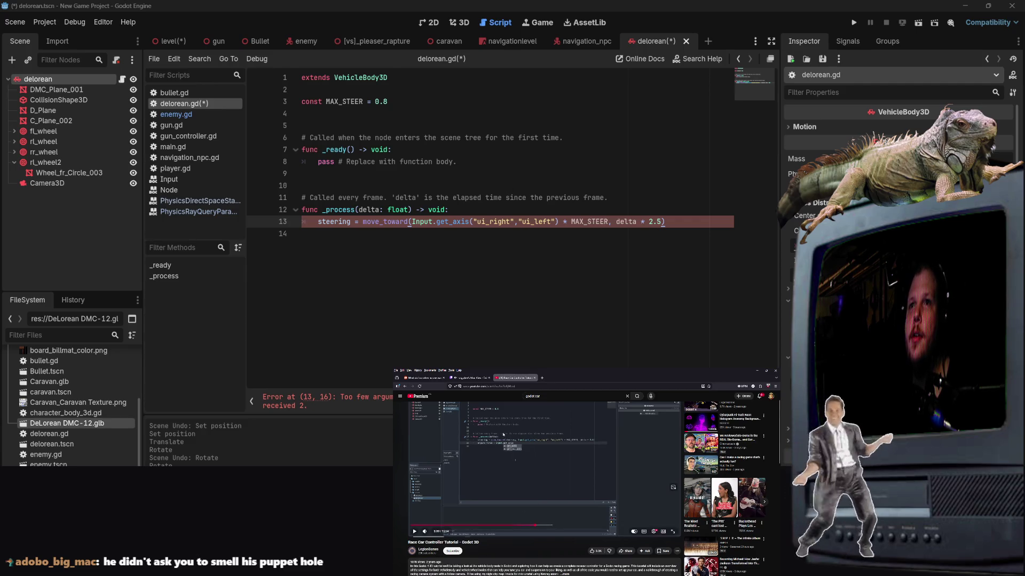
{"action": "left_click", "coordinate": [411, 222]}
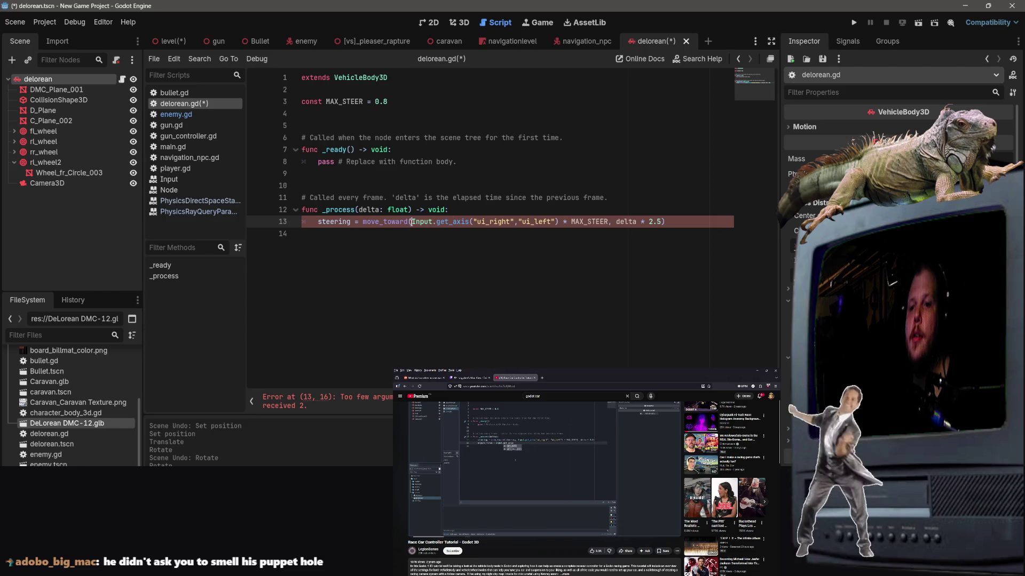
{"action": "type", "text": "sterin"}
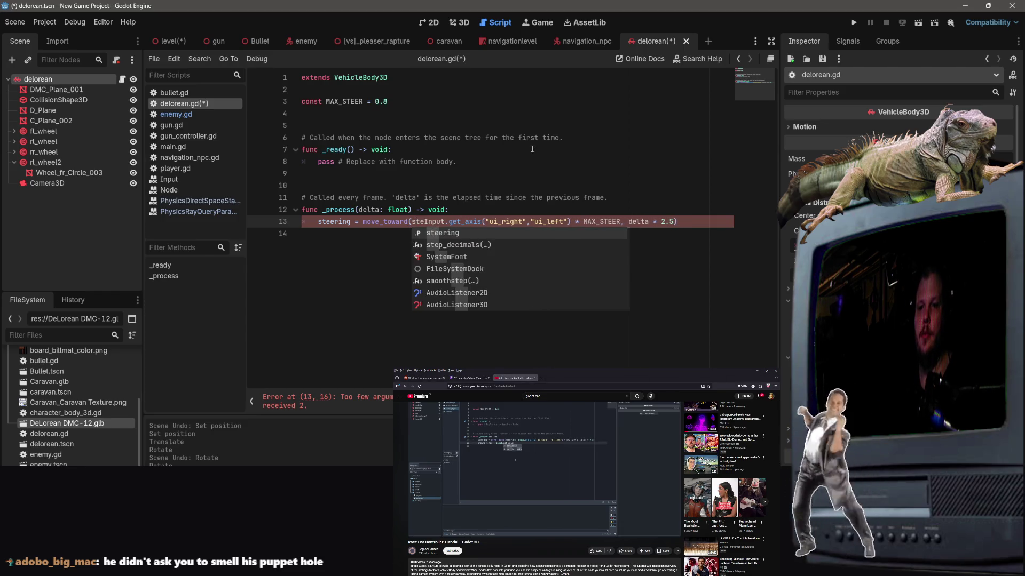
{"action": "key", "text": "BackSpace"}
{"action": "key", "text": "BackSpace"}
{"action": "key", "text": "BackSpace"}
{"action": "type", "text": "er"}
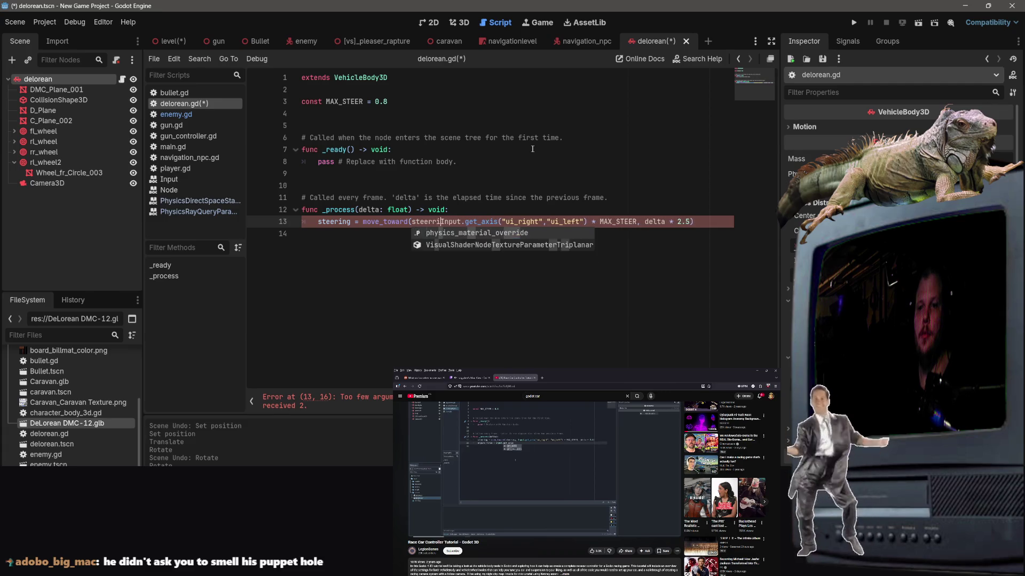
{"action": "type", "text": "ing,"}
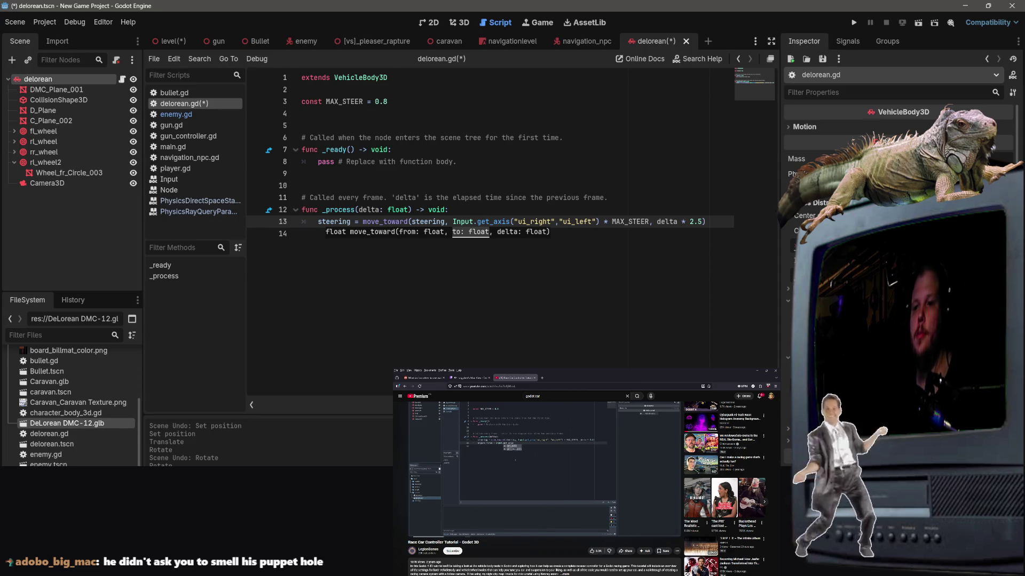
{"action": "left_click", "coordinate": [598, 278]}
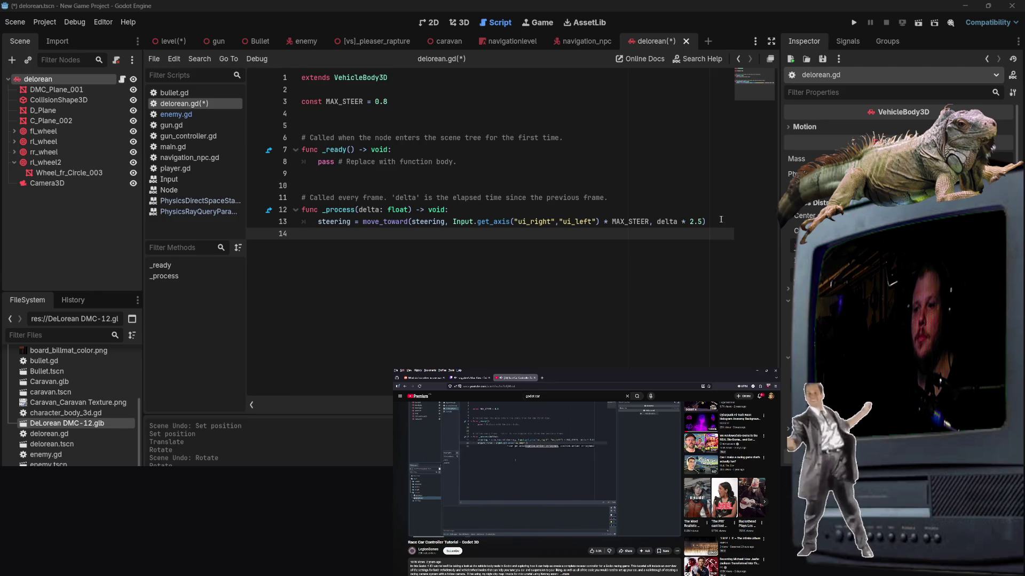
Add an engine_force = Input.get_axis line below the steering line.
{"action": "left_click", "coordinate": [721, 219]}
{"action": "key", "text": "Return"}
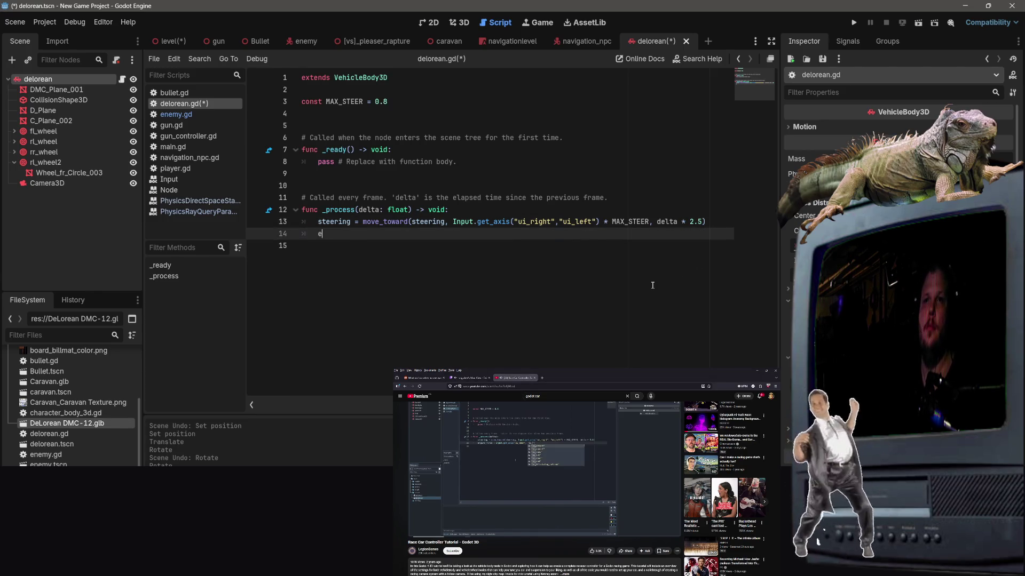
{"action": "key", "text": "BackSpace"}
{"action": "key", "text": "BackSpace"}
{"action": "key", "text": "BackSpace"}
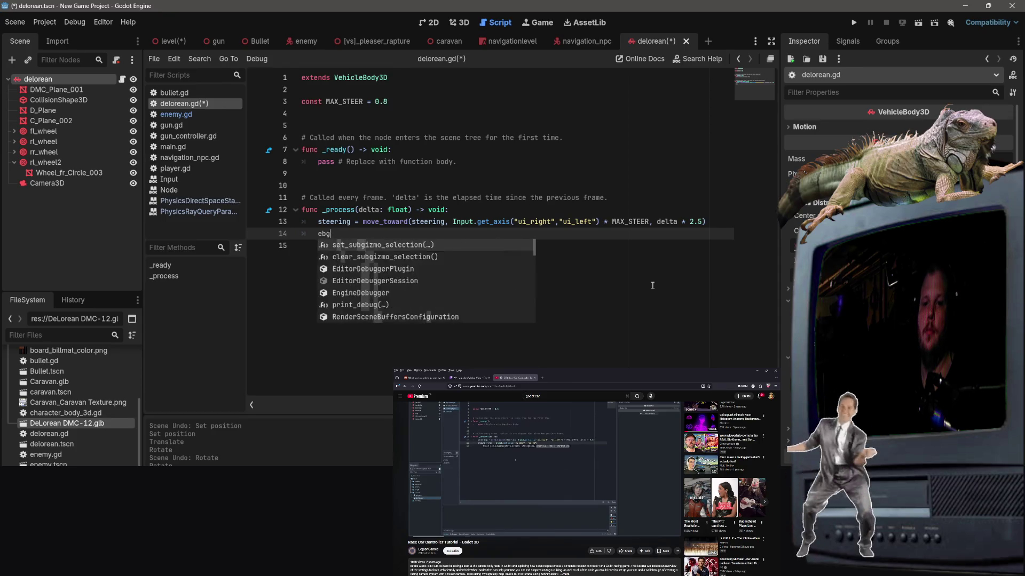
{"action": "type", "text": "ngine)"}
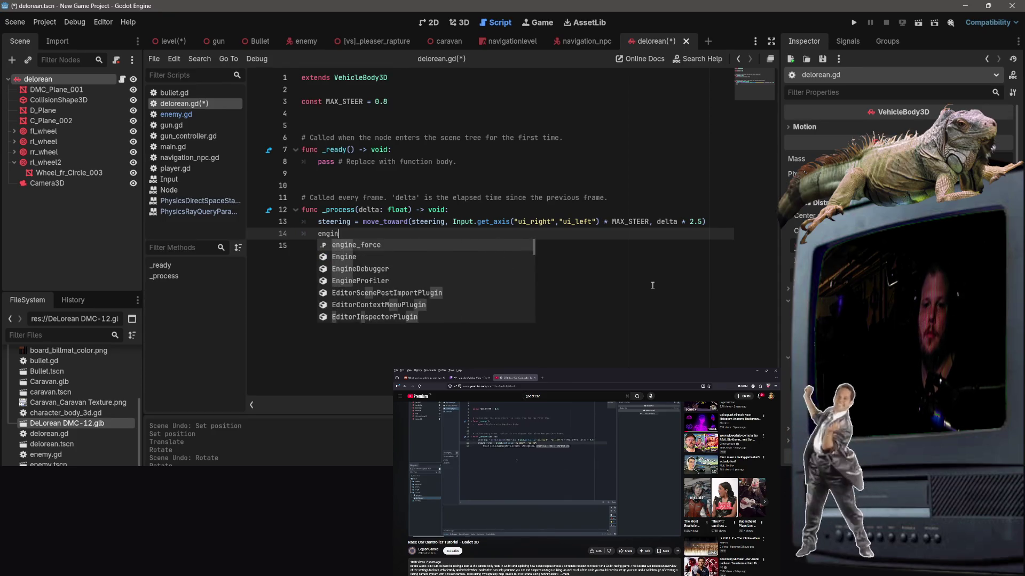
{"action": "type", "text": "_force"}
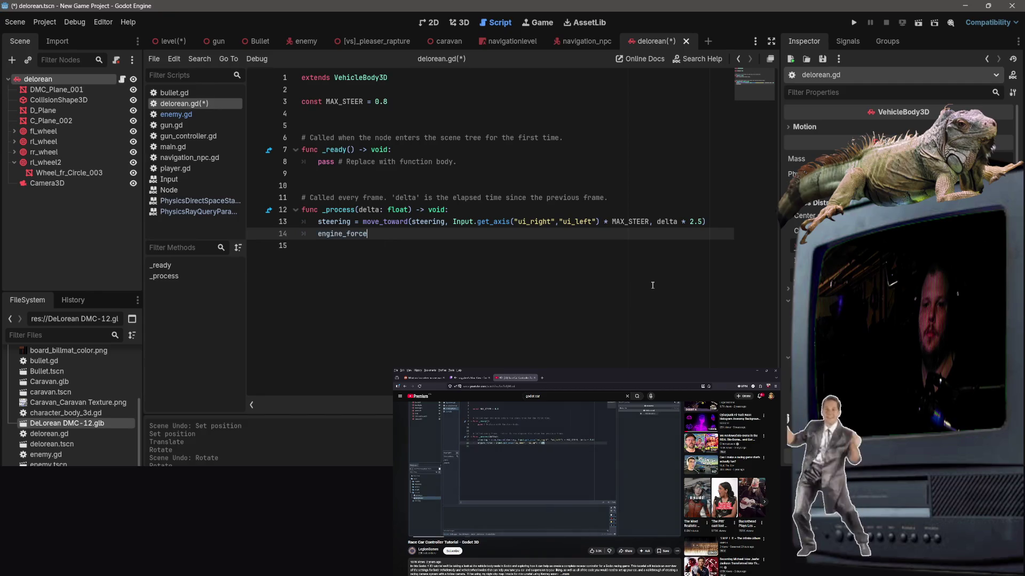
{"action": "type", "text": " -="}
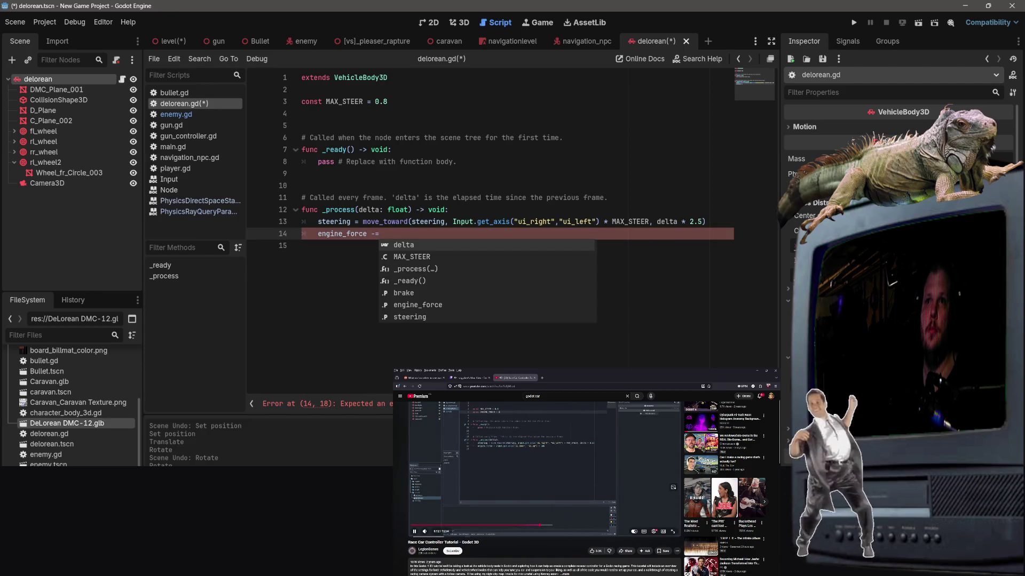
{"action": "key", "text": "Escape"}
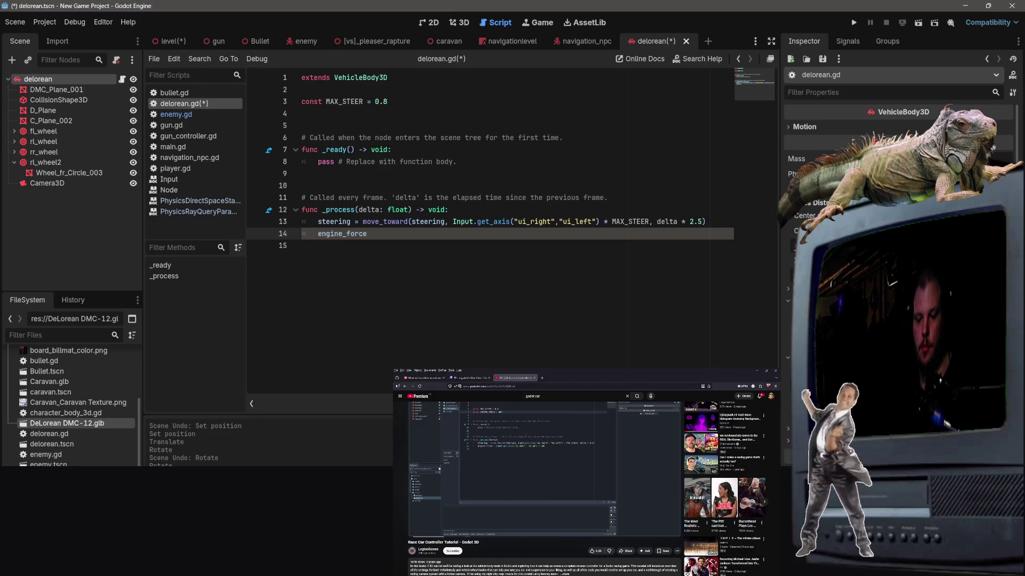
{"action": "key", "text": "BackSpace"}
{"action": "type", "text": "= In"}
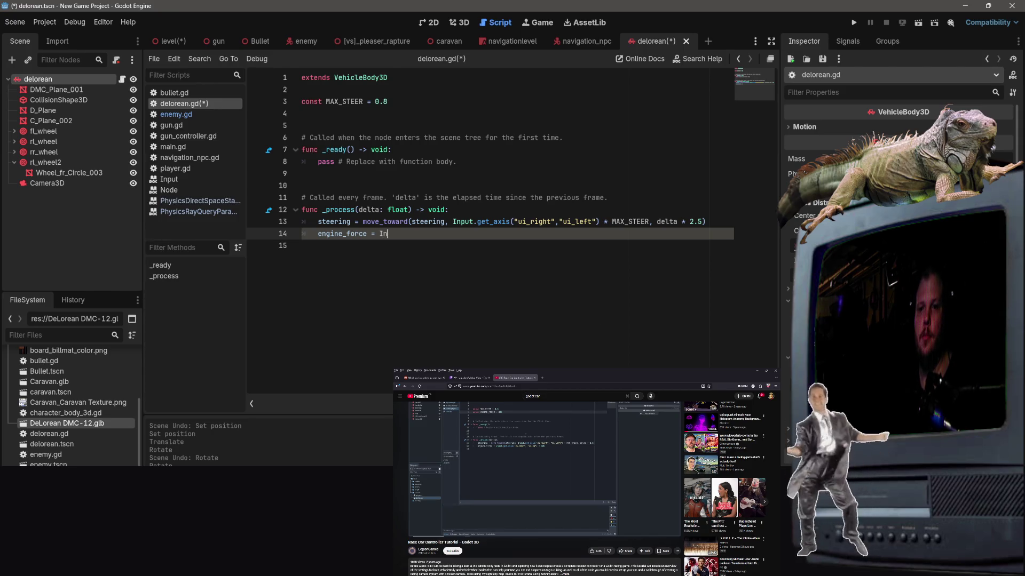
{"action": "type", "text": "put"}
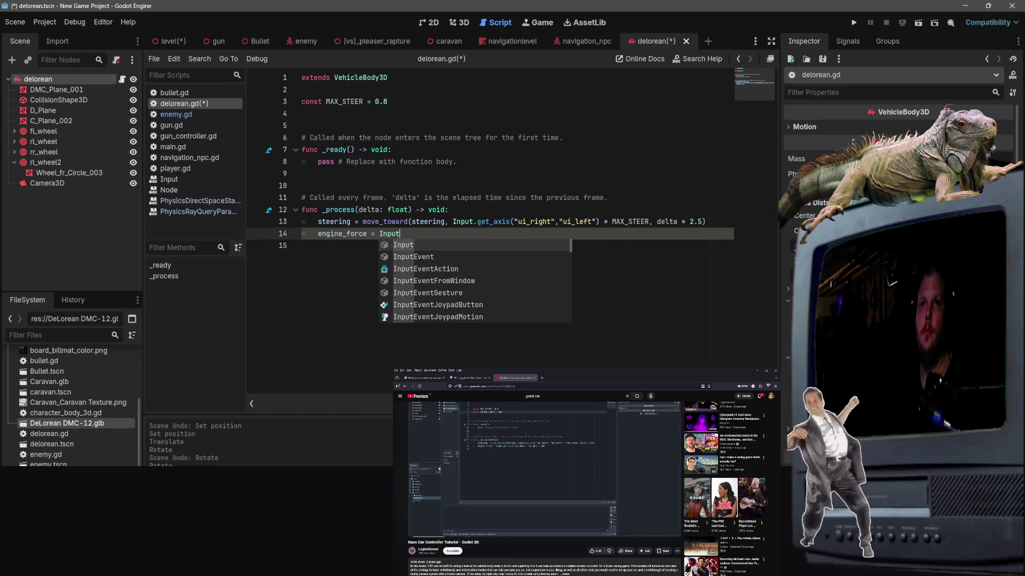
{"action": "type", "text": ".geta"}
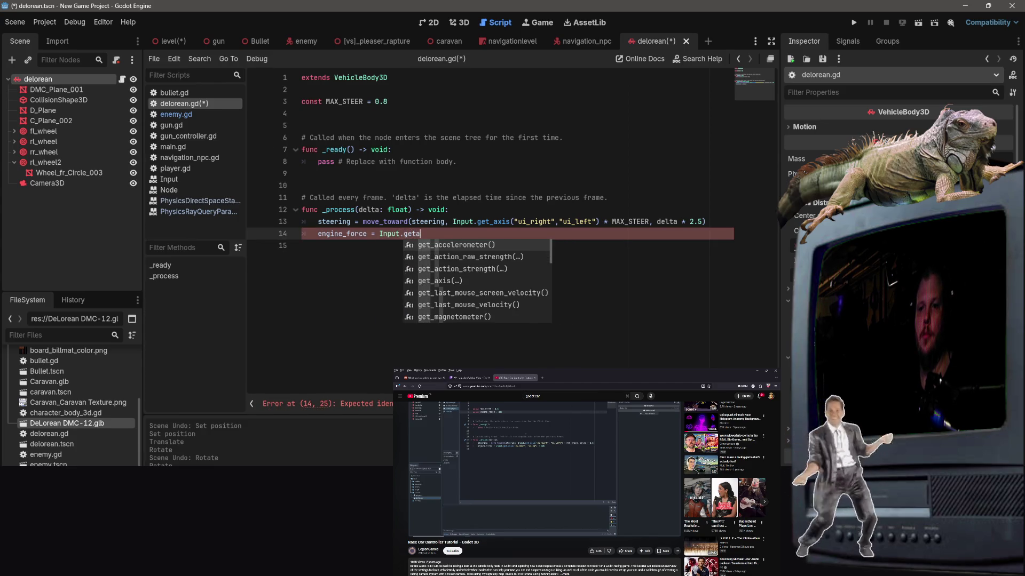
{"action": "key", "text": "BackSpace"}
{"action": "type", "text": "_ax"}
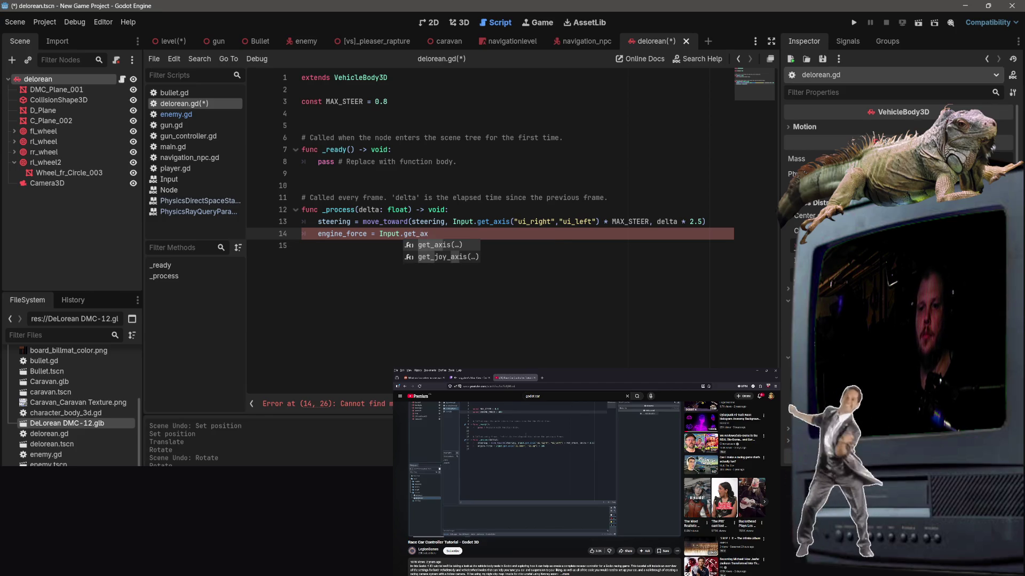
{"action": "key", "text": "Return"}
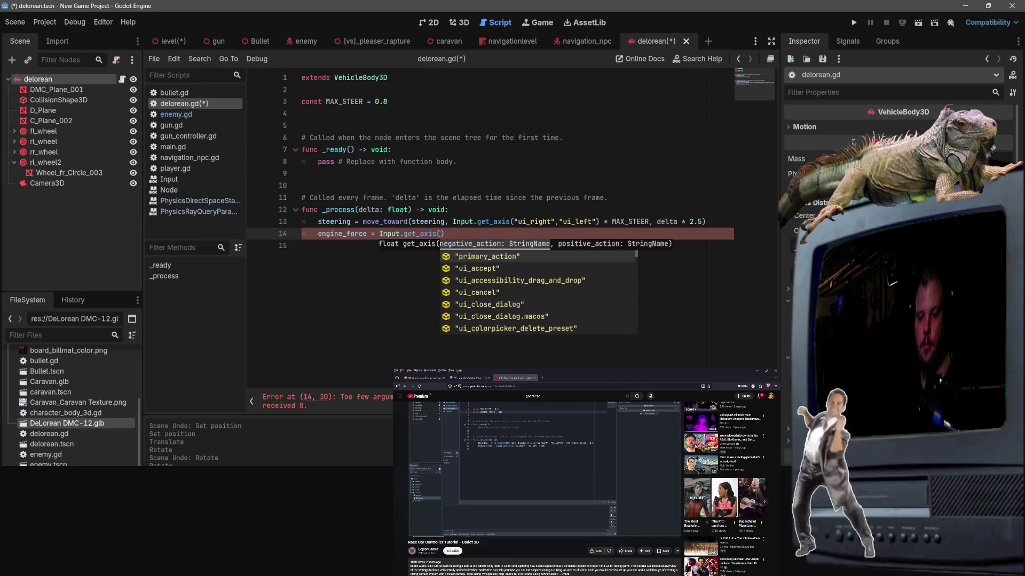
Fill in the "ui_down", "ui_up" arguments and multiply the axis by 300.
{"action": "type", "text": "\"ui"}
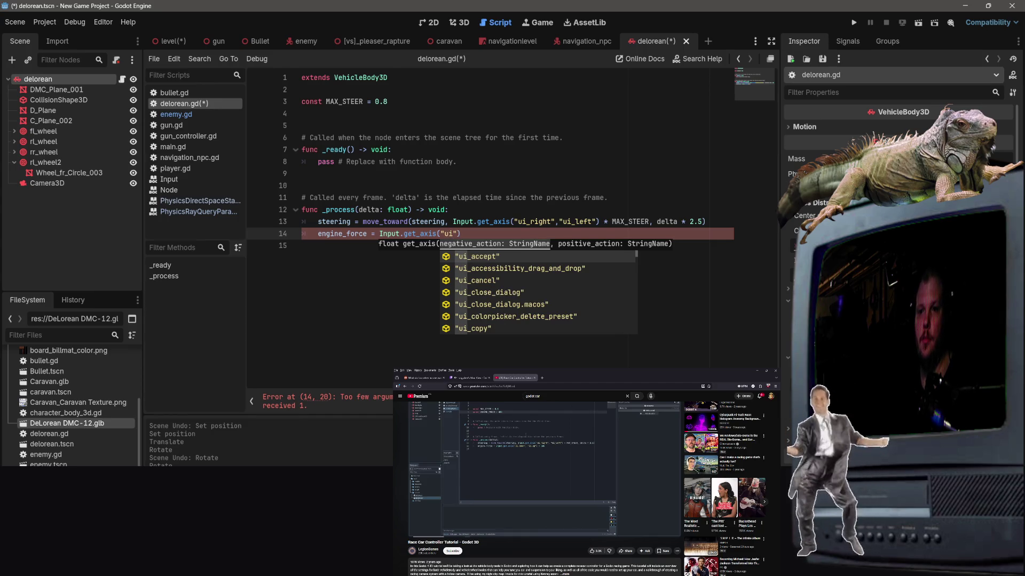
{"action": "type", "text": "_down"}
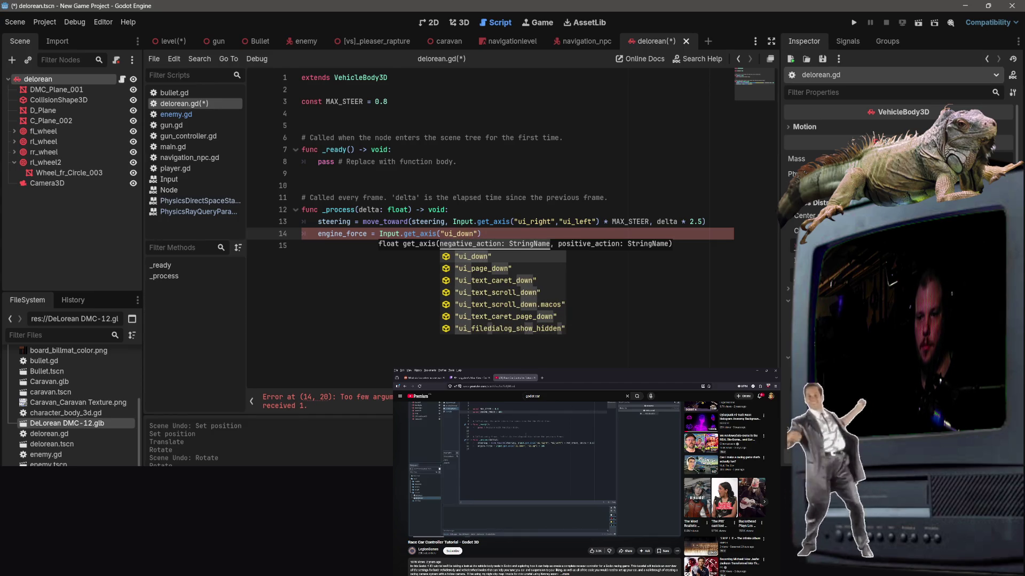
{"action": "key", "text": "Return"}
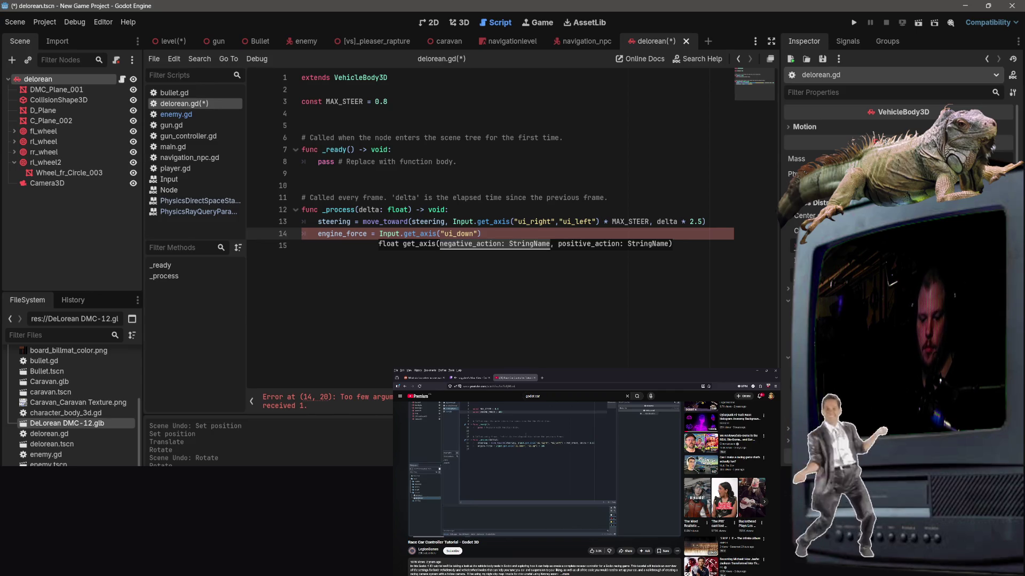
{"action": "type", "text": "ui"}
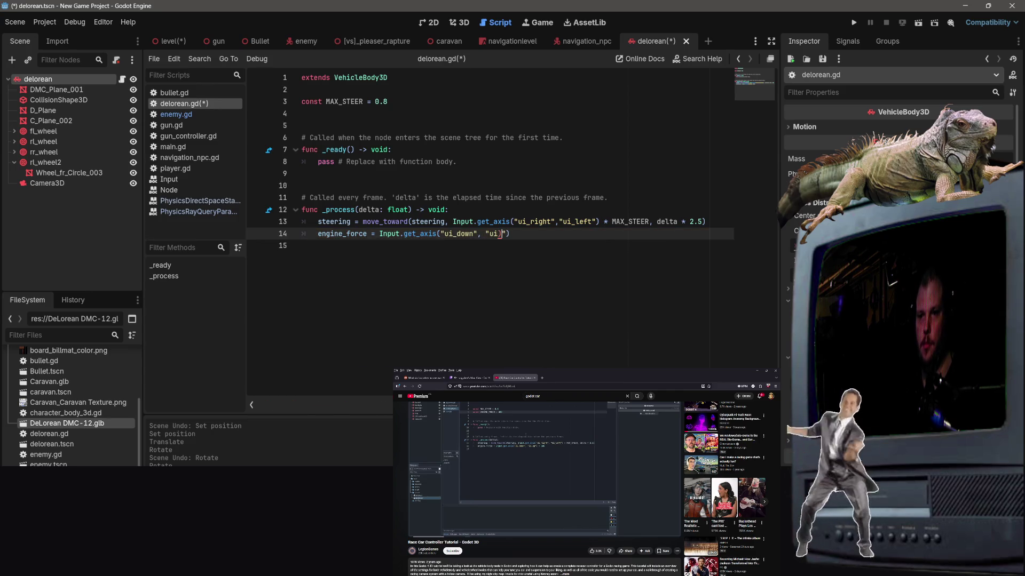
{"action": "type", "text": "_up"}
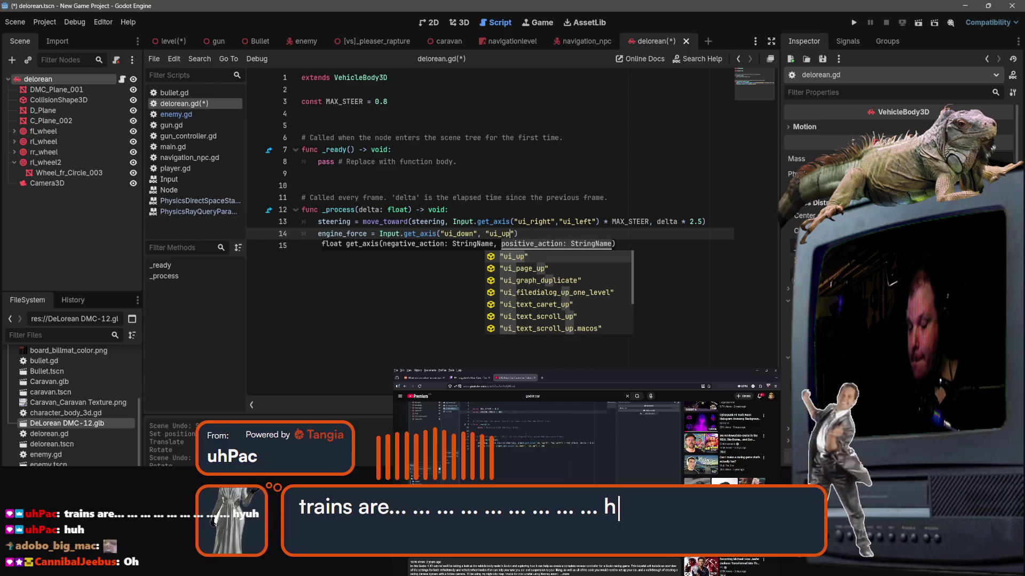
{"action": "type", "text": "4"}
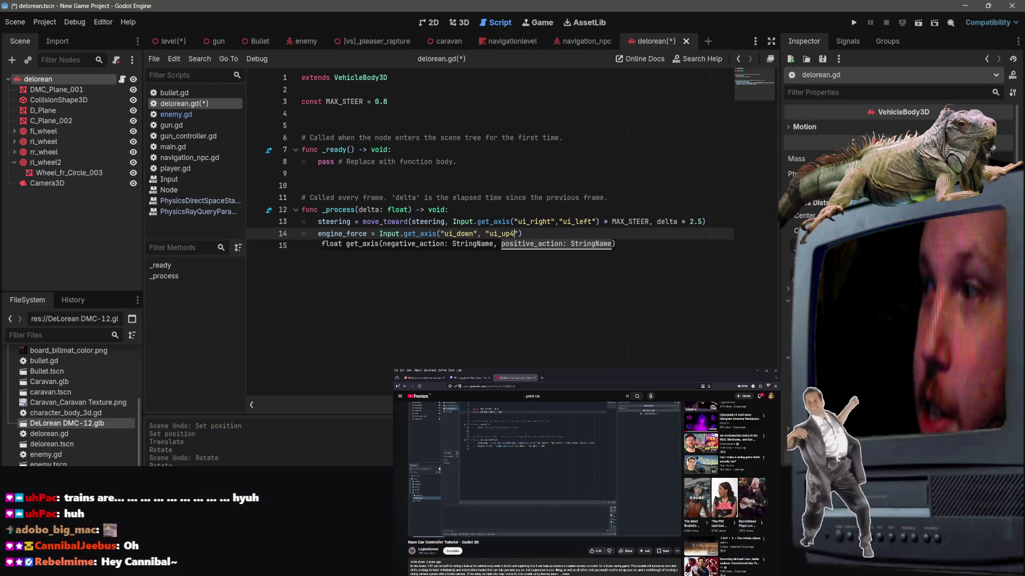
{"action": "type", "text": "1"}
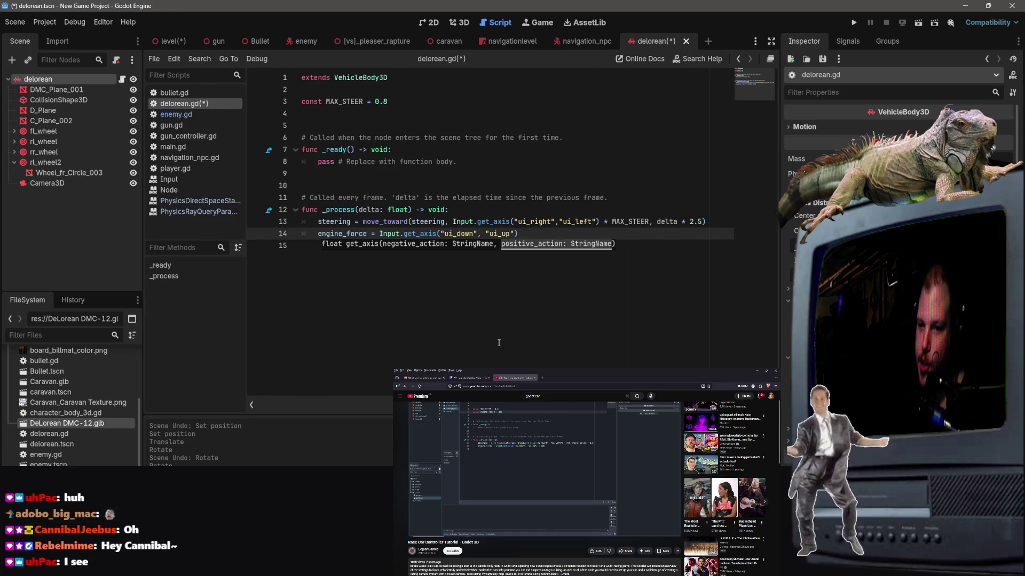
{"action": "left_click", "coordinate": [544, 236]}
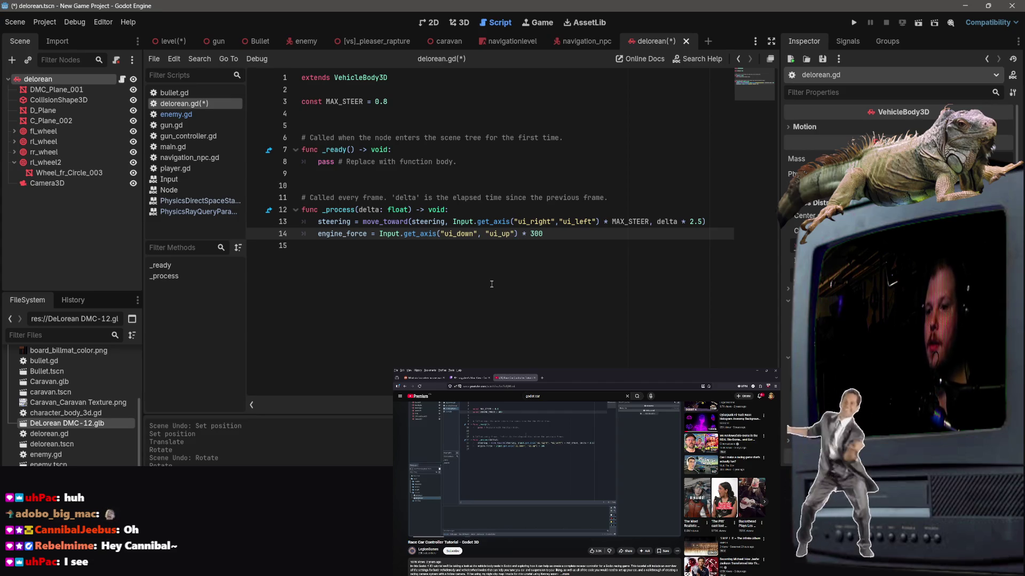
{"action": "left_click", "coordinate": [437, 469]}
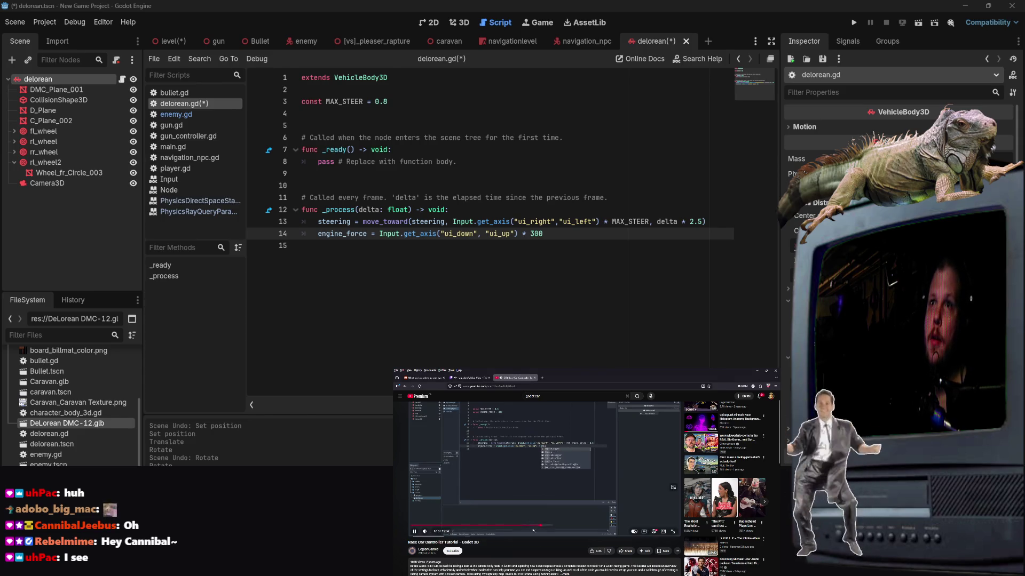
Add const ENGINE_POWER = 300 on a new line below MAX_STEER.
{"action": "double_click", "coordinate": [567, 234]}
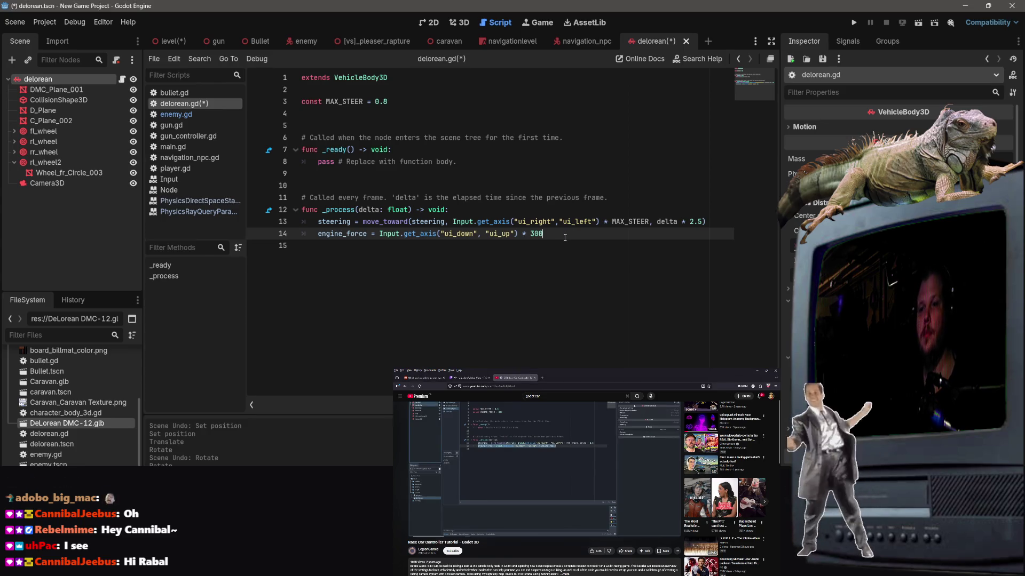
{"action": "left_click", "coordinate": [449, 103]}
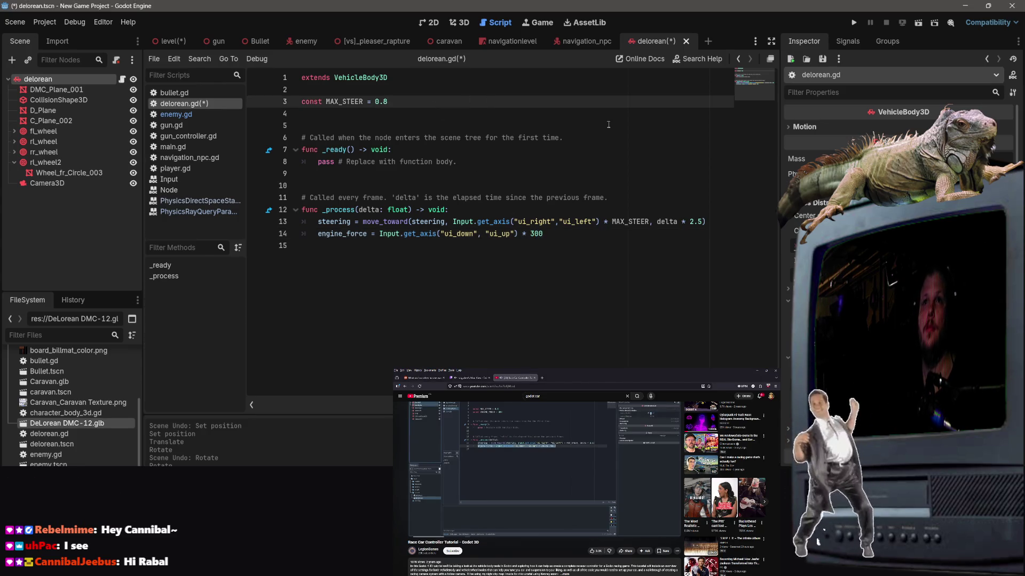
{"action": "key", "text": "Return"}
{"action": "type", "text": "const en"}
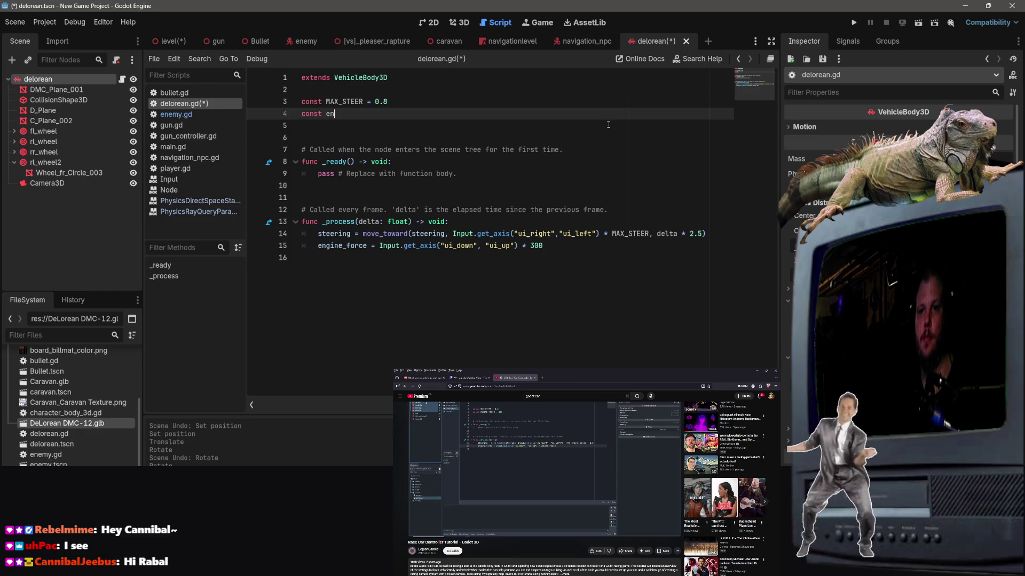
{"action": "type", "text": "ENGINE+"}
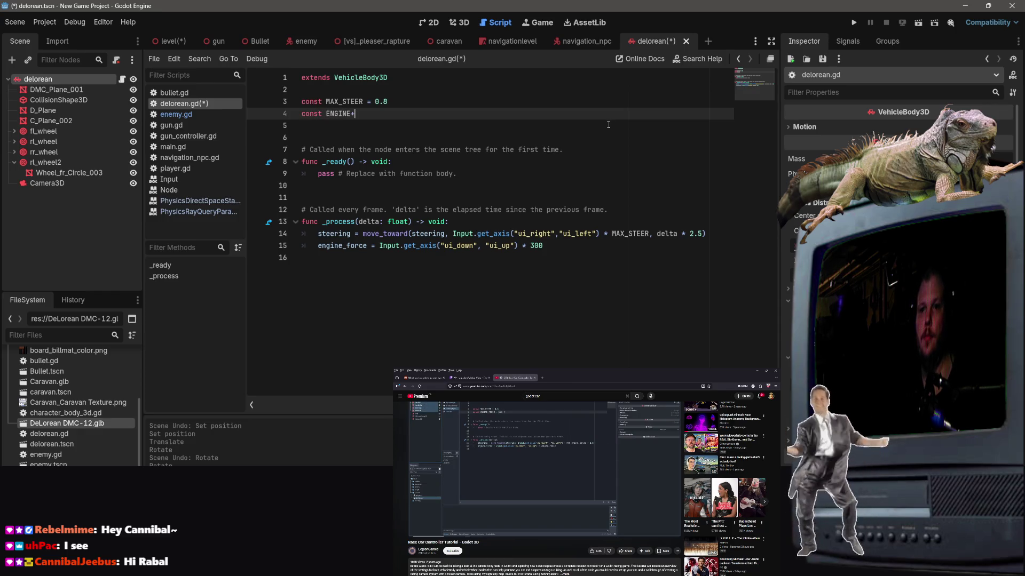
{"action": "key", "text": "BackSpace"}
{"action": "type", "text": "_POWER "}
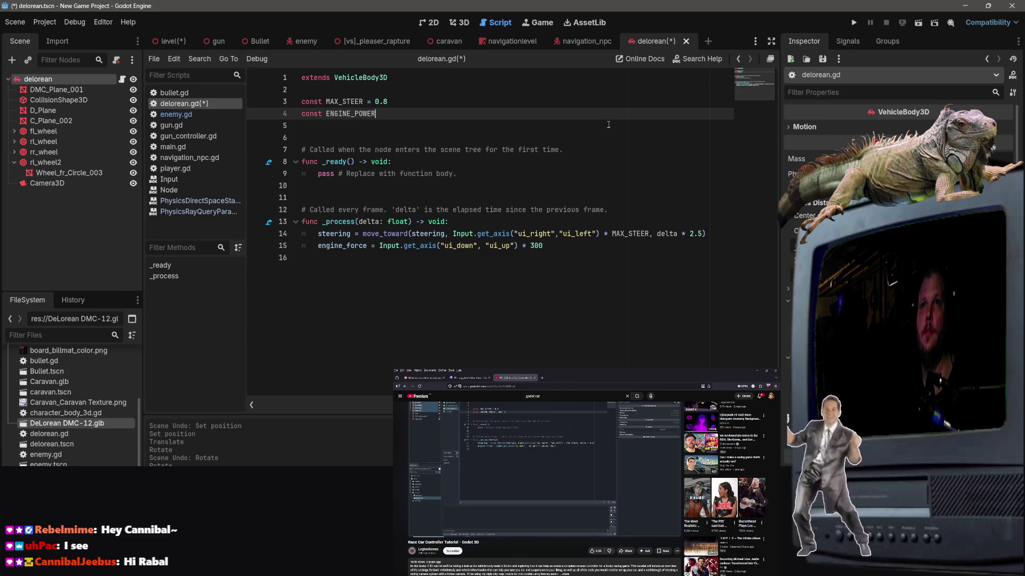
{"action": "type", "text": "= "}
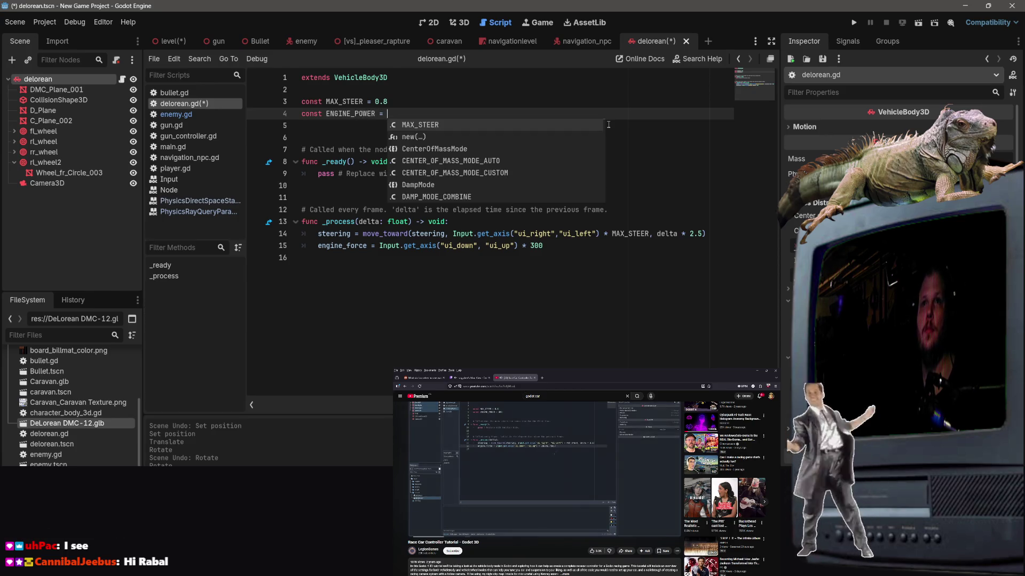
{"action": "type", "text": "300"}
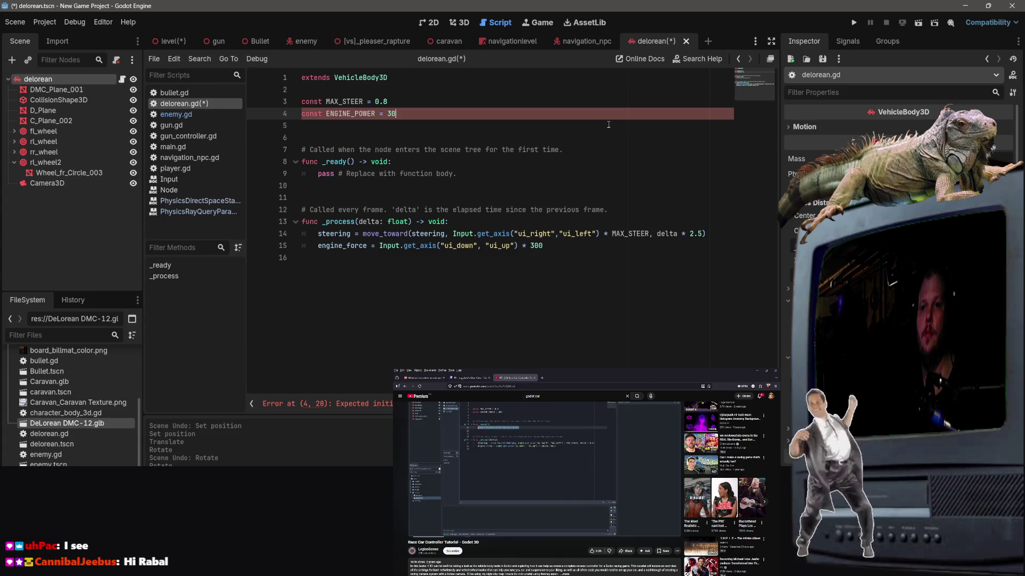
Replace the literal 300 on the engine_force line with ENGINE_POWER.
{"action": "double_click", "coordinate": [536, 246]}
{"action": "type", "text": "EN"}
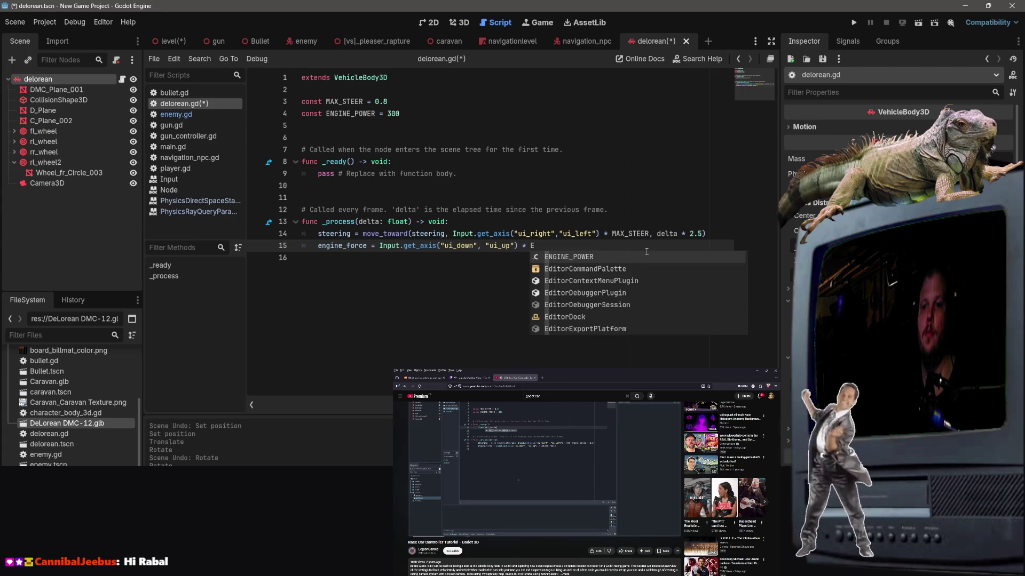
{"action": "type", "text": "Z"}
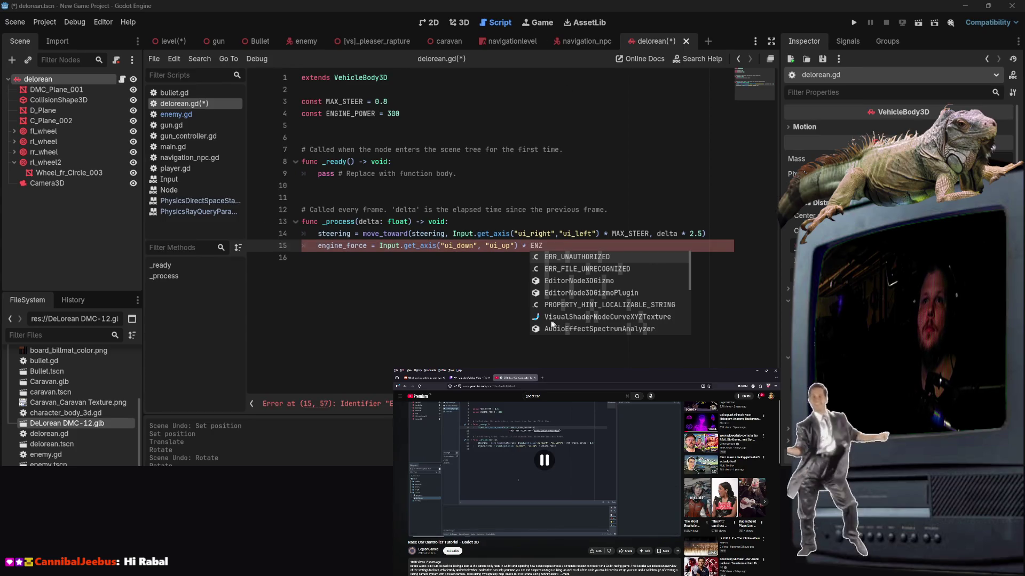
{"action": "key", "text": "Escape"}
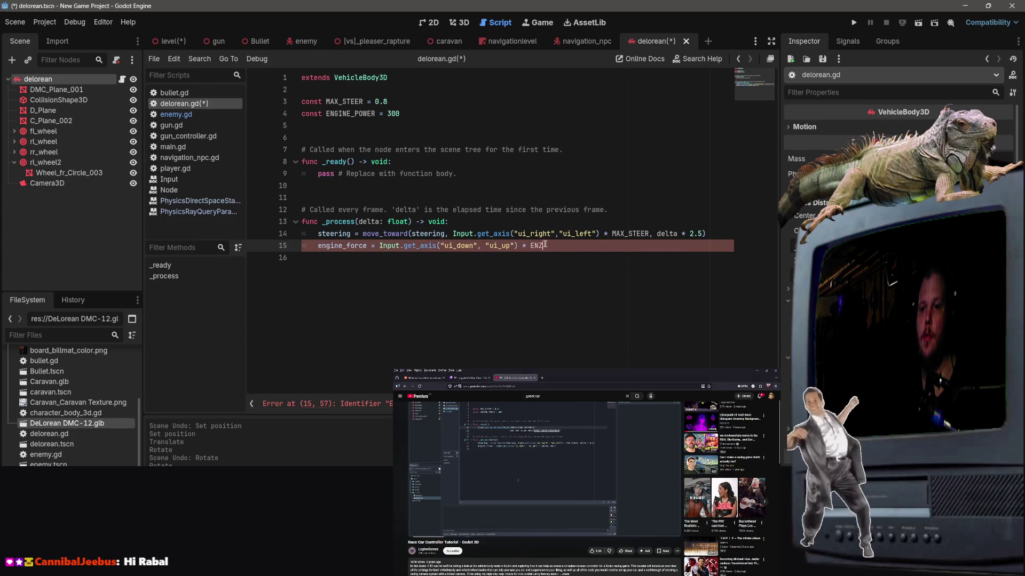
{"action": "key", "text": "BackSpace"}
{"action": "type", "text": "GINEE"}
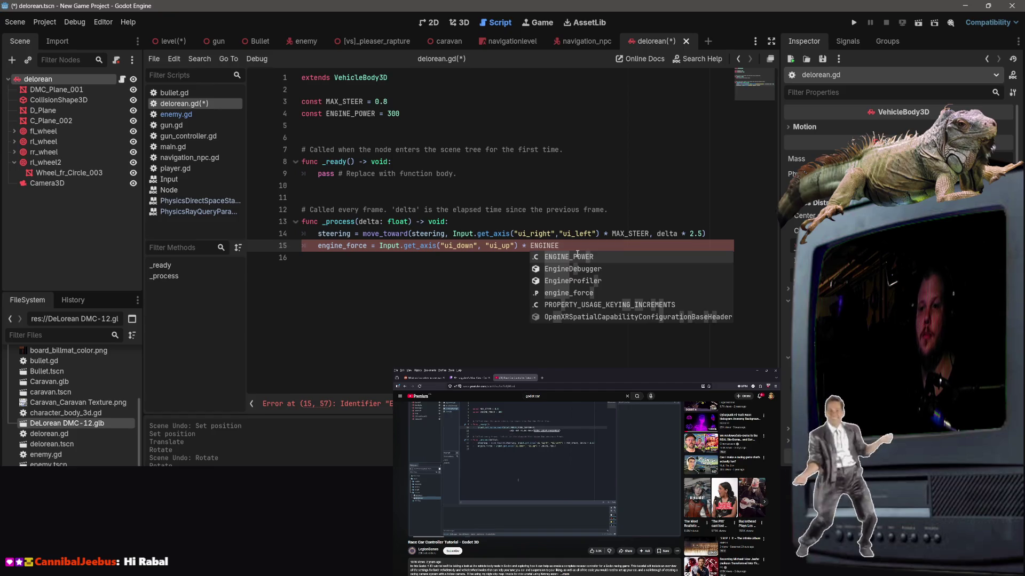
{"action": "key", "text": "Escape"}
{"action": "type", "text": "E_P"}
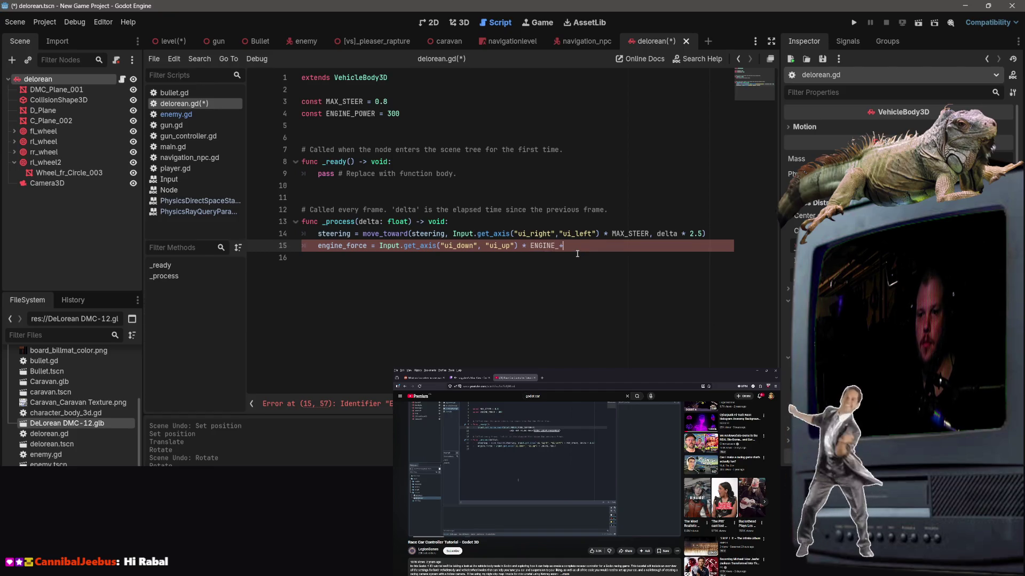
{"action": "type", "text": "OW"}
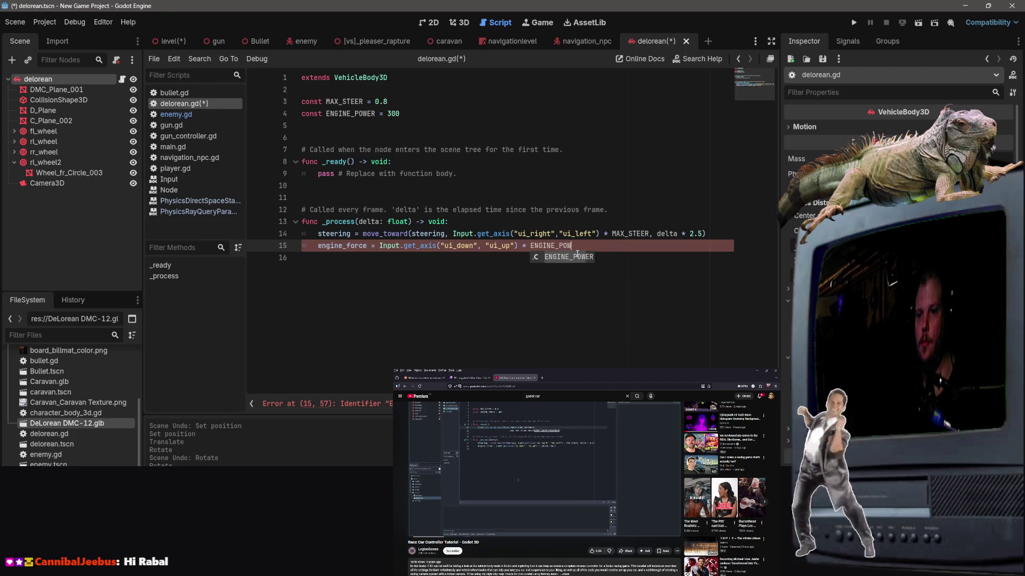
{"action": "key", "text": "Return"}
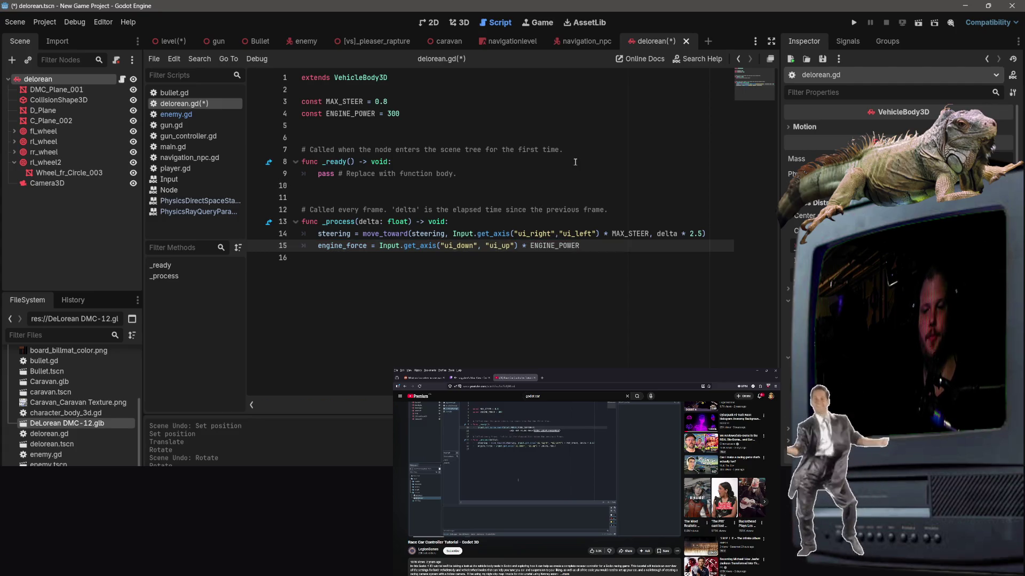
{"action": "left_click", "coordinate": [574, 162]}
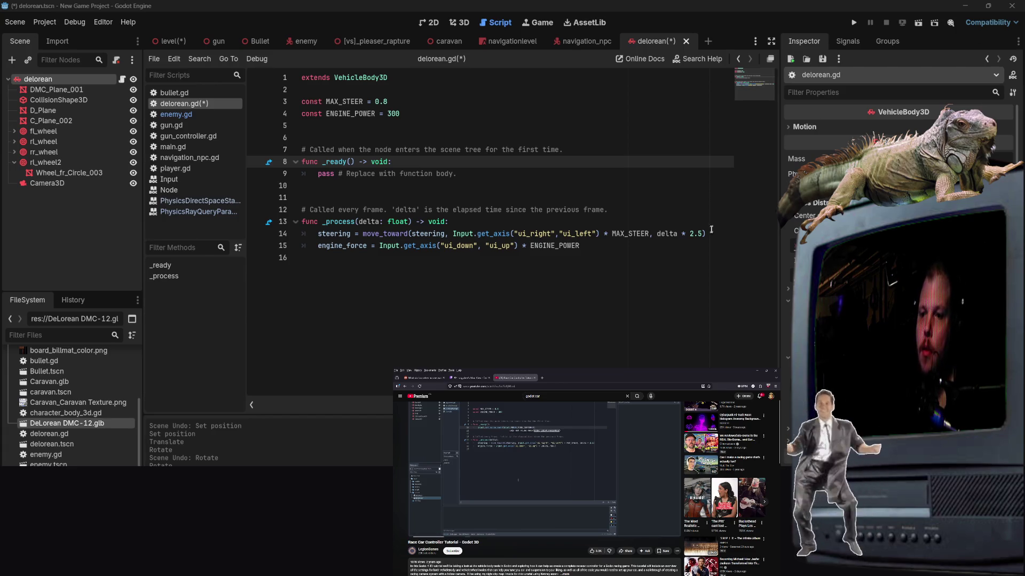
{"action": "left_click", "coordinate": [694, 262]}
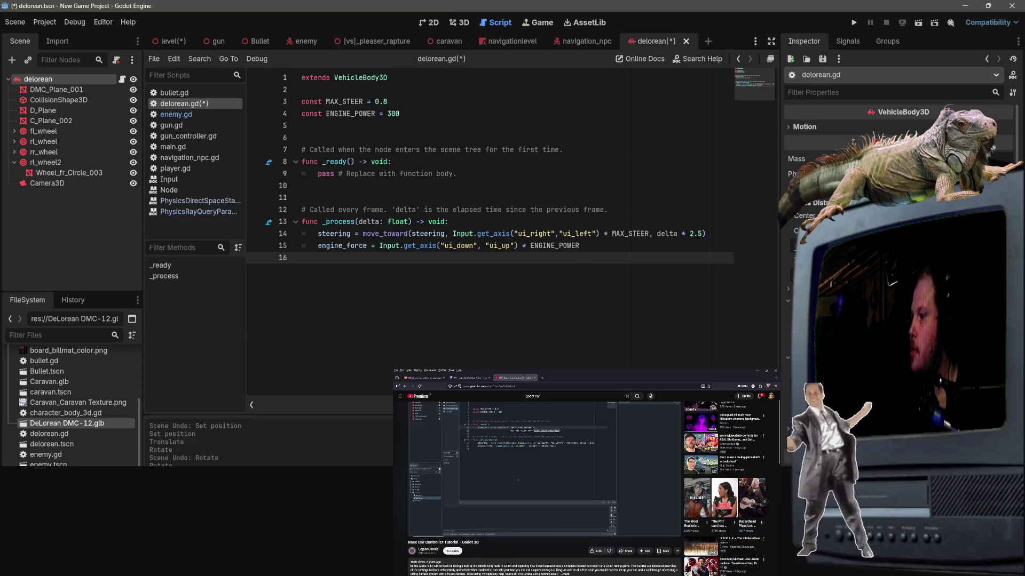
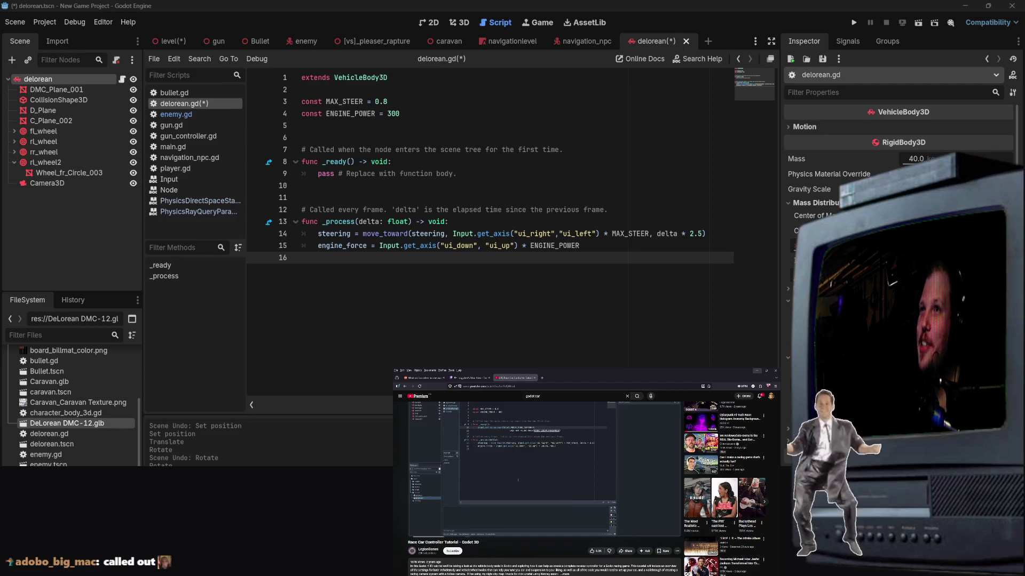
Refocus the script editor and start the reference tutorial video.
{"action": "mouse_move", "coordinate": [673, 488]}
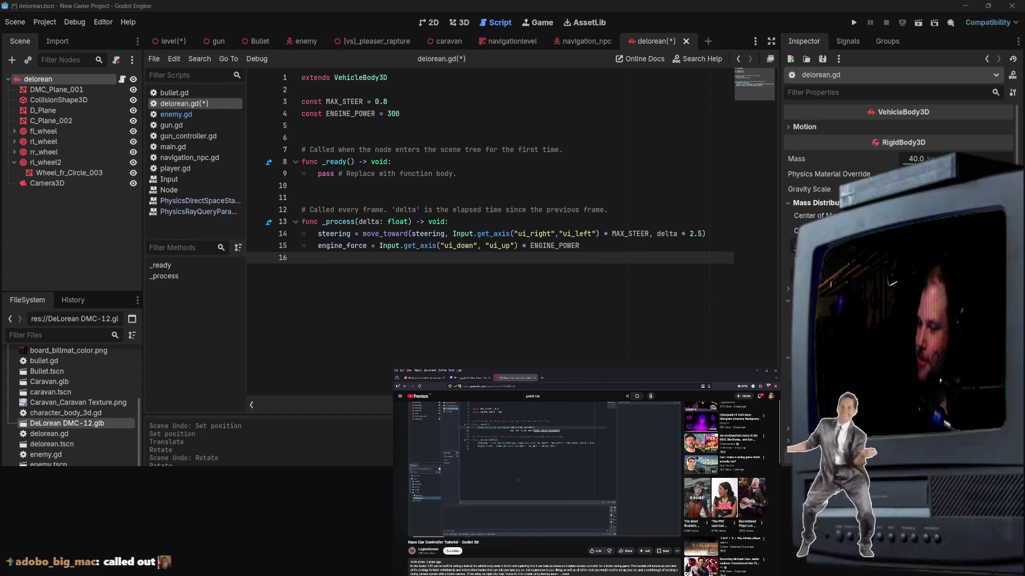
{"action": "mouse_move", "coordinate": [809, 216]}
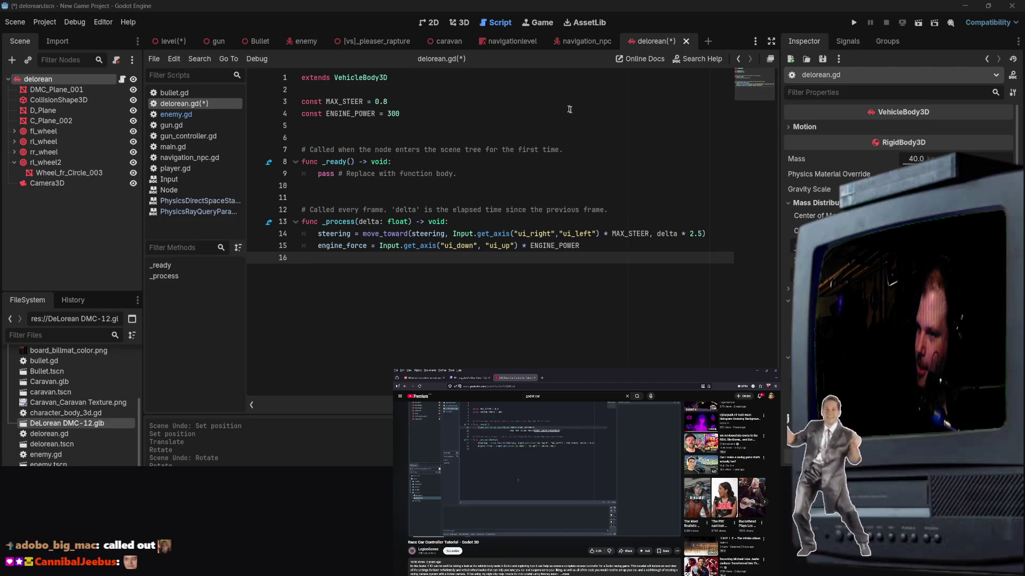
{"action": "left_click", "coordinate": [493, 295]}
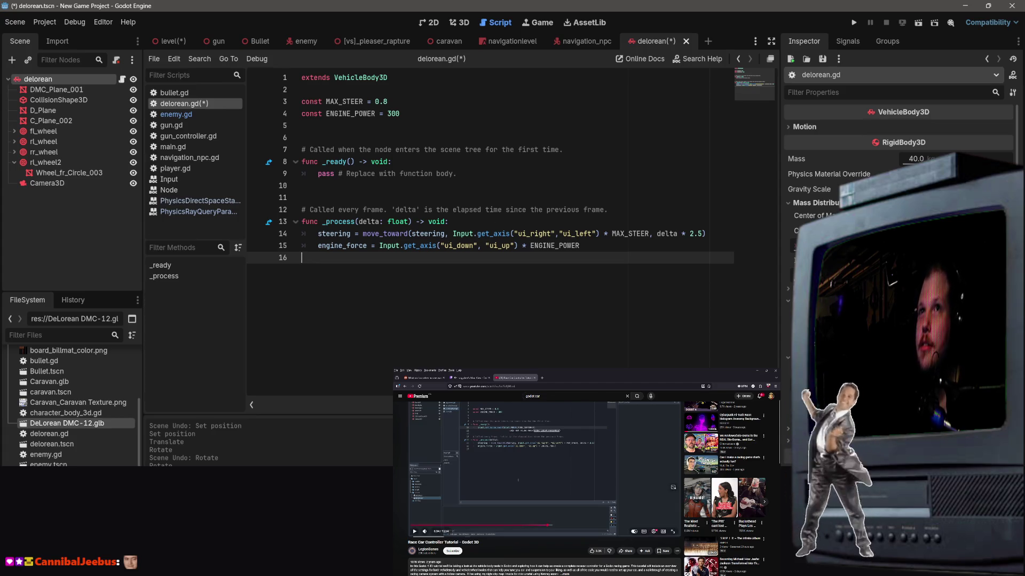
{"action": "left_click", "coordinate": [517, 480]}
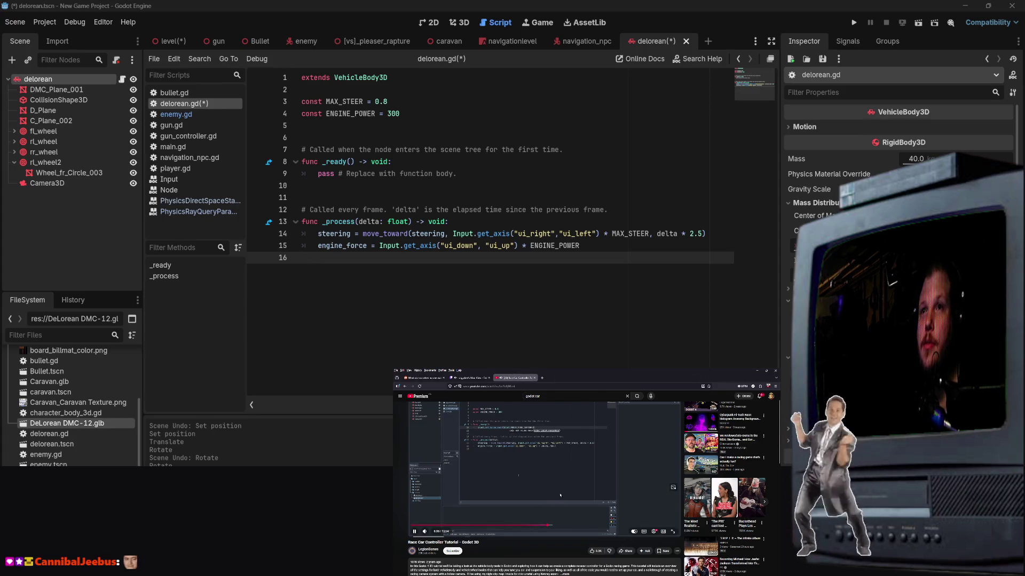
Replace 'pass' in _ready() with Input.set_mouse_mode(Input.MOUSE_MODE_CAPTURED).
{"action": "left_click_drag", "start_coordinate": [456, 173], "coordinate": [317, 174]}
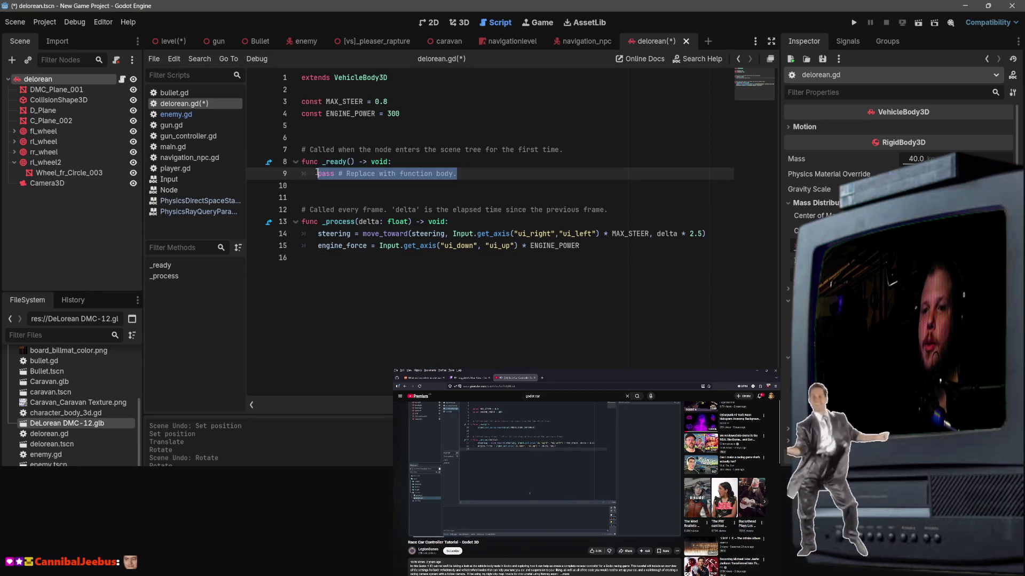
{"action": "key", "text": "Return"}
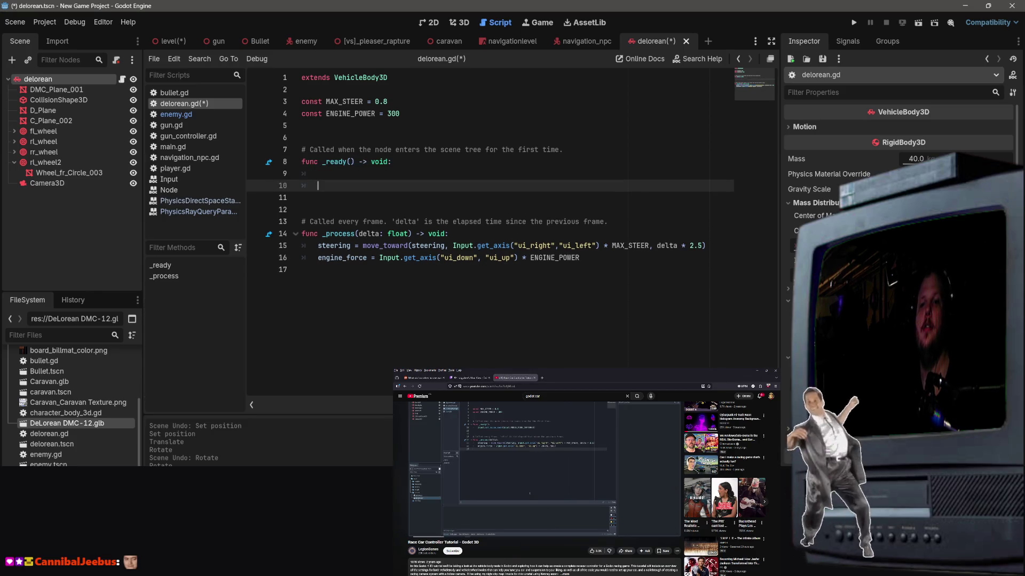
{"action": "key", "text": "BackSpace"}
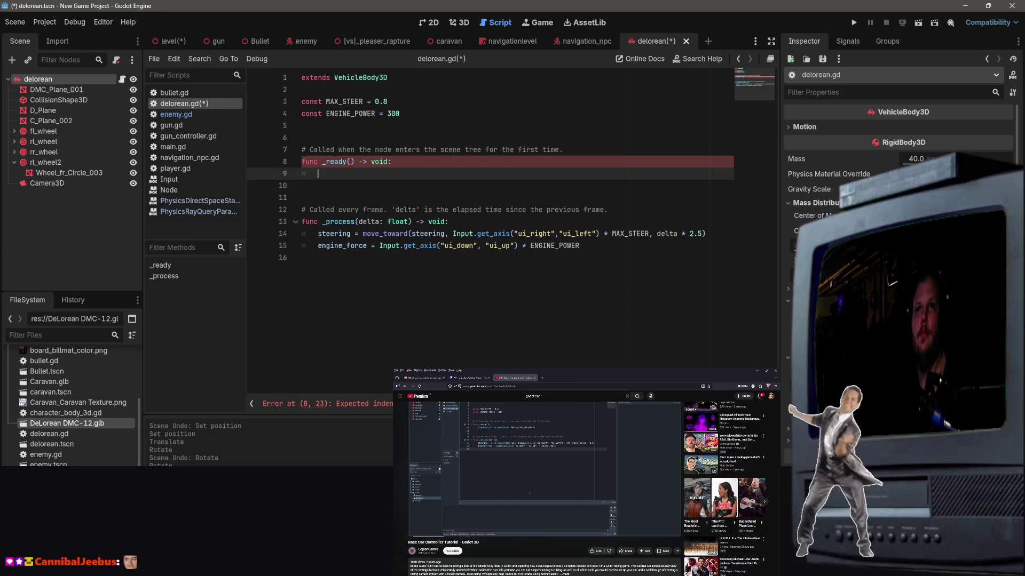
{"action": "type", "text": "In"}
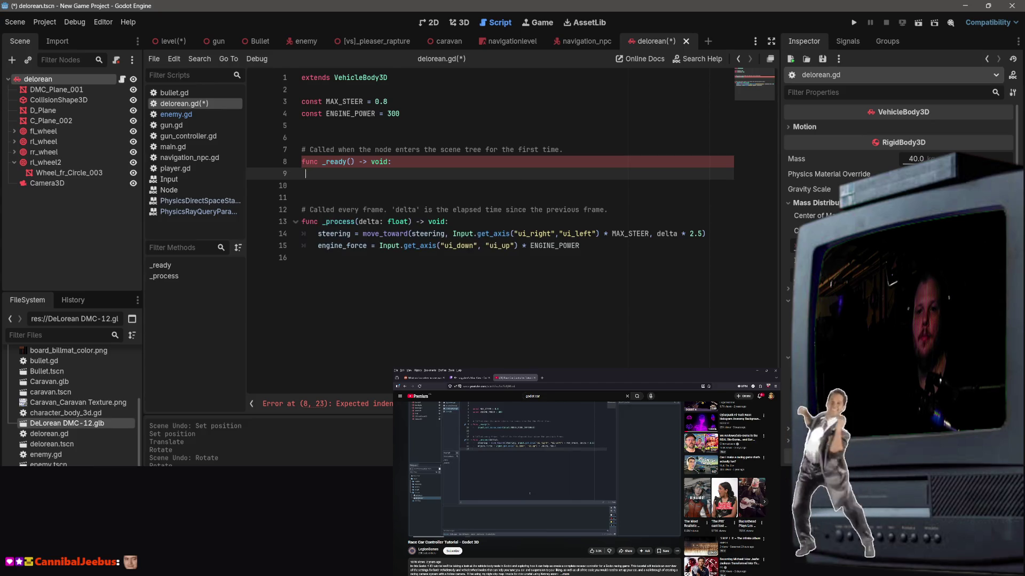
{"action": "type", "text": "put"}
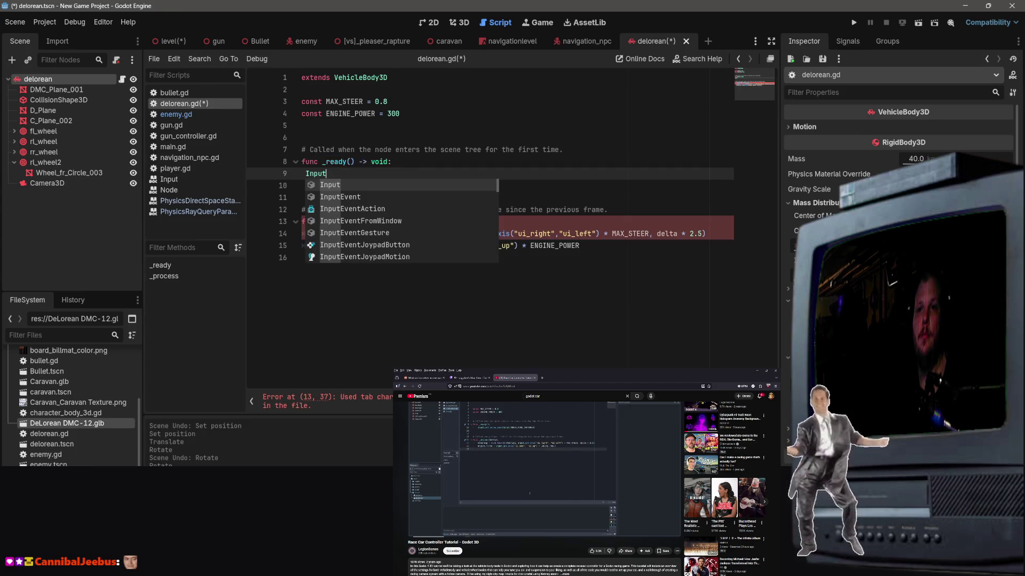
{"action": "type", "text": "."}
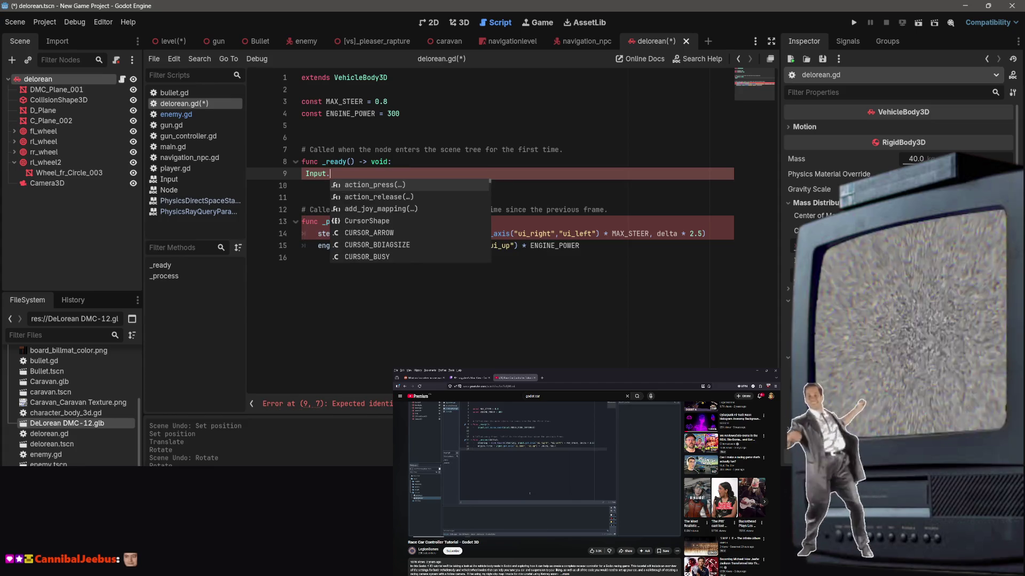
{"action": "type", "text": "set_mouse_+"}
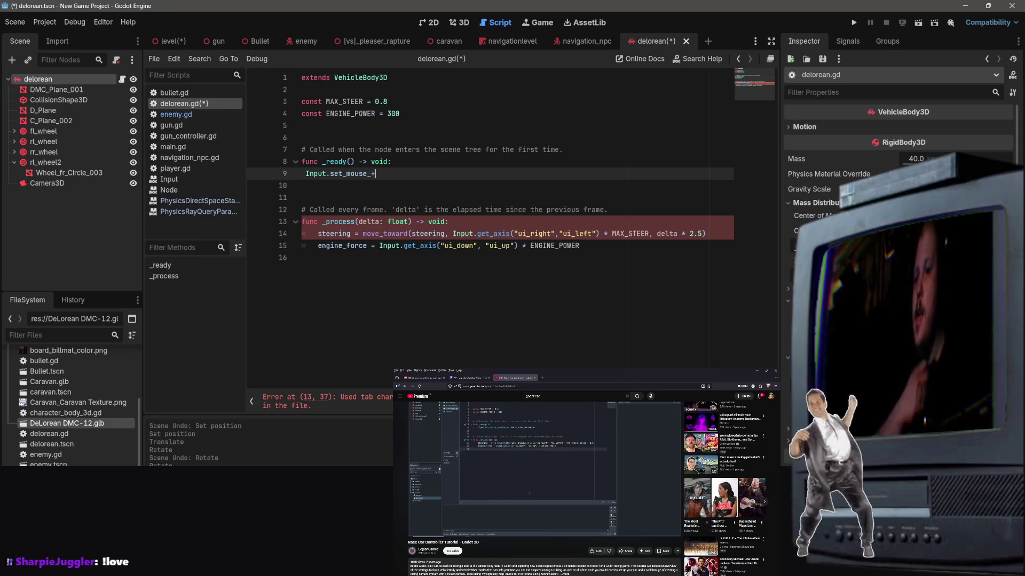
{"action": "key", "text": "BackSpace"}
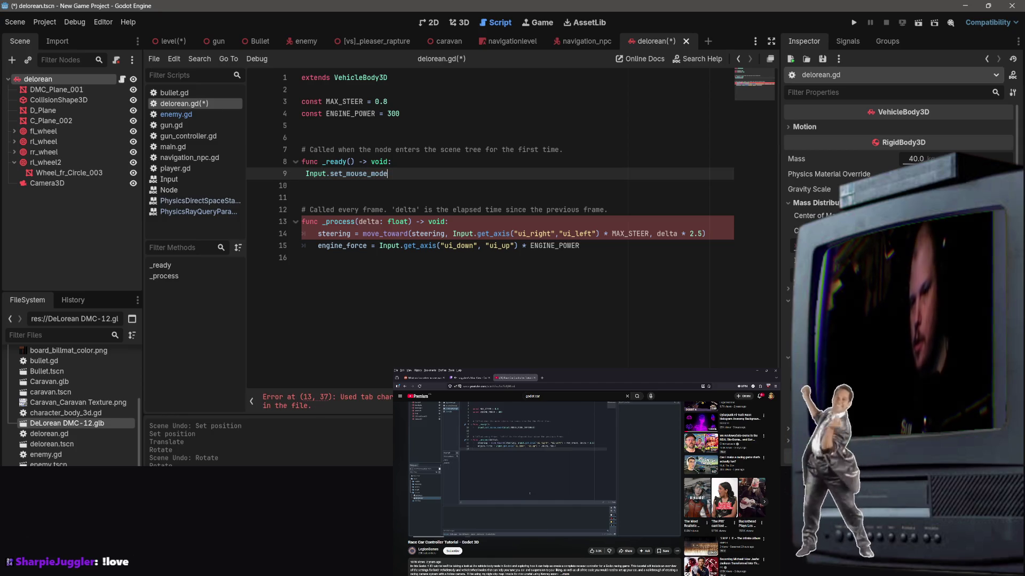
{"action": "type", "text": "("}
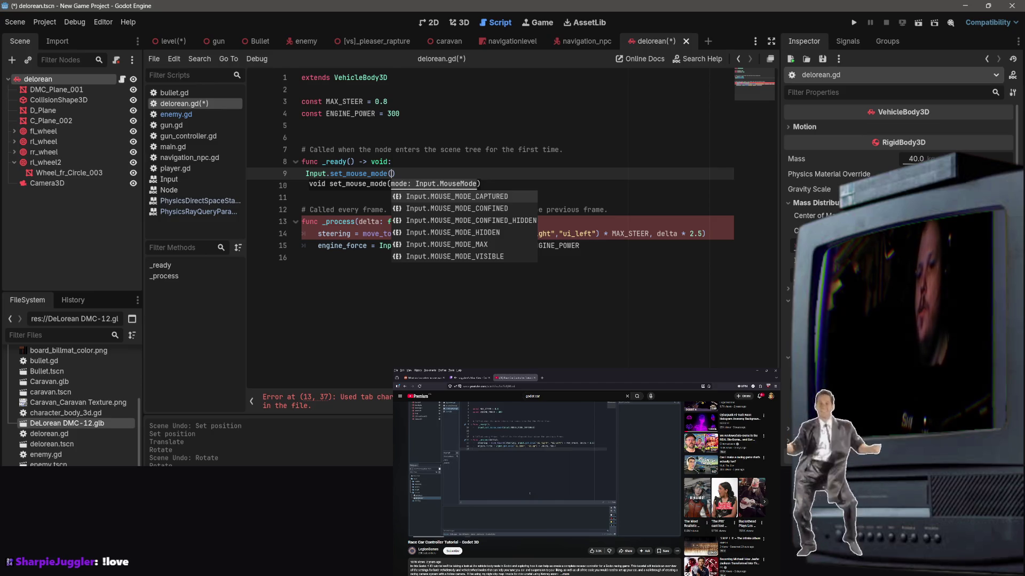
{"action": "type", "text": "Inp"}
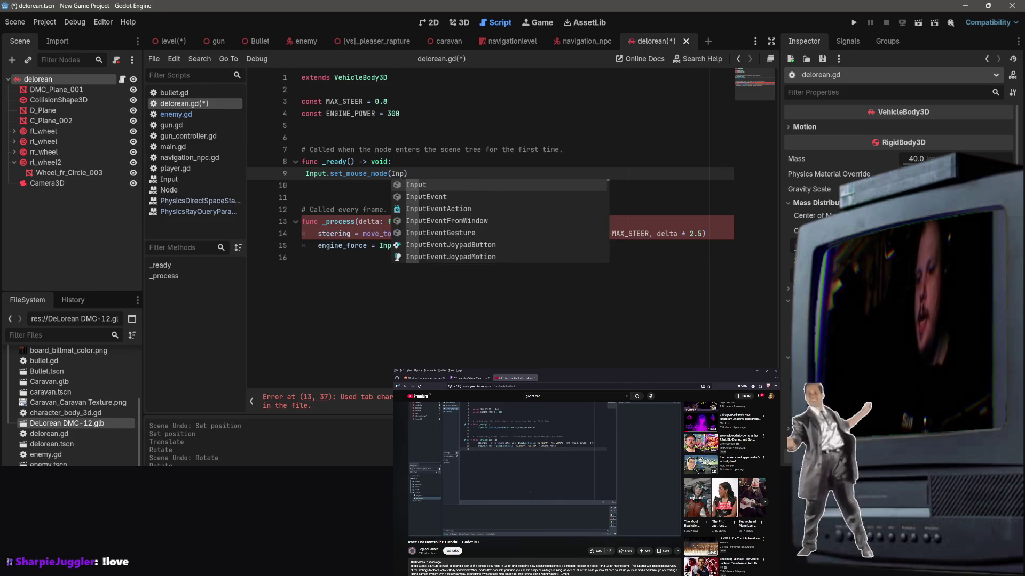
{"action": "type", "text": "ut.Mous"}
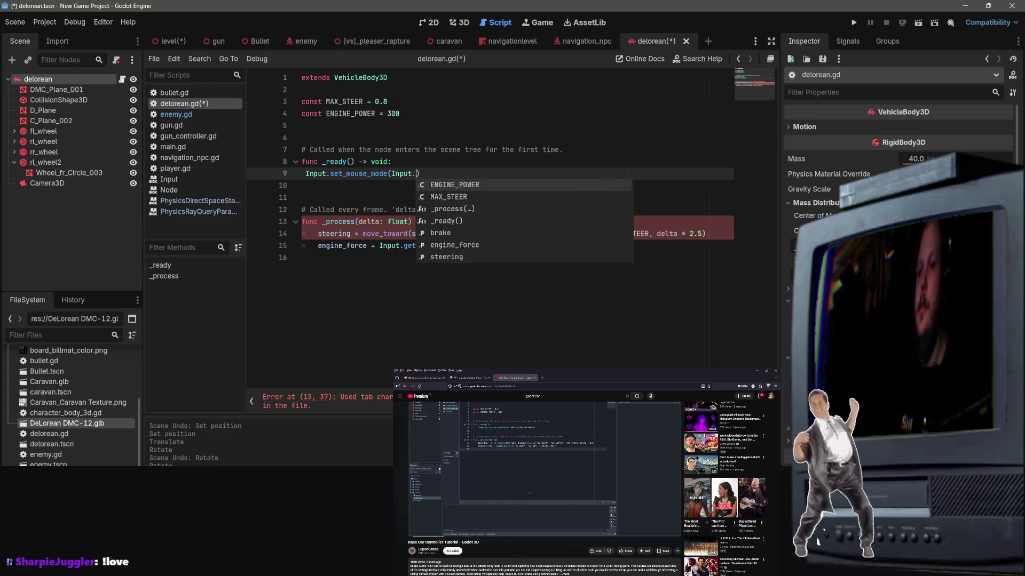
{"action": "key", "text": "Down"}
{"action": "key", "text": "Down"}
{"action": "key", "text": "Down"}
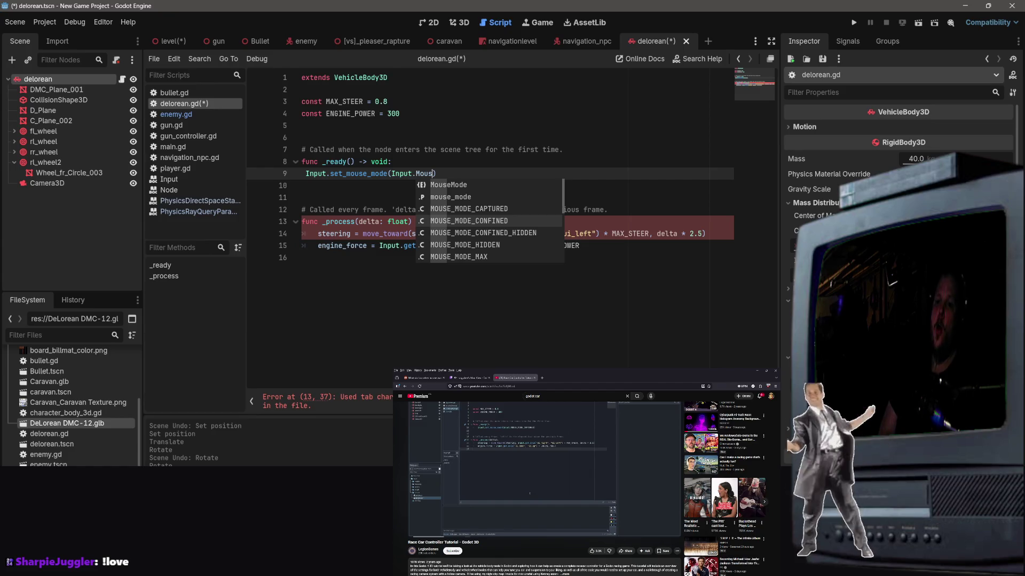
{"action": "key", "text": "Up"}
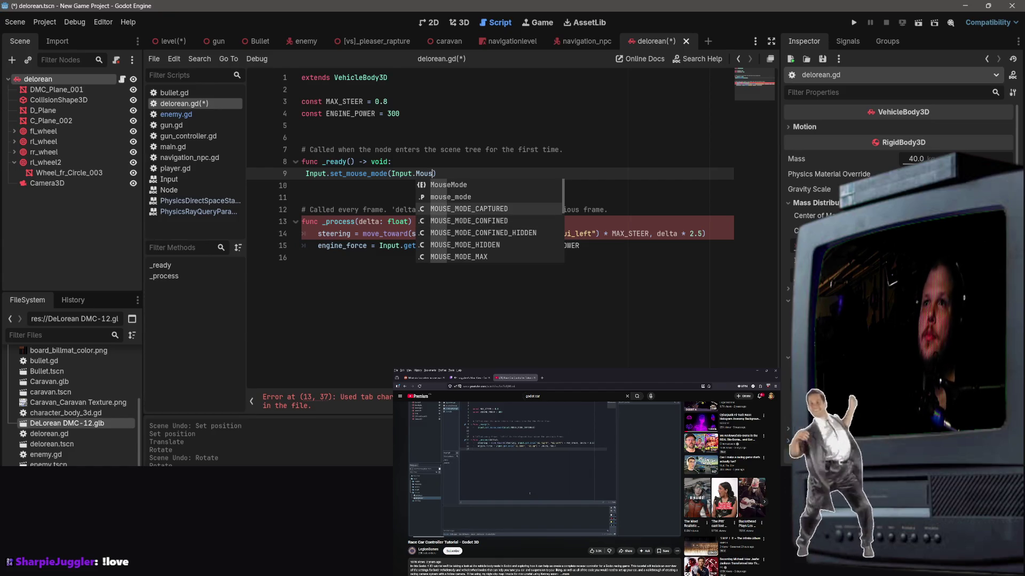
{"action": "key", "text": "Return"}
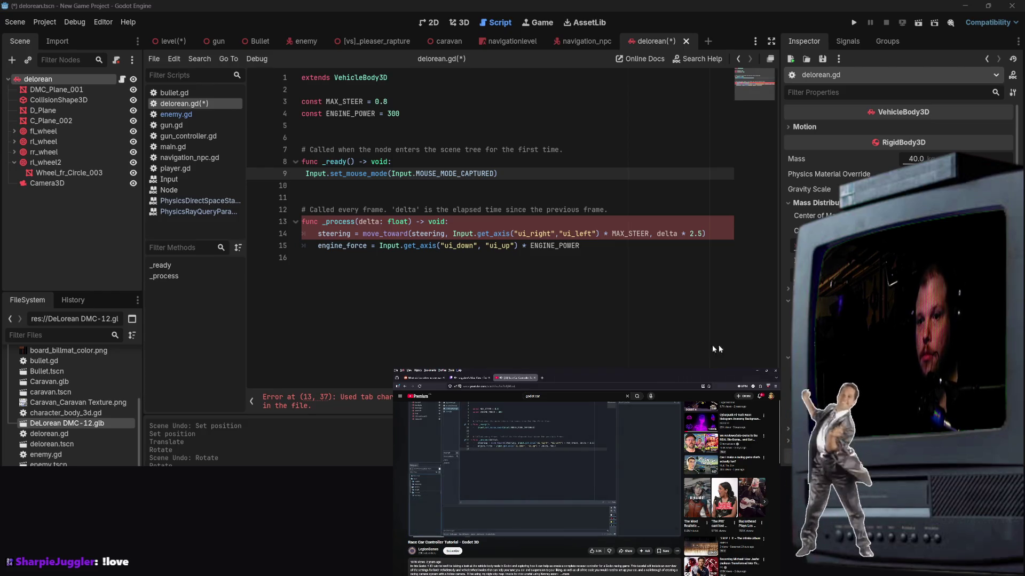
Re-indent the steering, engine_force and mouse mode lines with tabs.
{"action": "left_click", "coordinate": [580, 233]}
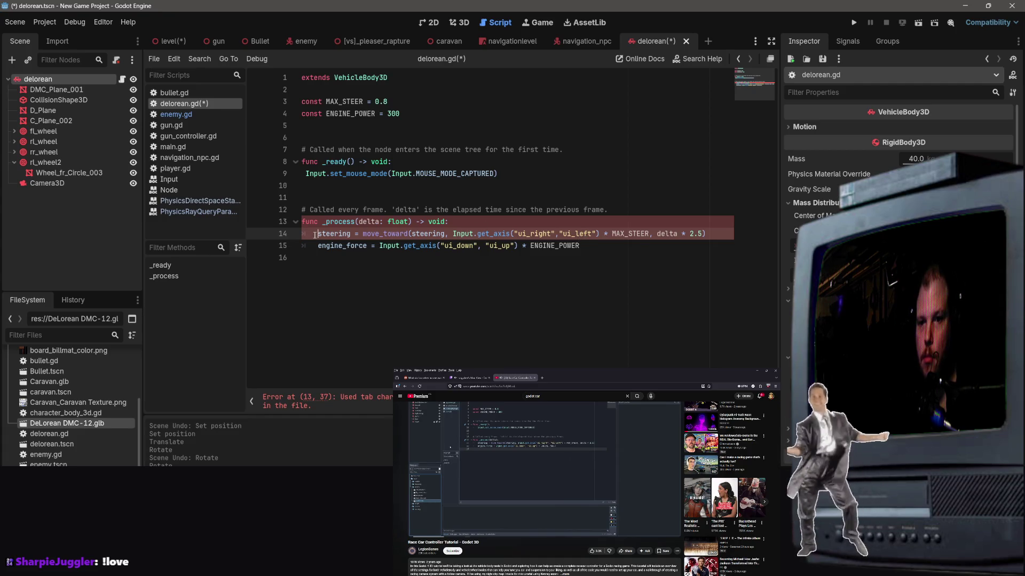
{"action": "key", "text": "BackSpace"}
{"action": "key", "text": "Tab"}
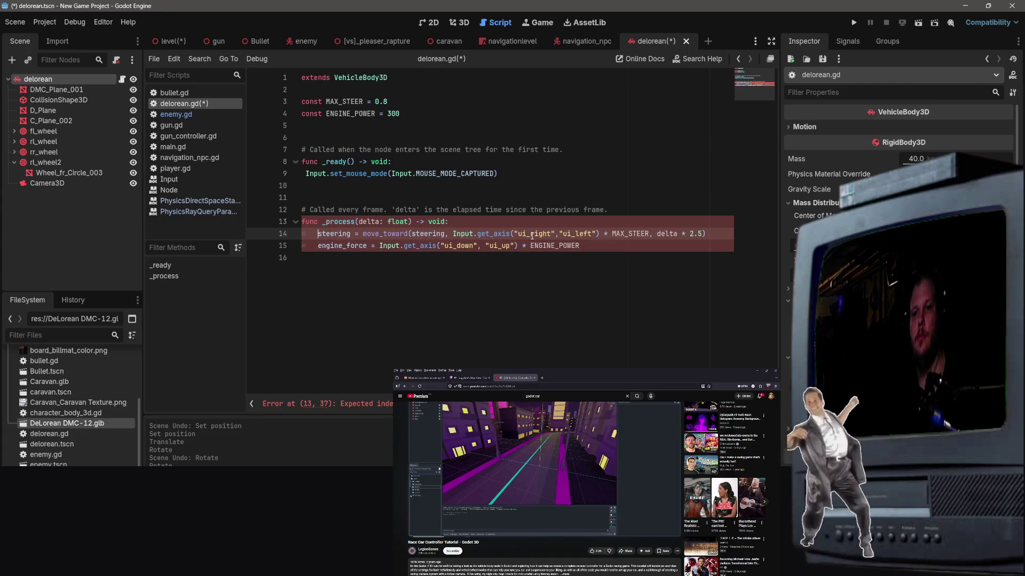
{"action": "key", "text": "Down"}
{"action": "key", "text": "BackSpace"}
{"action": "key", "text": "Tab"}
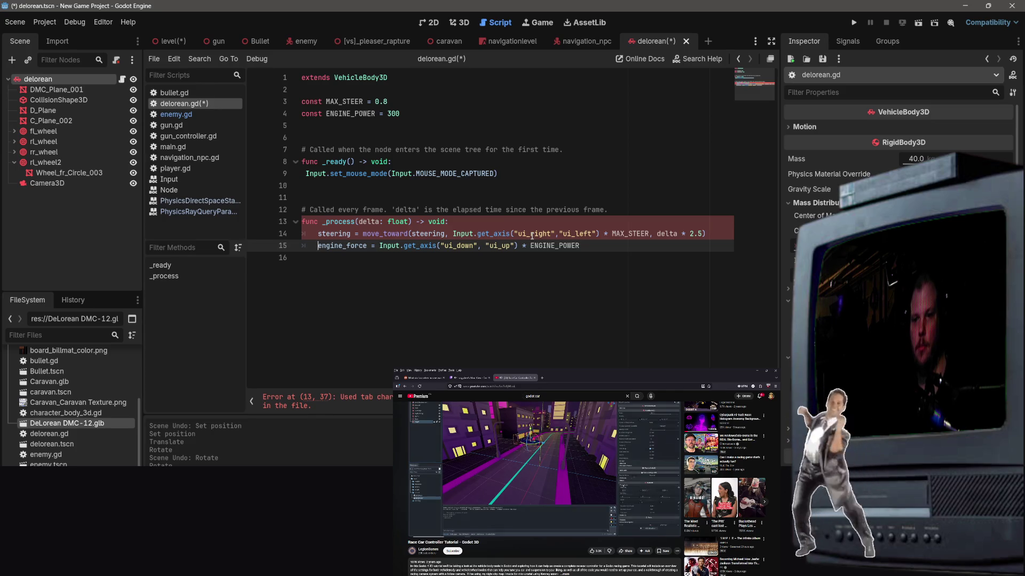
{"action": "left_click", "coordinate": [305, 174]}
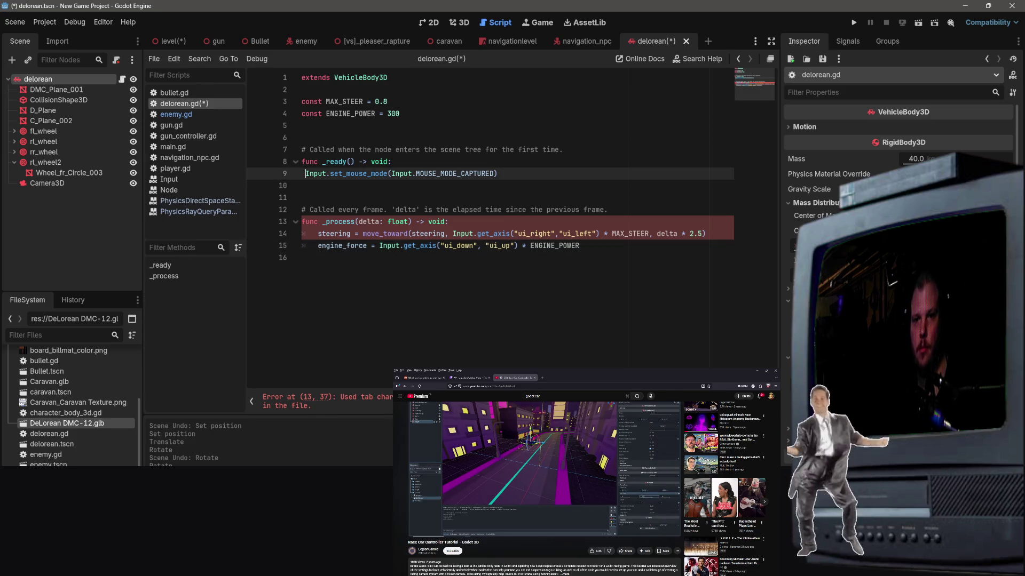
{"action": "key", "text": "Tab"}
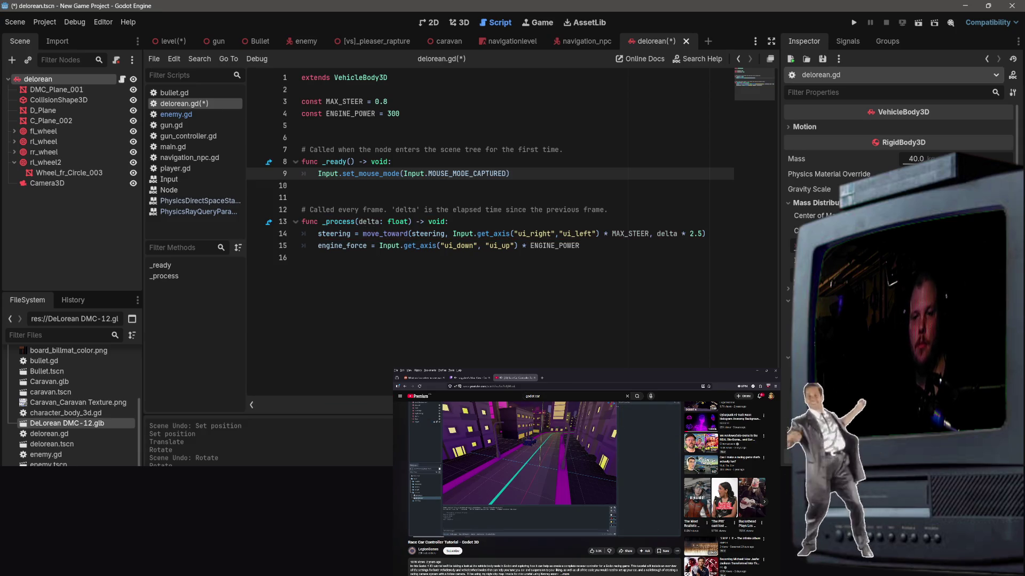
{"action": "left_click", "coordinate": [392, 162]}
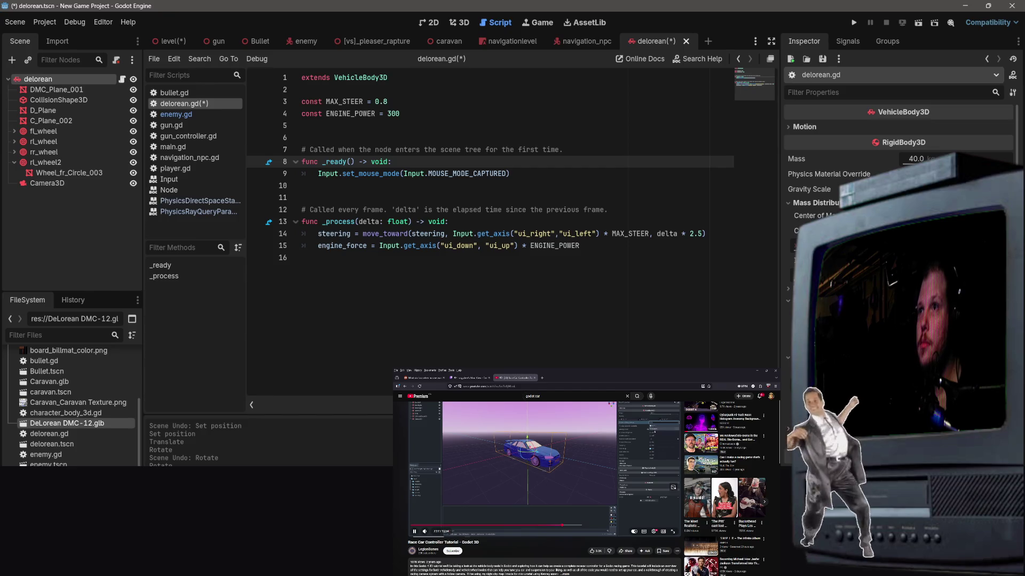
Switch to the 3D view, deselect the body and orbit close to the DeLorean's side.
{"action": "left_click", "coordinate": [454, 23]}
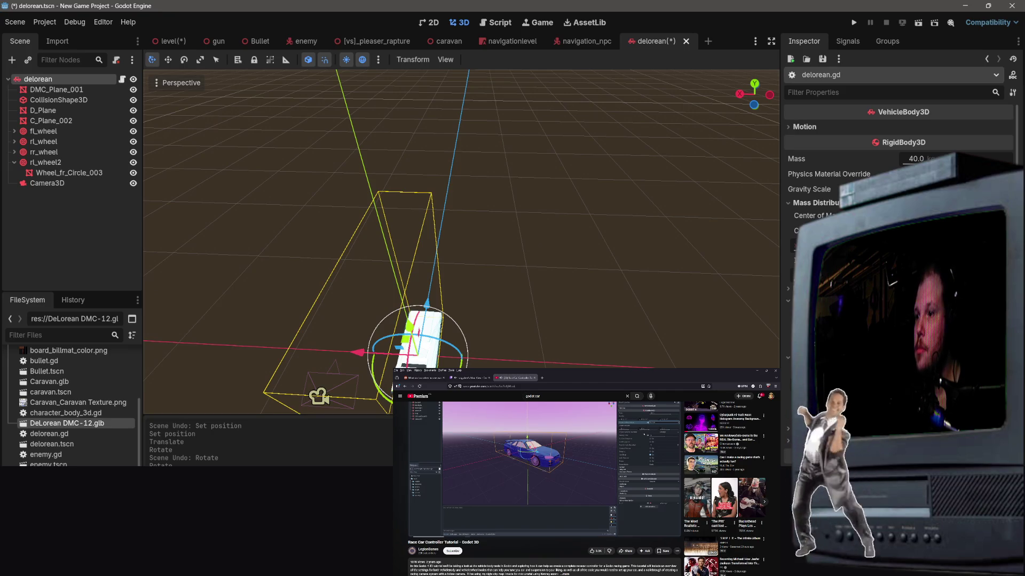
{"action": "mouse_move", "coordinate": [800, 230]}
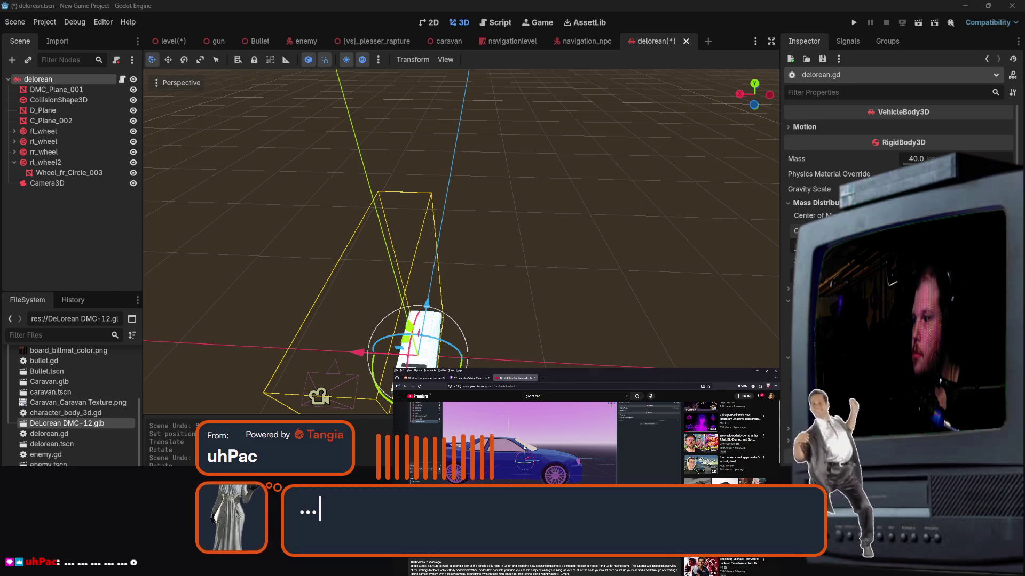
{"action": "mouse_move", "coordinate": [652, 309]}
{"action": "left_mouse_down"}
{"action": "mouse_move", "coordinate": [576, 349]}
{"action": "mouse_move", "coordinate": [530, 250]}
{"action": "mouse_move", "coordinate": [491, 253]}
{"action": "mouse_move", "coordinate": [530, 247]}
{"action": "left_mouse_up"}
{"action": "left_click", "coordinate": [531, 246]}
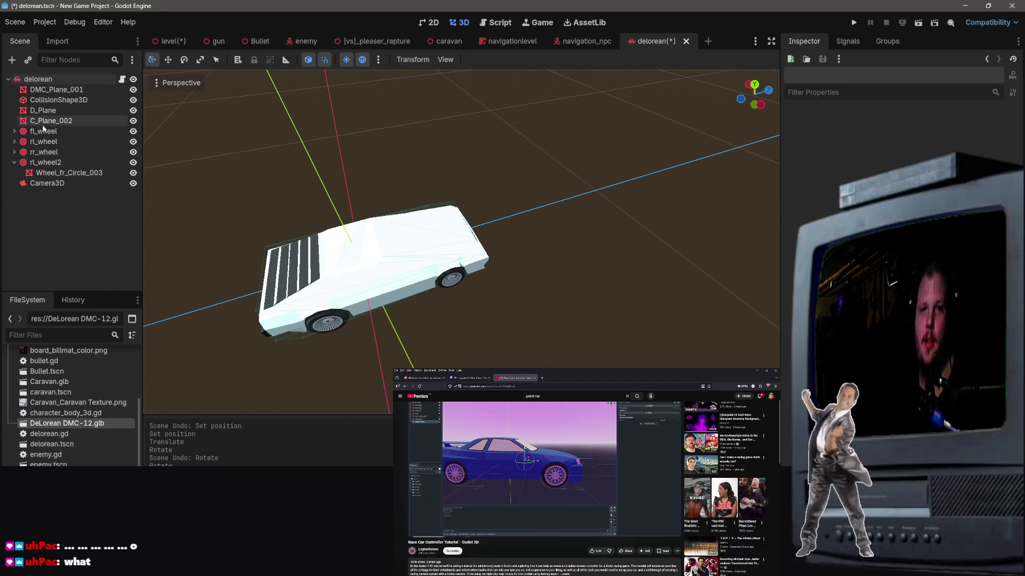
{"action": "mouse_move", "coordinate": [421, 307]}
{"action": "left_mouse_down"}
{"action": "mouse_move", "coordinate": [374, 246]}
{"action": "mouse_move", "coordinate": [360, 239]}
{"action": "mouse_move", "coordinate": [360, 256]}
{"action": "mouse_move", "coordinate": [345, 267]}
{"action": "mouse_move", "coordinate": [336, 251]}
{"action": "left_mouse_up"}
Create a Node3D child under the delorean root through Add Child Node.
{"action": "right_click", "coordinate": [56, 83]}
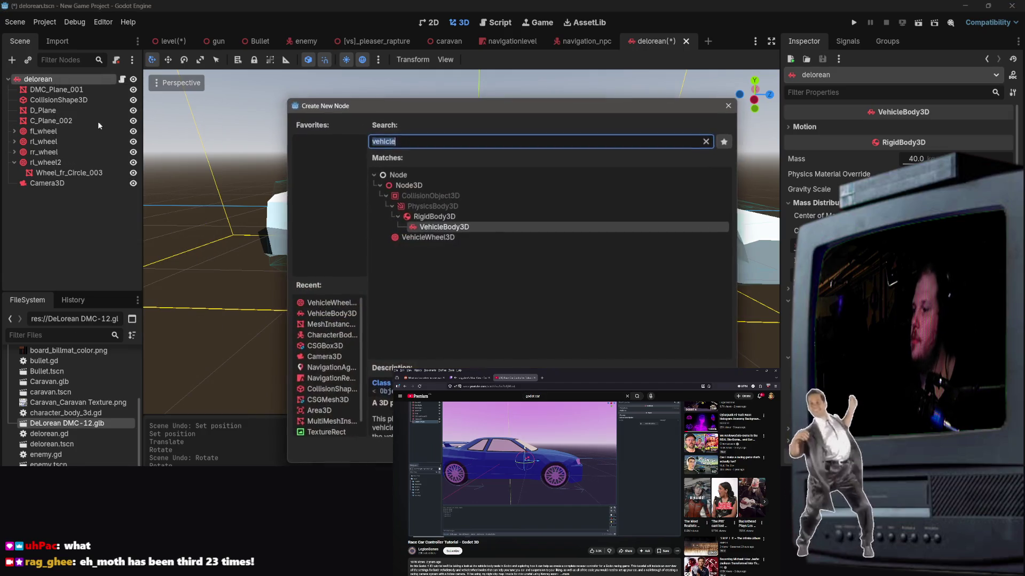
{"action": "left_click", "coordinate": [104, 110]}
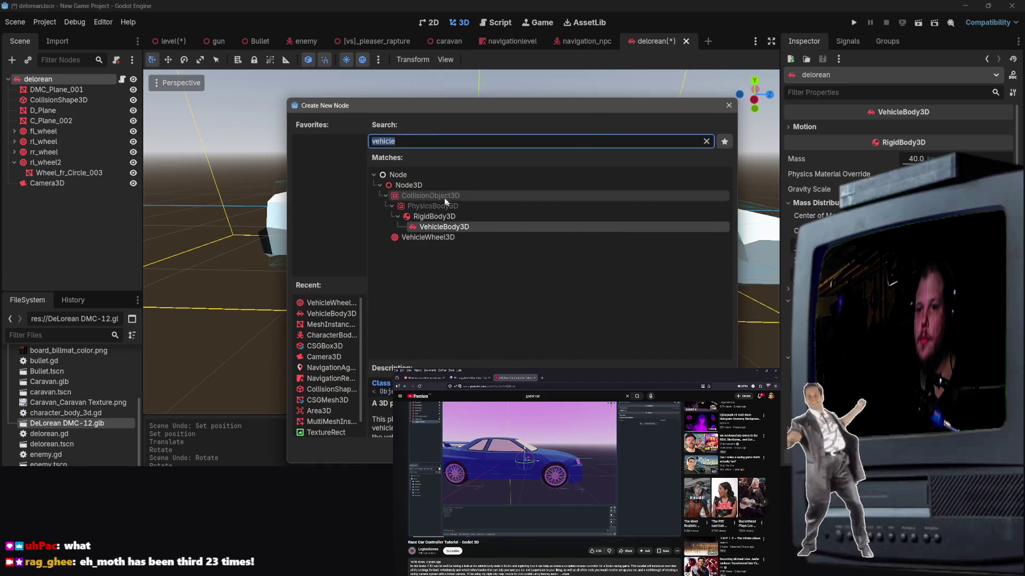
{"action": "left_click", "coordinate": [411, 187]}
{"action": "double_click", "coordinate": [411, 188]}
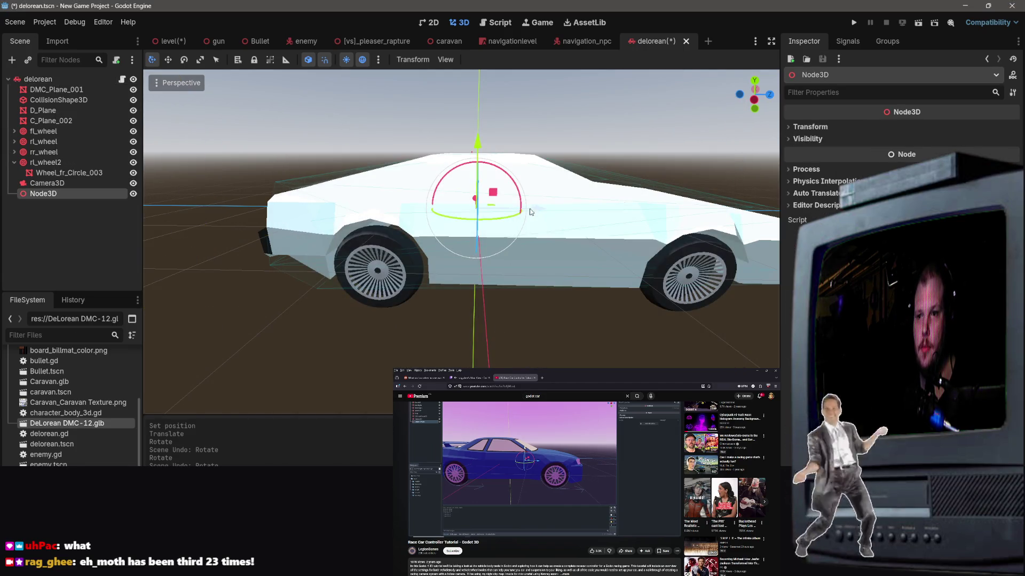
{"action": "mouse_move", "coordinate": [565, 210]}
{"action": "left_mouse_down"}
{"action": "mouse_move", "coordinate": [540, 209]}
{"action": "mouse_move", "coordinate": [640, 209]}
{"action": "left_mouse_up"}
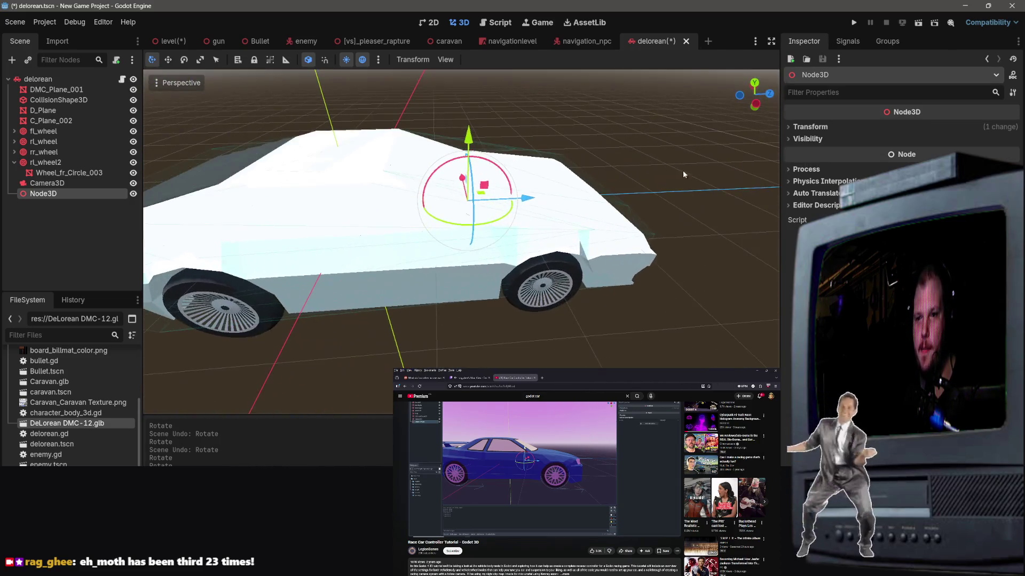
Move the empty Node3D along Z and set its Position z to 0.375.
{"action": "mouse_move", "coordinate": [526, 201]}
{"action": "left_mouse_down"}
{"action": "mouse_move", "coordinate": [542, 205]}
{"action": "mouse_move", "coordinate": [425, 219]}
{"action": "mouse_move", "coordinate": [516, 187]}
{"action": "left_mouse_up"}
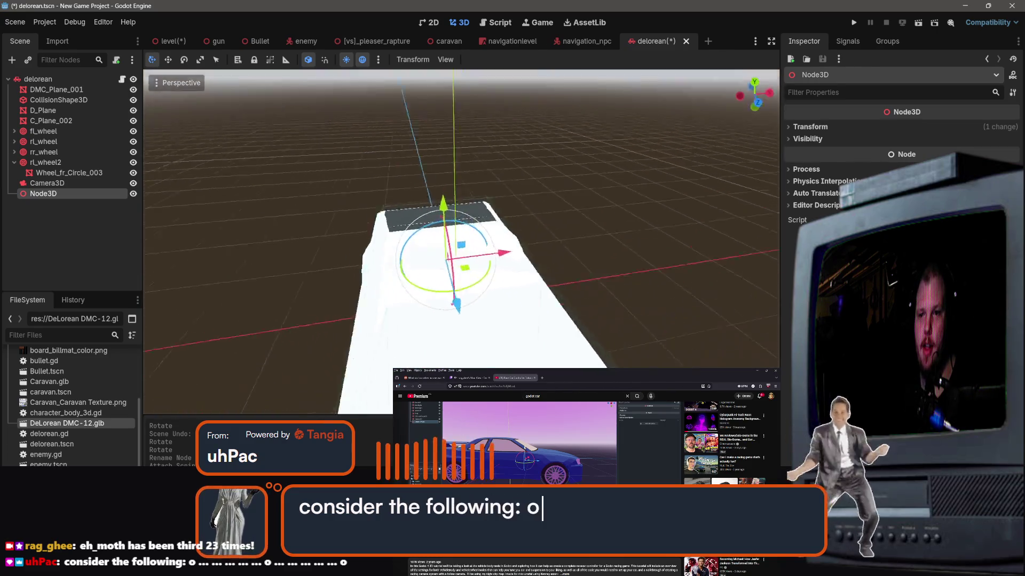
{"action": "scroll", "coordinate": [420, 218], "scroll_direction": "down", "scroll_amount": 5}
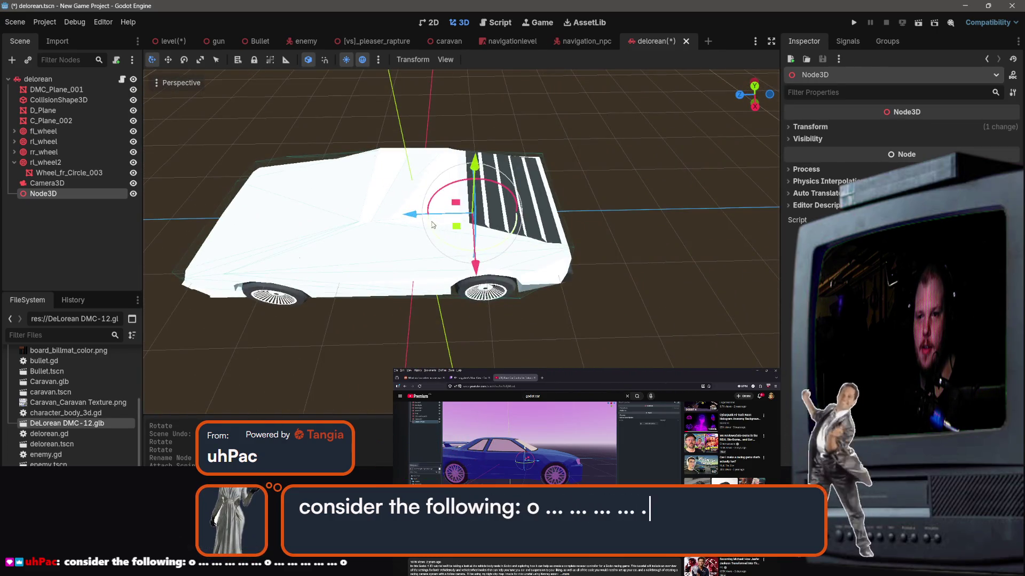
{"action": "key", "text": "r"}
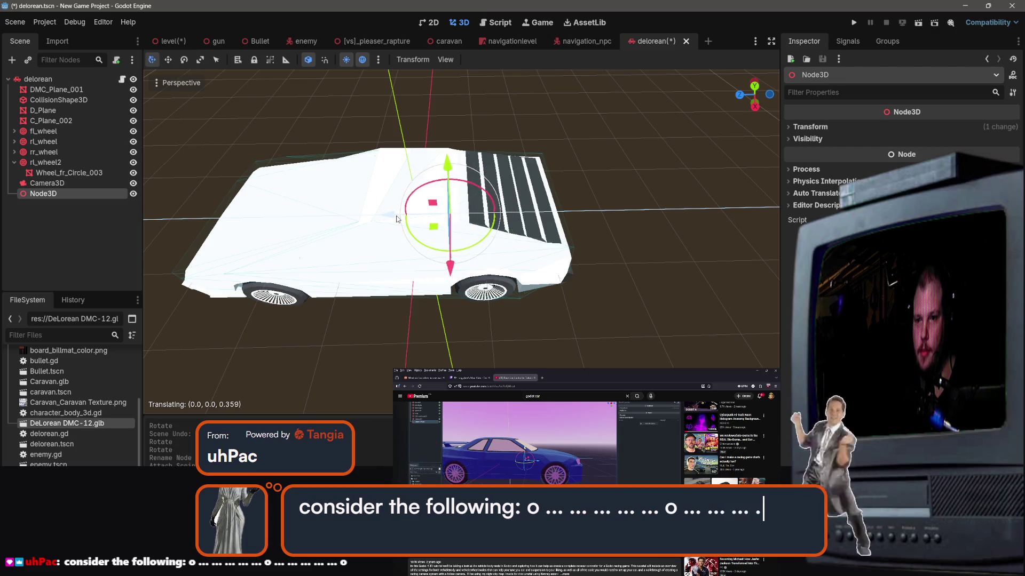
{"action": "key", "text": "Escape"}
{"action": "key", "text": "g"}
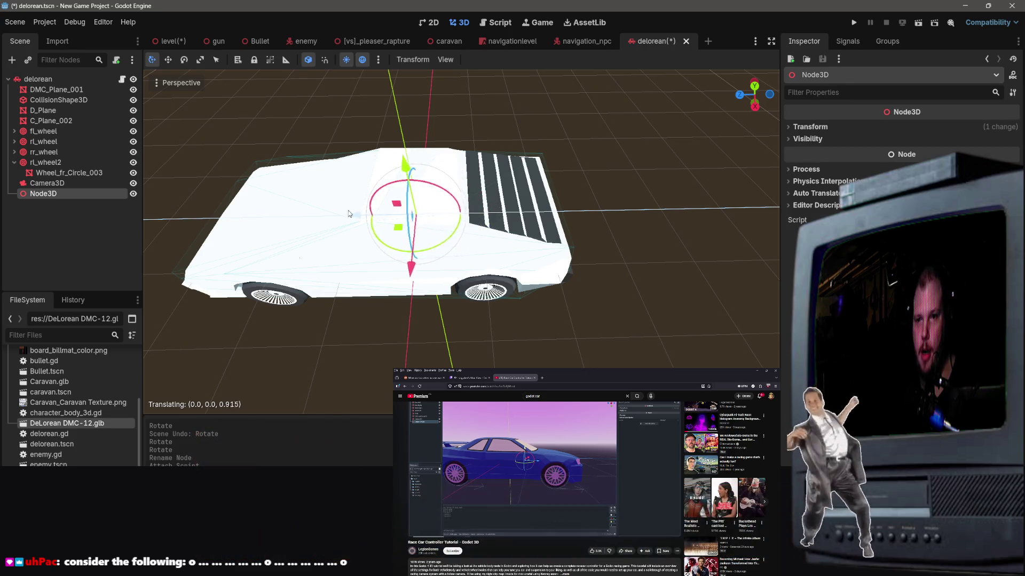
{"action": "left_click", "coordinate": [347, 208]}
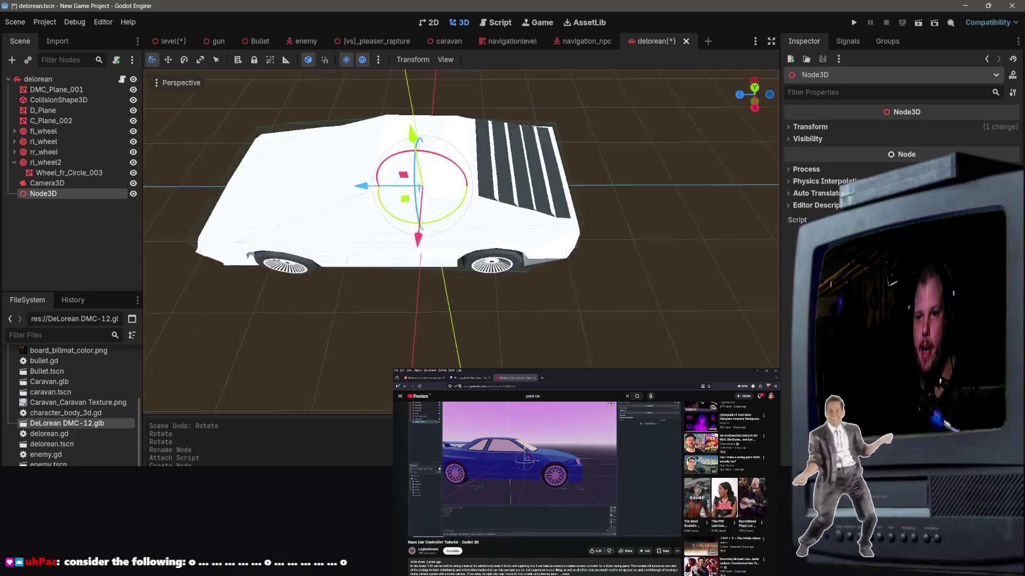
{"action": "mouse_move", "coordinate": [347, 208]}
{"action": "left_mouse_down"}
{"action": "mouse_move", "coordinate": [496, 333]}
{"action": "mouse_move", "coordinate": [576, 299]}
{"action": "mouse_move", "coordinate": [437, 241]}
{"action": "left_mouse_up"}
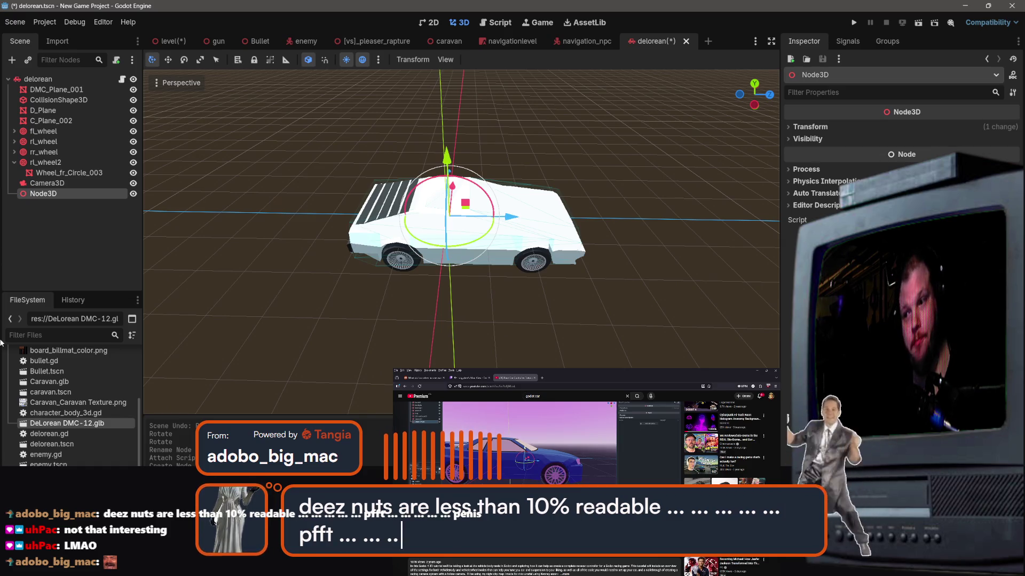
{"action": "left_click", "coordinate": [824, 129]}
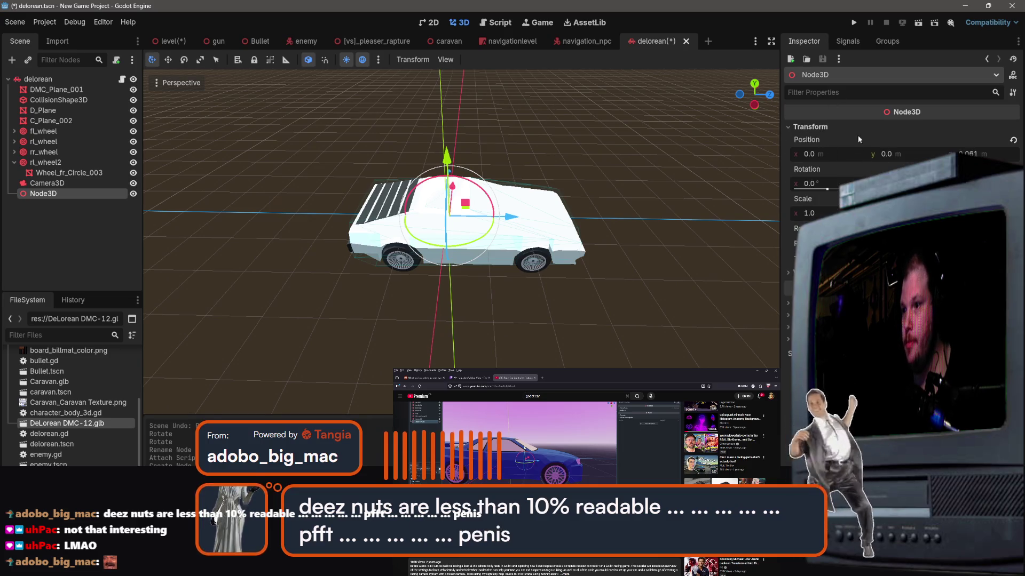
{"action": "mouse_move", "coordinate": [511, 217]}
{"action": "left_mouse_down"}
{"action": "mouse_move", "coordinate": [565, 207]}
{"action": "mouse_move", "coordinate": [475, 198]}
{"action": "mouse_move", "coordinate": [494, 197]}
{"action": "left_mouse_up"}
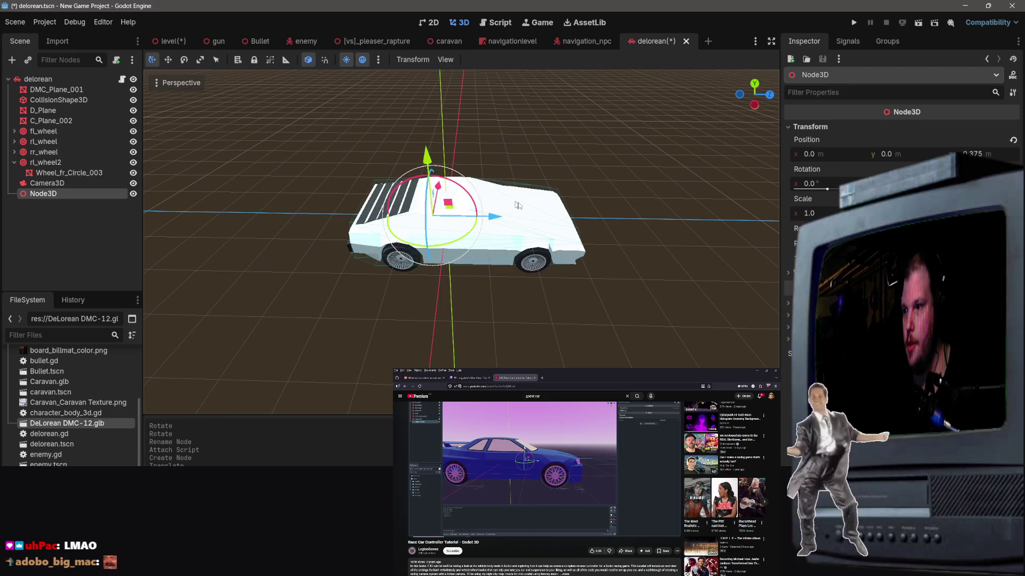
{"action": "left_click", "coordinate": [1004, 154]}
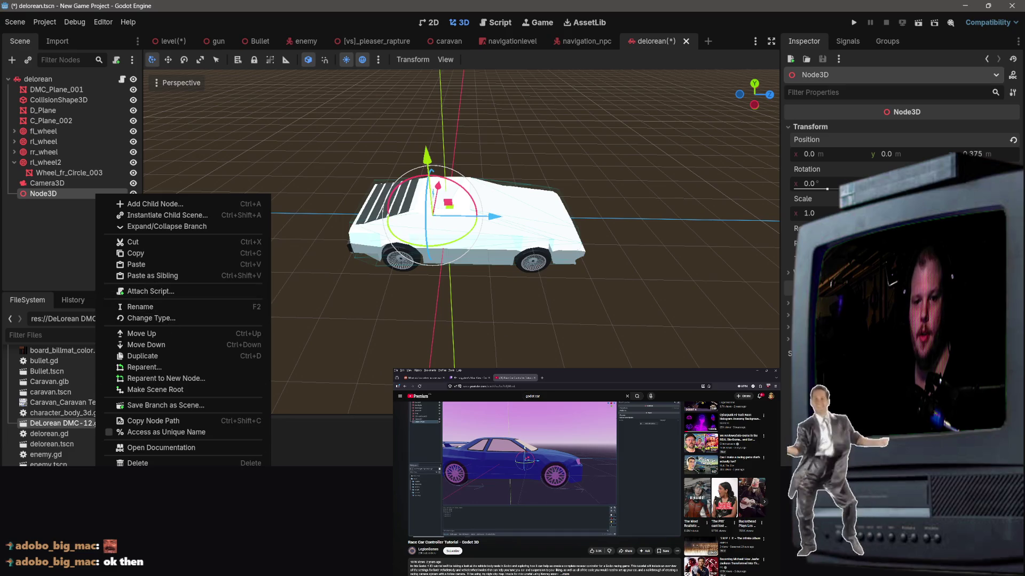
Delete the Node3D from the delorean scene tree and confirm the removal.
{"action": "left_click", "coordinate": [163, 463]}
{"action": "left_click", "coordinate": [484, 297]}
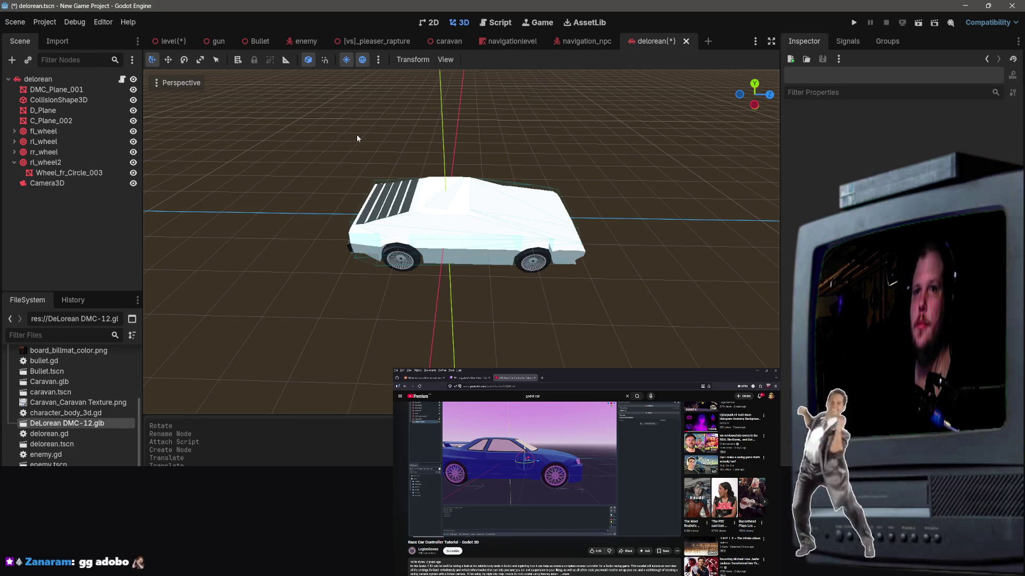
{"action": "mouse_move", "coordinate": [357, 138]}
{"action": "left_mouse_down"}
{"action": "mouse_move", "coordinate": [395, 123]}
{"action": "mouse_move", "coordinate": [481, 114]}
{"action": "mouse_move", "coordinate": [485, 126]}
{"action": "mouse_move", "coordinate": [483, 115]}
{"action": "mouse_move", "coordinate": [515, 113]}
{"action": "left_mouse_up"}
Collapse the rl_wheel2 branch and select, then deselect, the delorean body.
{"action": "left_click", "coordinate": [14, 162]}
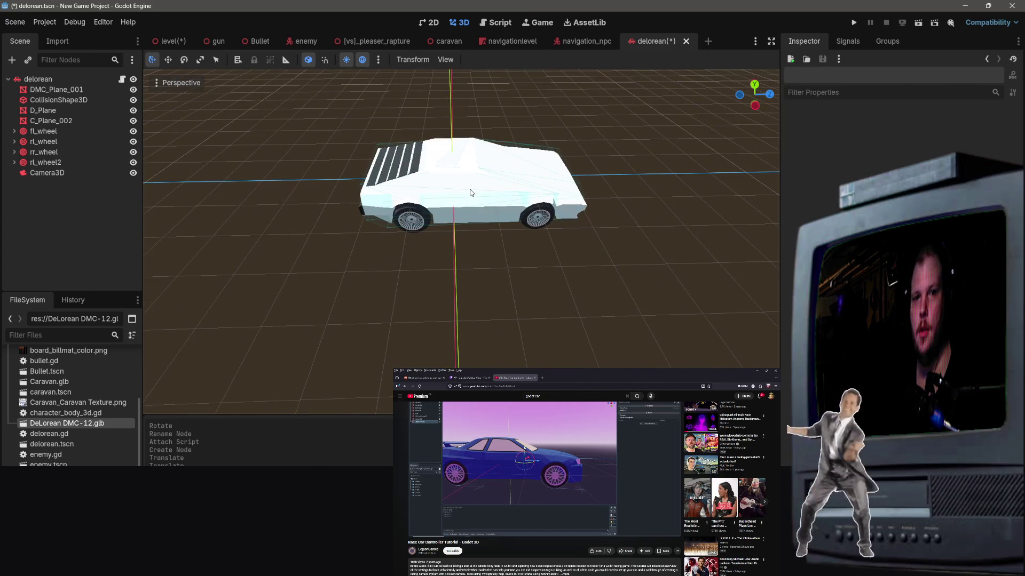
{"action": "left_click", "coordinate": [44, 80]}
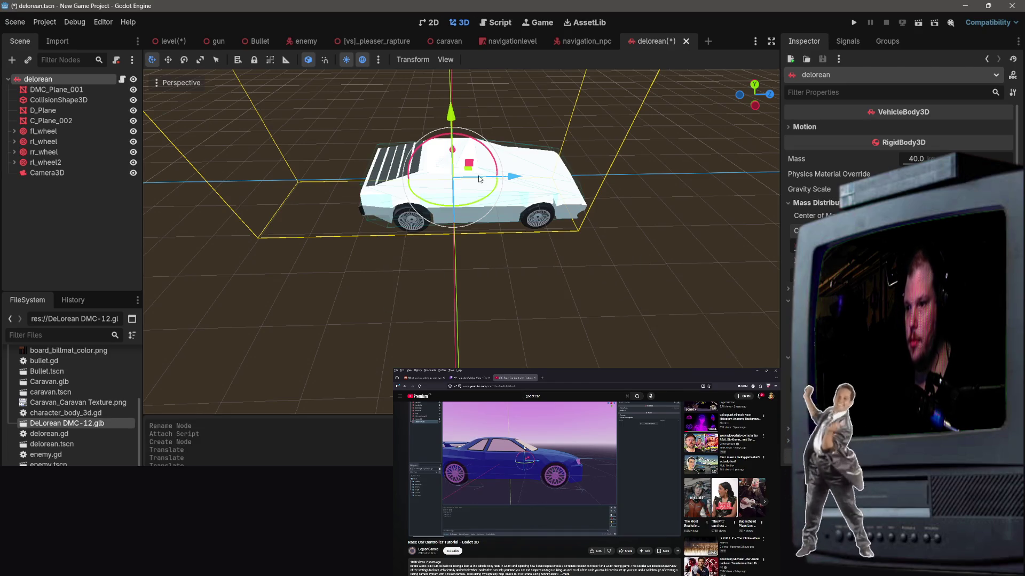
{"action": "left_click", "coordinate": [611, 221]}
{"action": "left_click", "coordinate": [519, 480]}
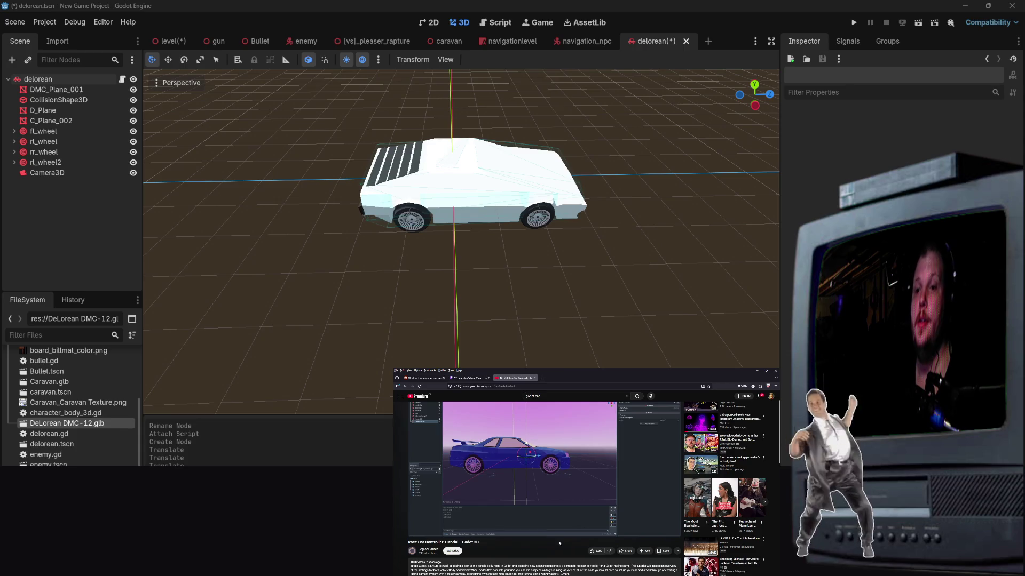
{"action": "scroll", "coordinate": [641, 249], "scroll_direction": "up", "scroll_amount": 5}
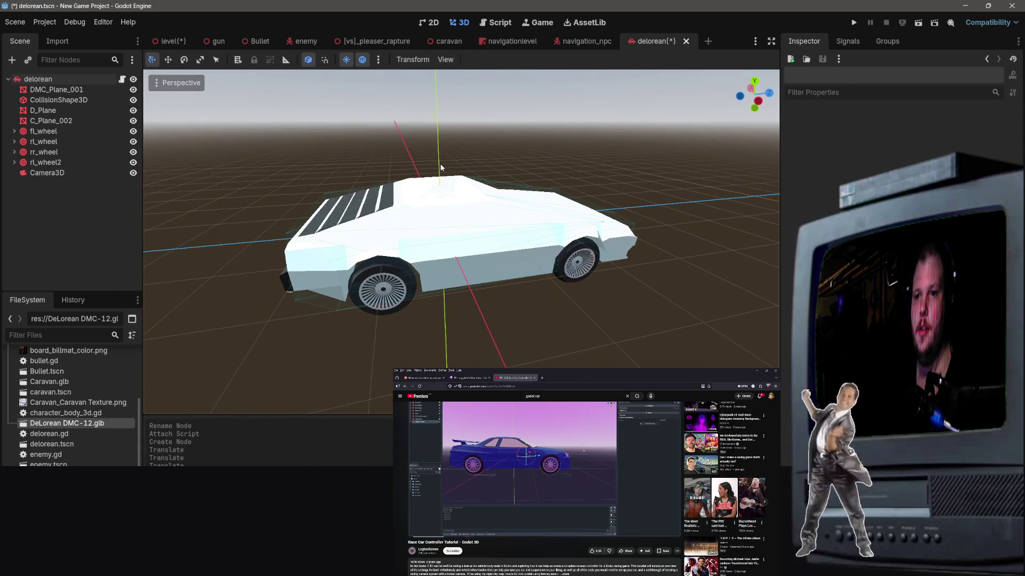
Select DMC_Plane_001 and view the car side-on before reselecting delorean.
{"action": "left_click", "coordinate": [404, 185]}
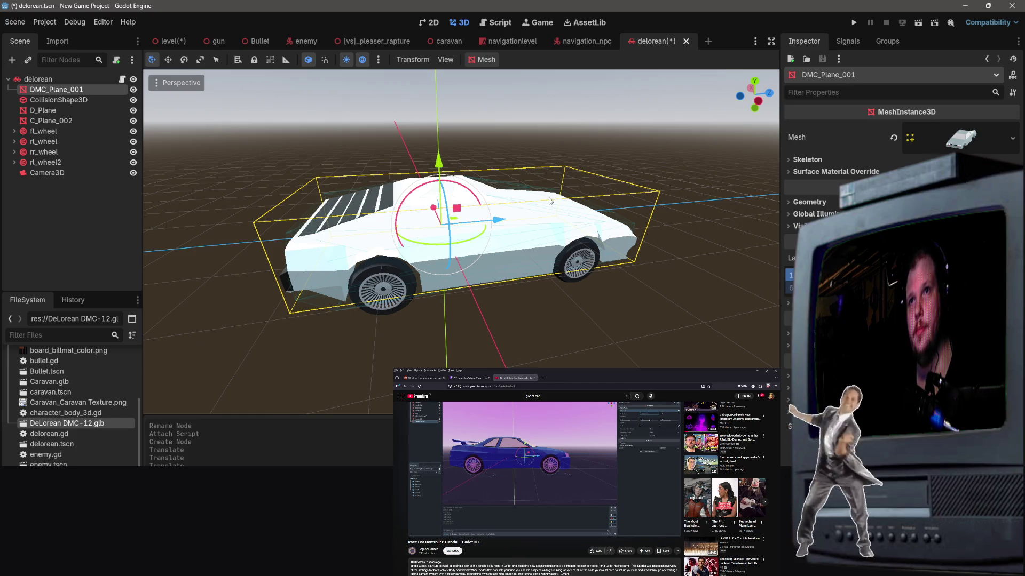
{"action": "left_click_drag", "start_coordinate": [619, 356], "coordinate": [566, 359]}
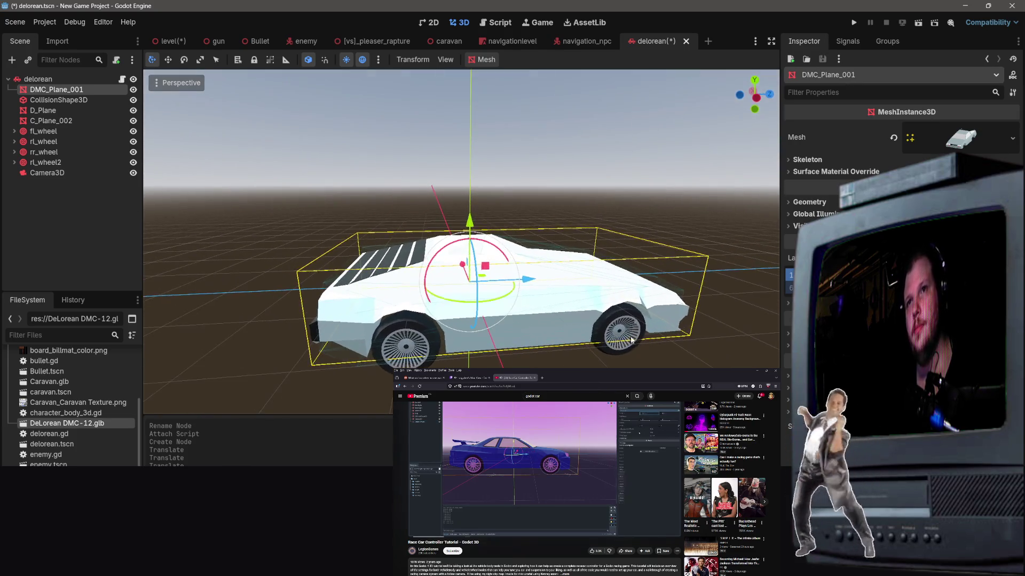
{"action": "scroll", "coordinate": [566, 358], "scroll_direction": "up", "scroll_amount": 2}
{"action": "scroll", "coordinate": [461, 241], "scroll_direction": "down", "scroll_amount": 2}
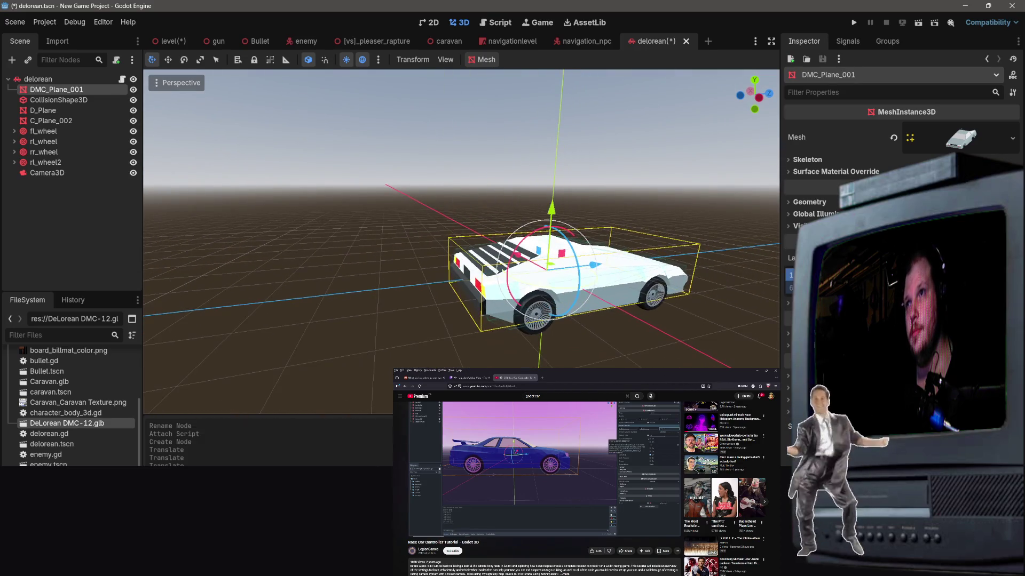
{"action": "left_click_drag", "start_coordinate": [648, 342], "coordinate": [637, 342]}
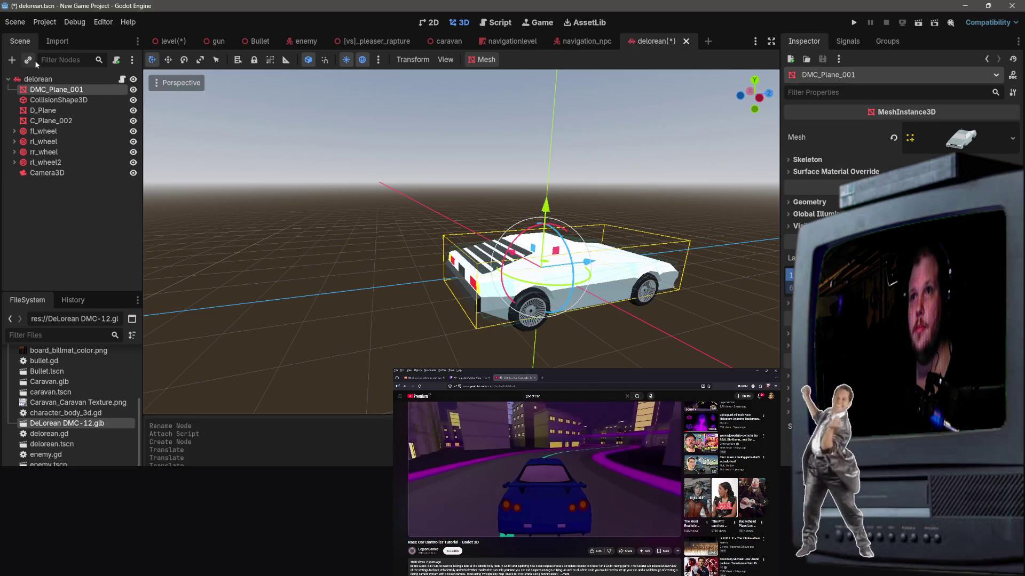
{"action": "left_click", "coordinate": [59, 77]}
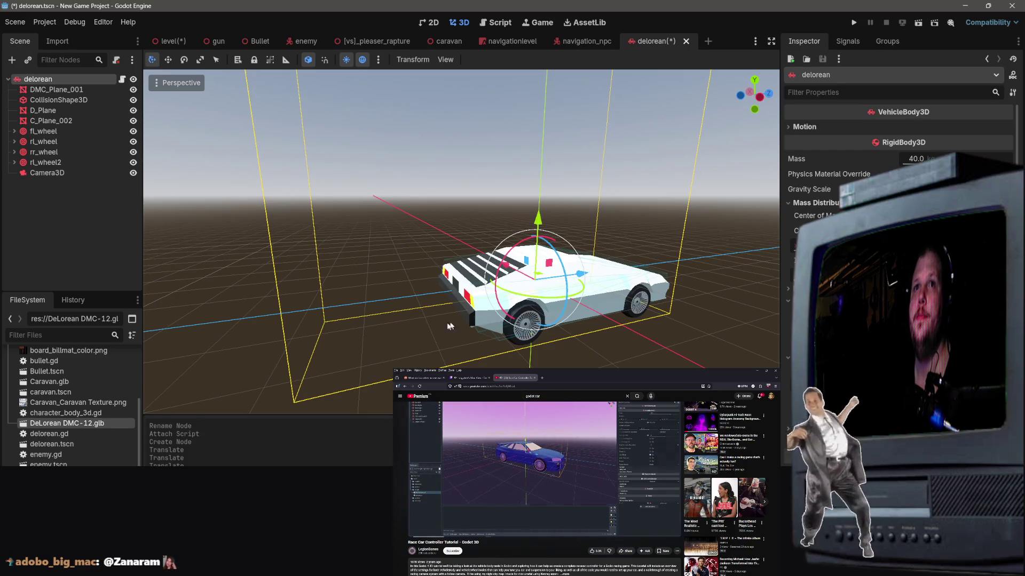
{"action": "scroll", "coordinate": [212, 177], "scroll_direction": "up", "scroll_amount": 3}
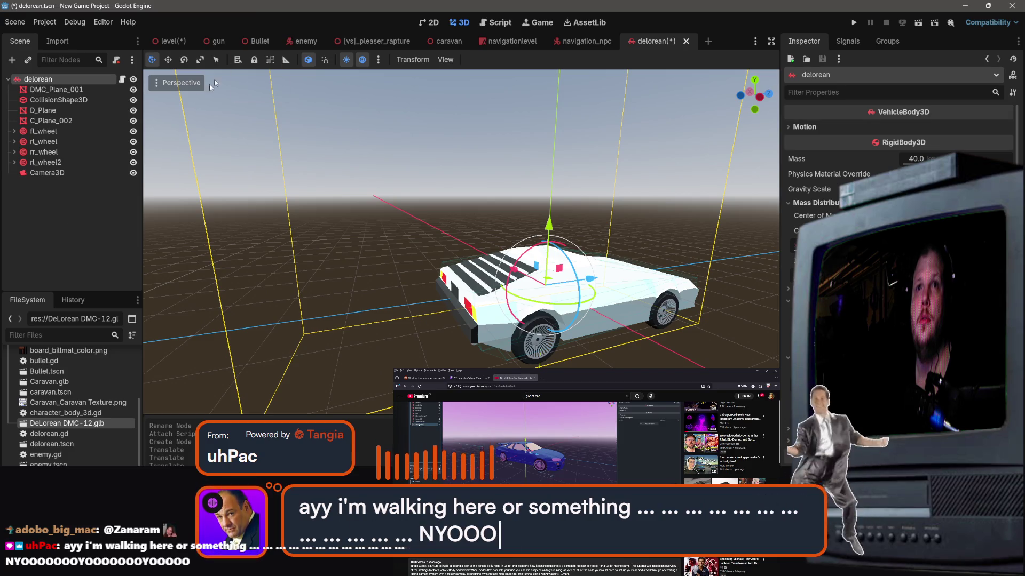
Add a Node3D child under the delorean node.
{"action": "right_click", "coordinate": [52, 204]}
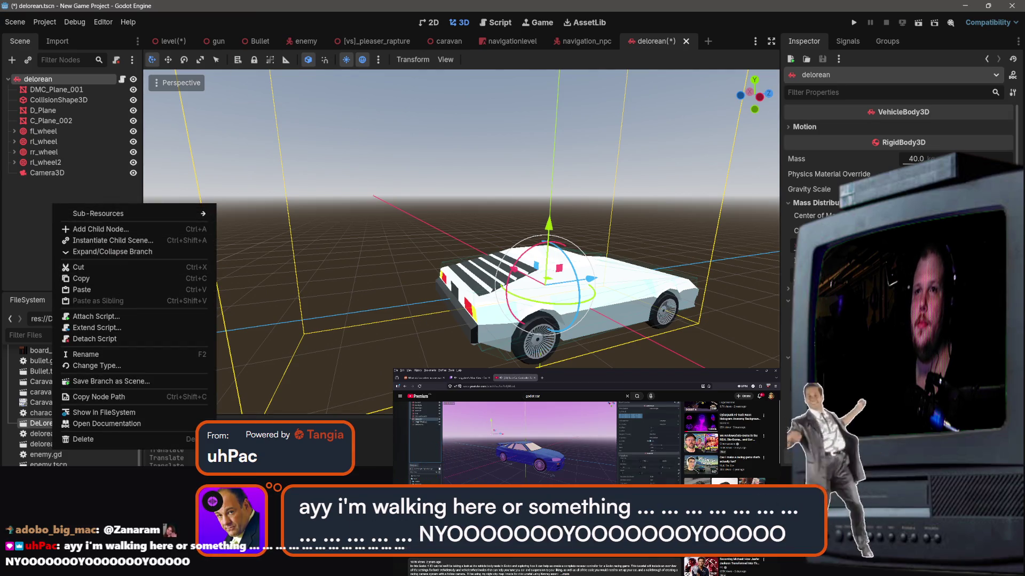
{"action": "key", "text": "Escape"}
{"action": "right_click", "coordinate": [45, 199]}
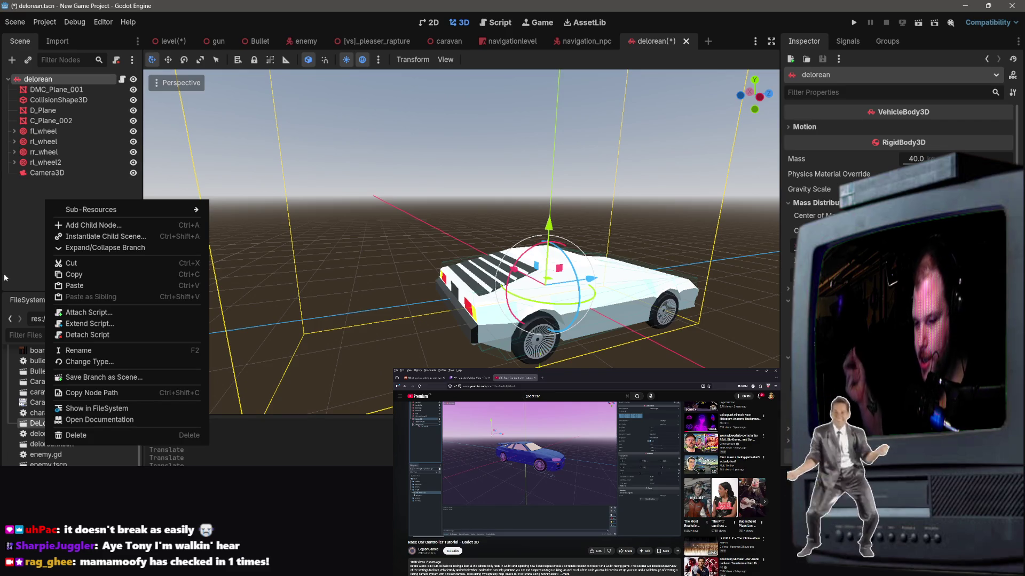
{"action": "left_click", "coordinate": [81, 227]}
{"action": "double_click", "coordinate": [439, 184]}
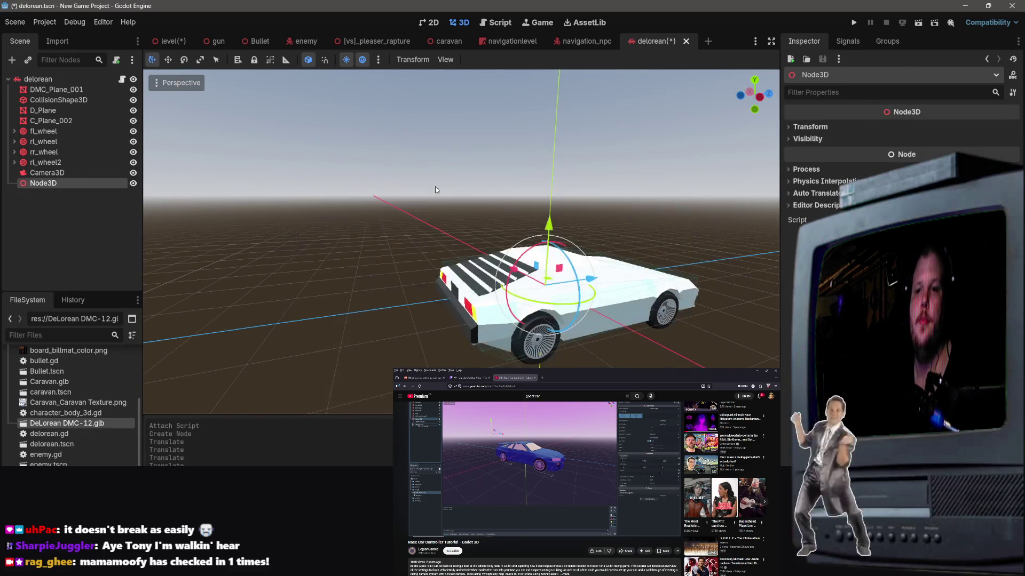
Rename the new node CameraPivot and nest Camera3D inside it.
{"action": "double_click", "coordinate": [46, 183]}
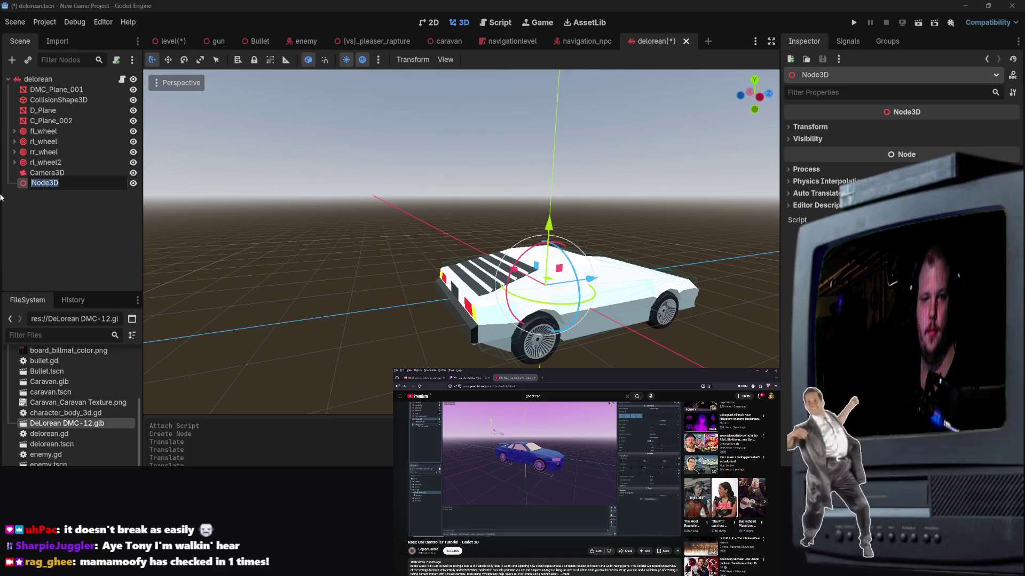
{"action": "type", "text": "Camera"}
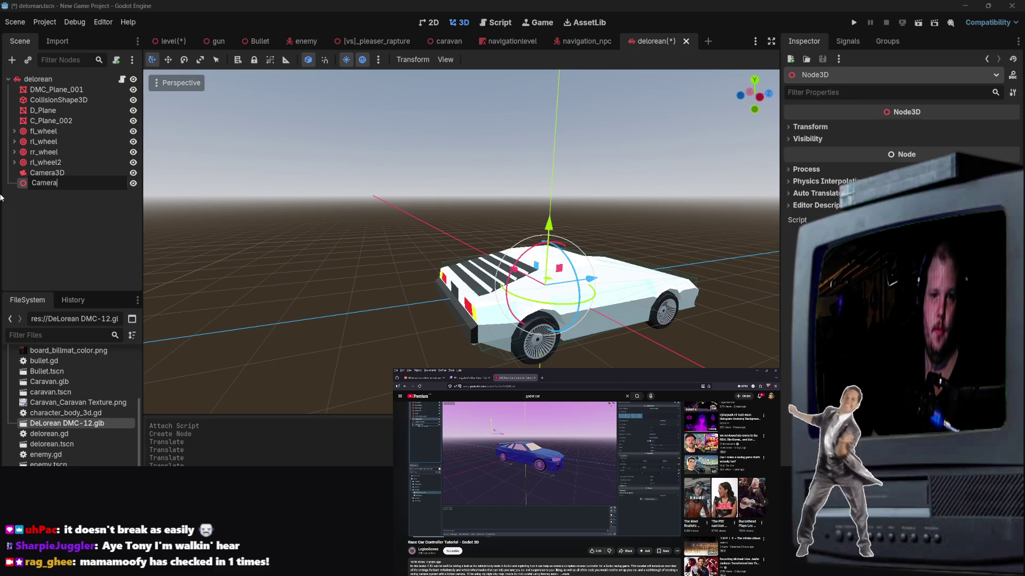
{"action": "type", "text": "Pivot"}
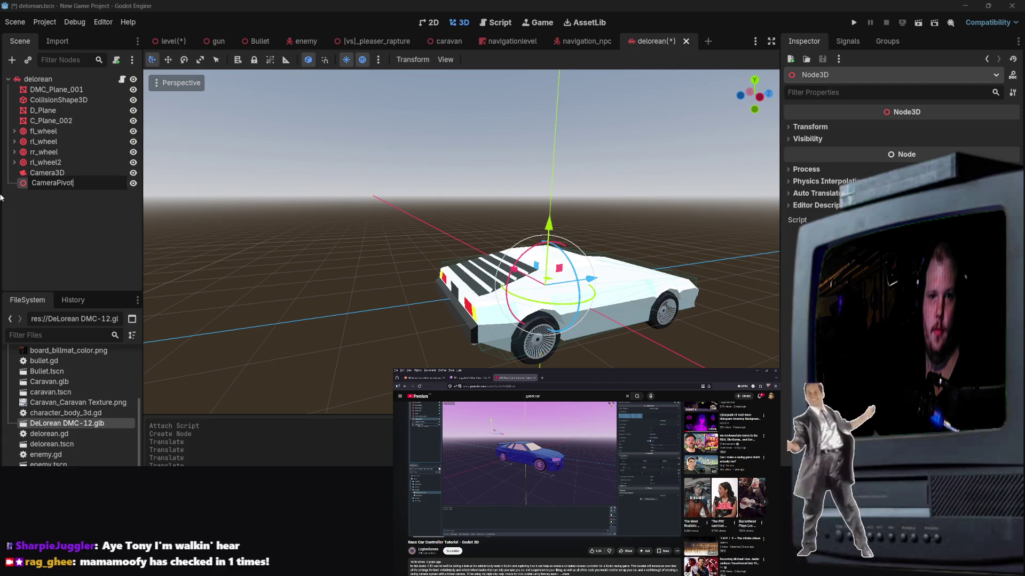
{"action": "key", "text": "Return"}
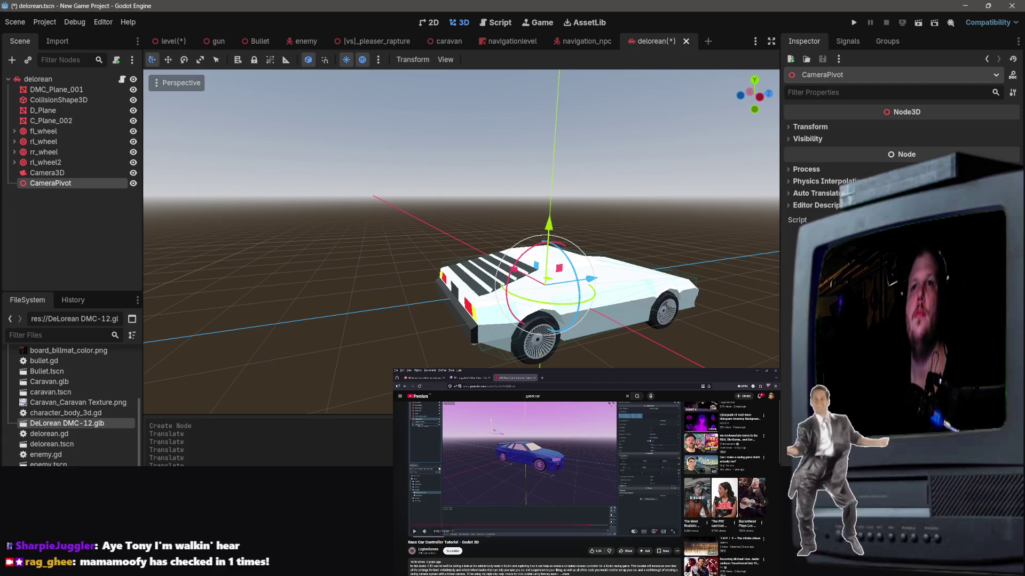
{"action": "left_click", "coordinate": [443, 531]}
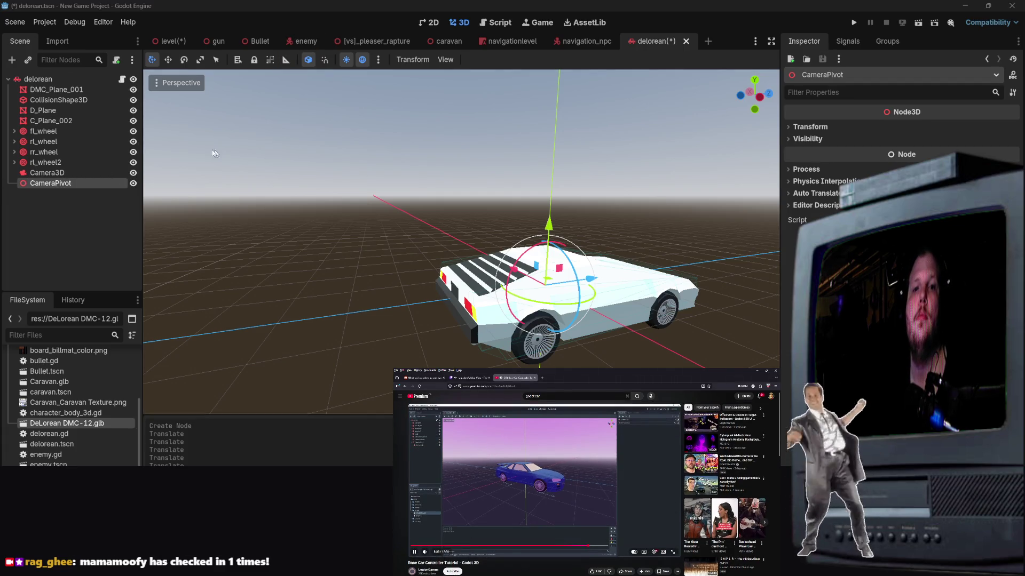
{"action": "mouse_move", "coordinate": [51, 183]}
{"action": "left_mouse_down"}
{"action": "mouse_move", "coordinate": [59, 163]}
{"action": "mouse_move", "coordinate": [59, 174]}
{"action": "left_mouse_up"}
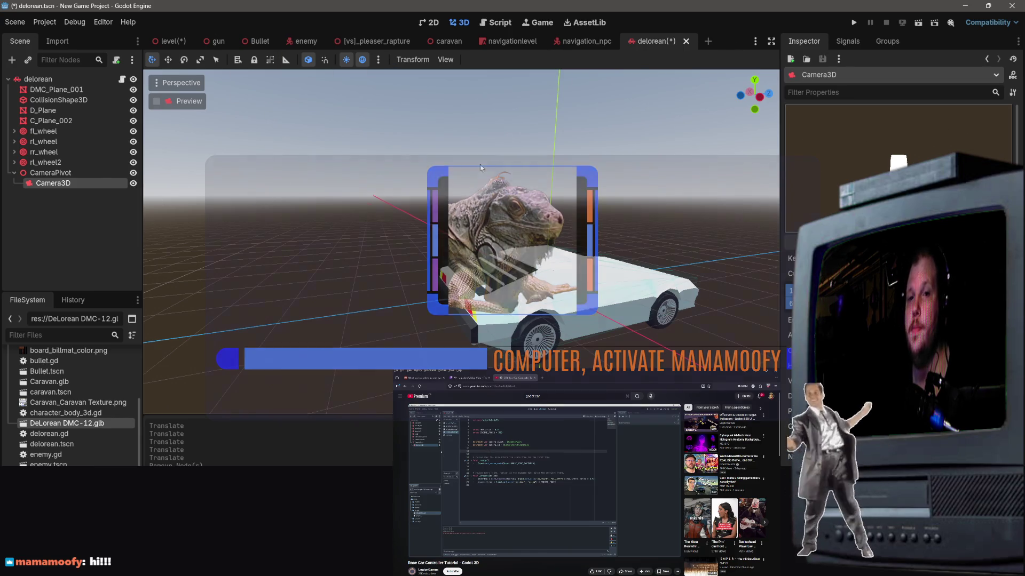
Save the scene, open delorean.gd and drop a $CameraPivot reference into it.
{"action": "left_click", "coordinate": [463, 172]}
{"action": "key", "text": "ctrl+s"}
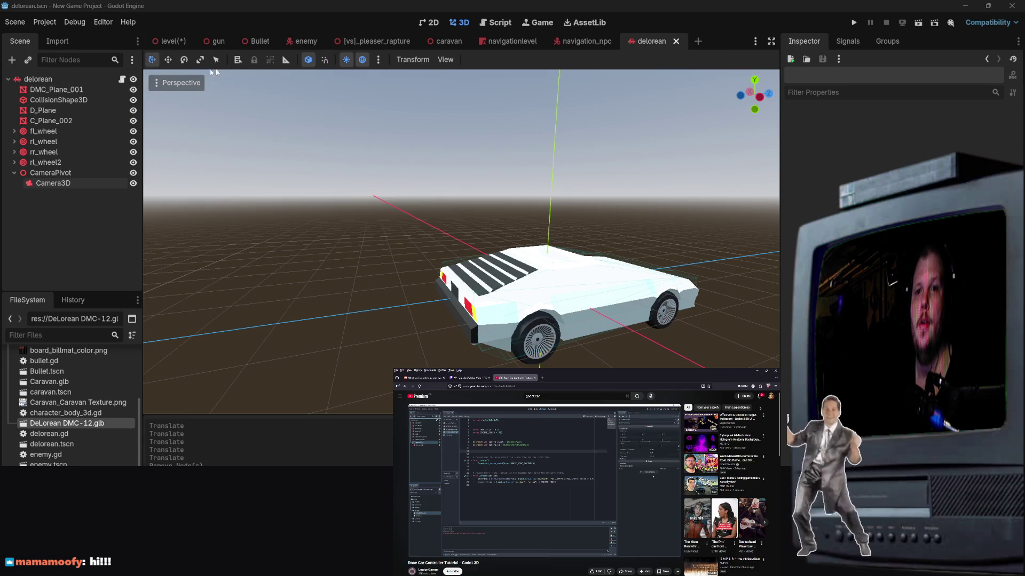
{"action": "left_click", "coordinate": [122, 79]}
{"action": "left_click_drag", "start_coordinate": [66, 178], "coordinate": [446, 127]}
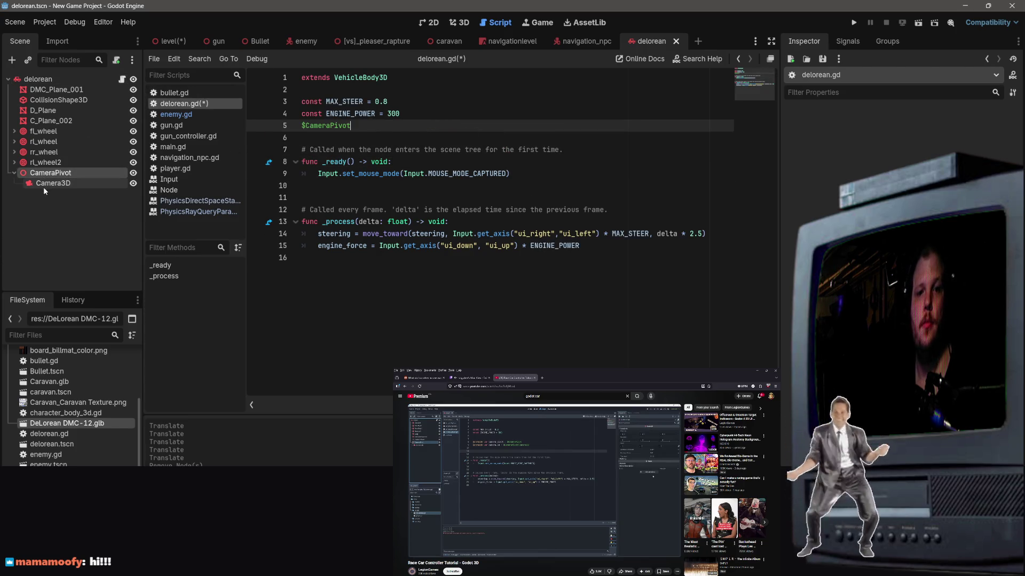
{"action": "left_click_drag", "start_coordinate": [45, 187], "coordinate": [175, 186]}
{"action": "left_click_drag", "start_coordinate": [368, 148], "coordinate": [368, 148]}
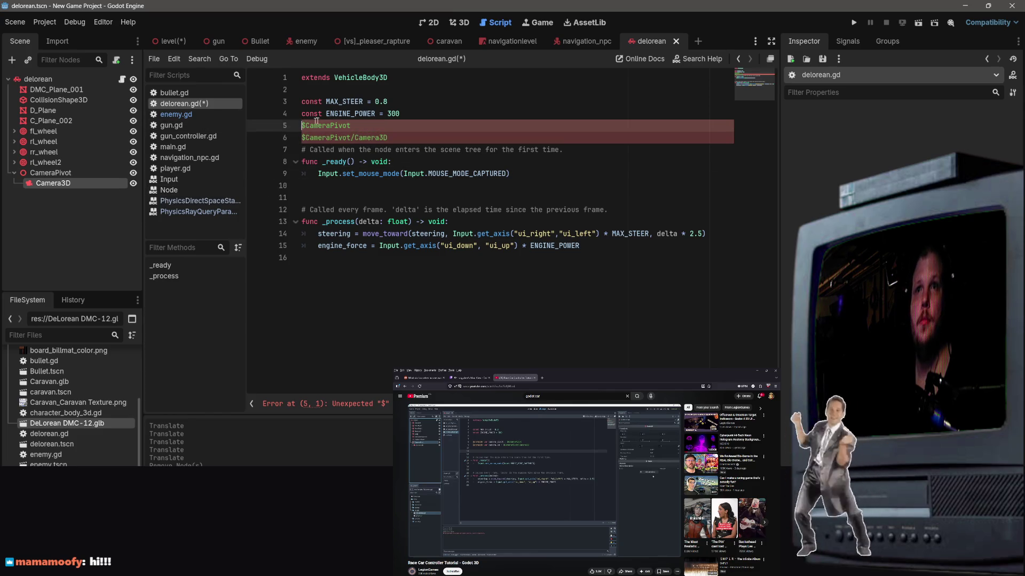
{"action": "key", "text": "Return"}
{"action": "key", "text": "Return"}
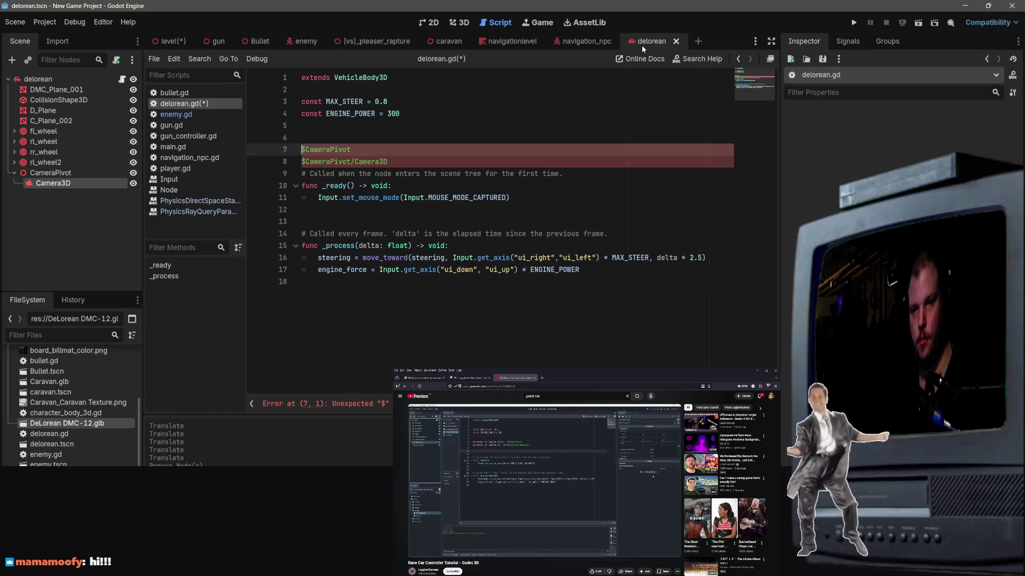
{"action": "type", "text": "onready"}
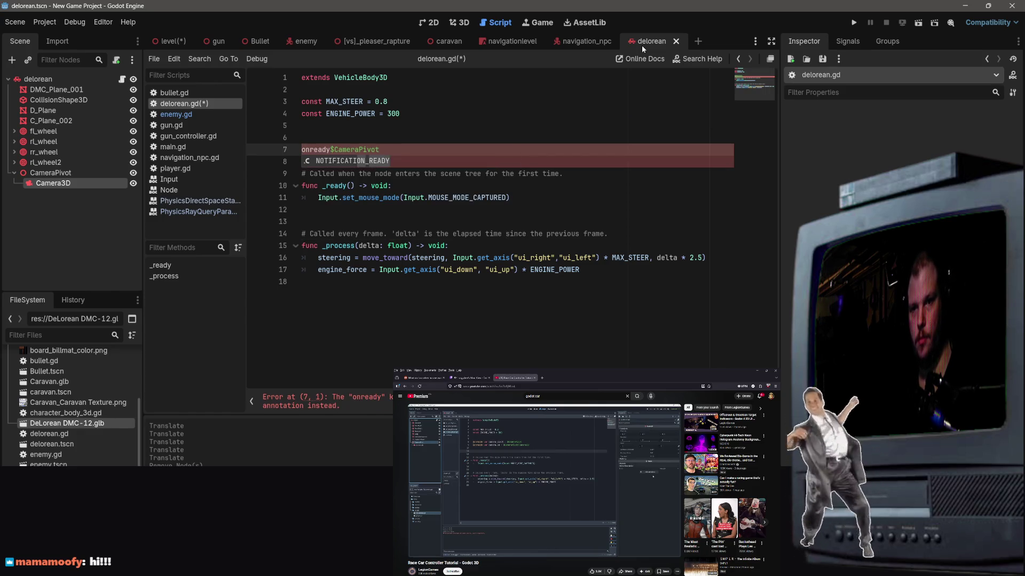
{"action": "key", "text": "BackSpace"}
{"action": "key", "text": "BackSpace"}
{"action": "key", "text": "BackSpace"}
{"action": "type", "text": "@onrea"}
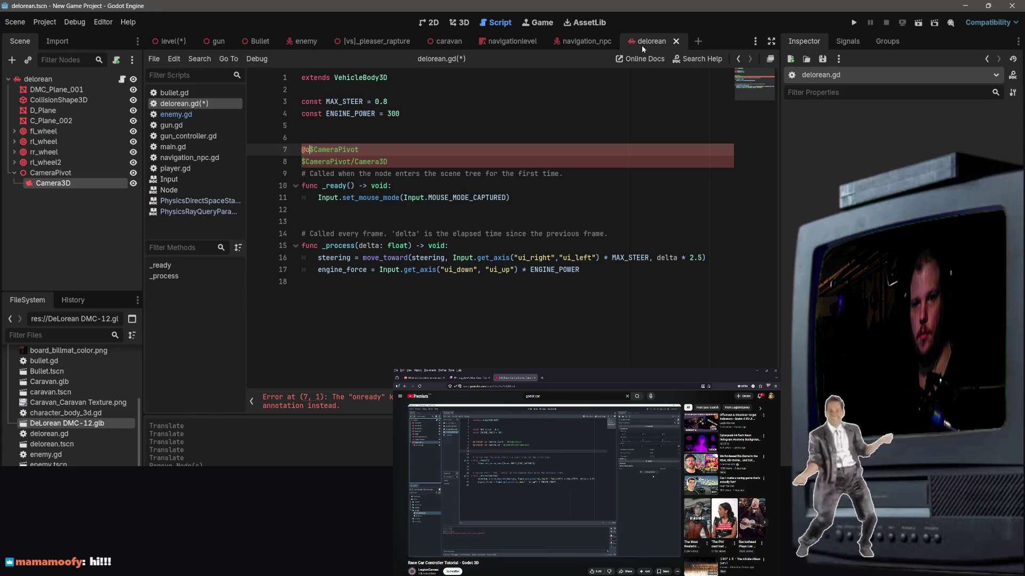
{"action": "type", "text": "dy var"}
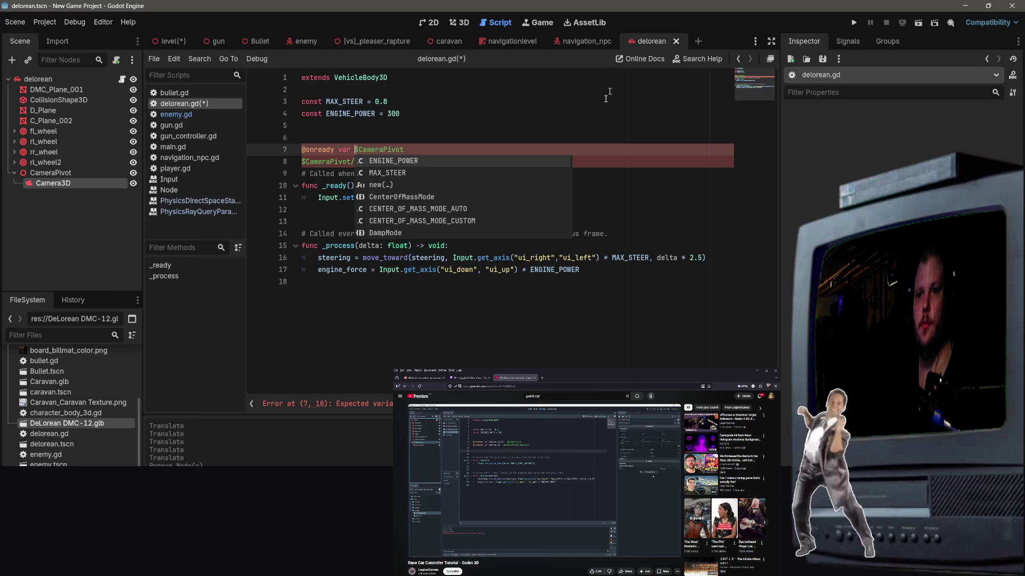
{"action": "left_click", "coordinate": [455, 98]}
{"action": "left_click", "coordinate": [410, 155]}
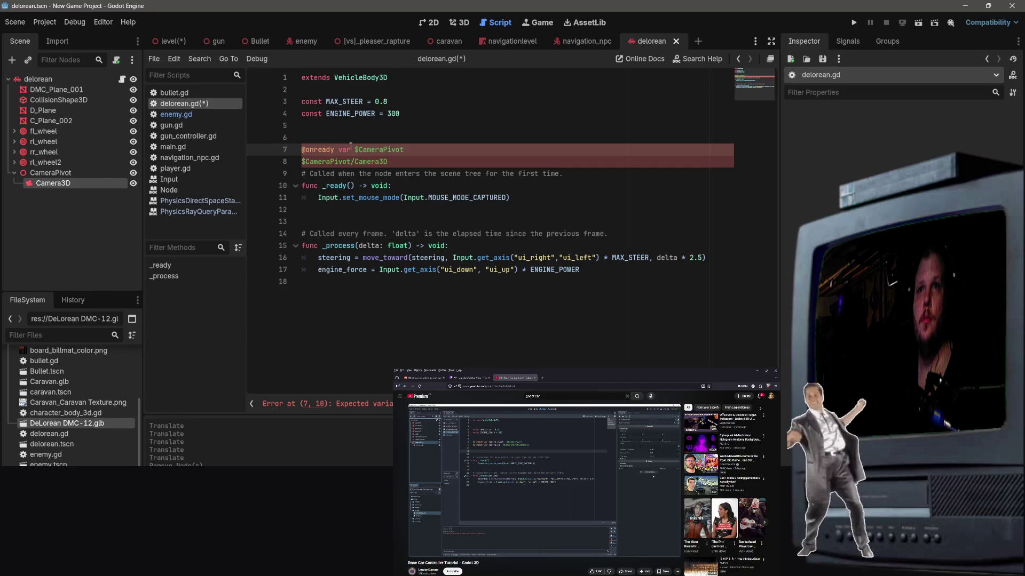
{"action": "left_click", "coordinate": [302, 162]}
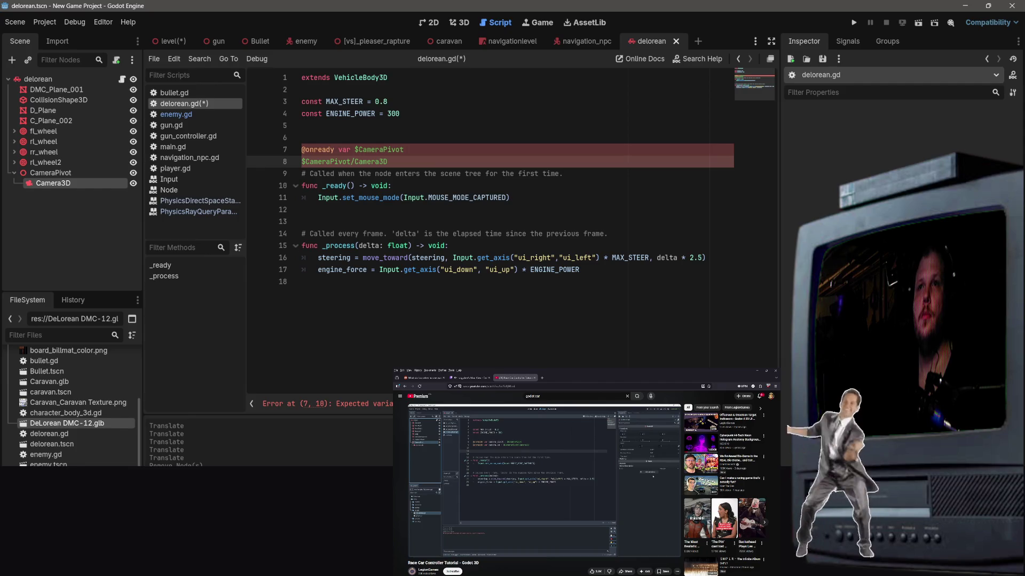
{"action": "left_click", "coordinate": [303, 150]}
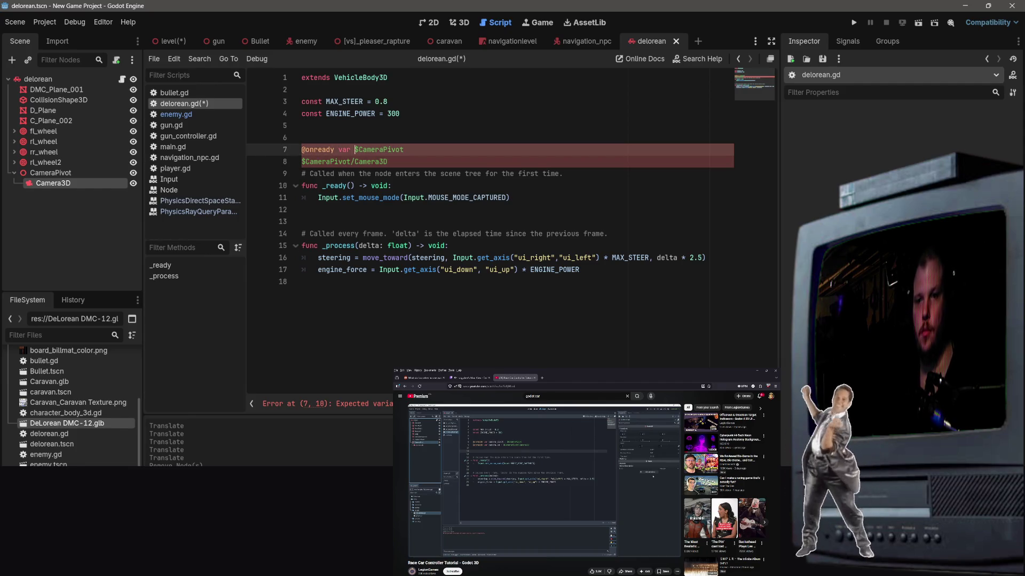
{"action": "type", "text": "camera_po"}
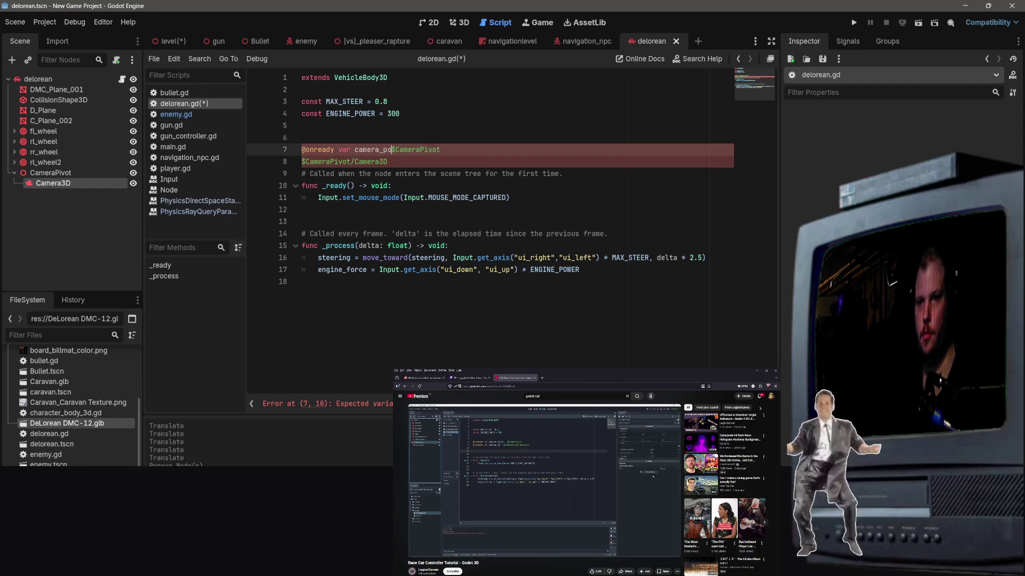
{"action": "type", "text": "ivor"}
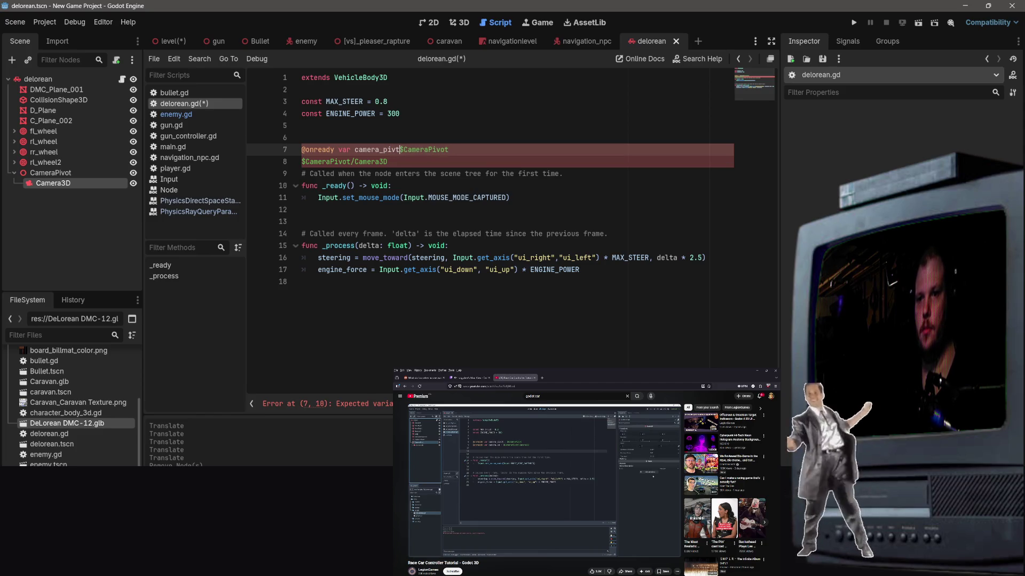
{"action": "key", "text": "BackSpace"}
{"action": "type", "text": "ot"}
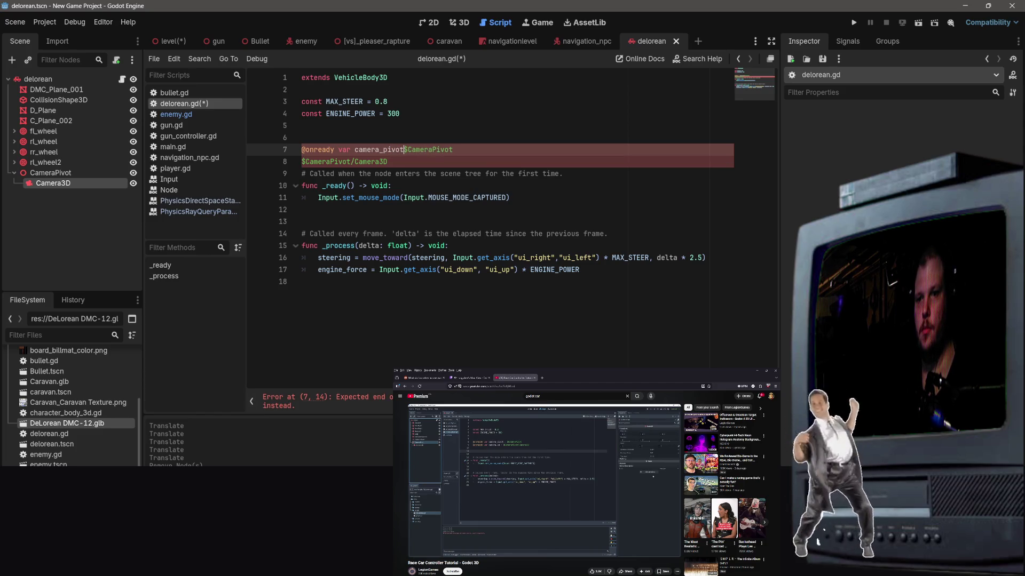
{"action": "type", "text": " ="}
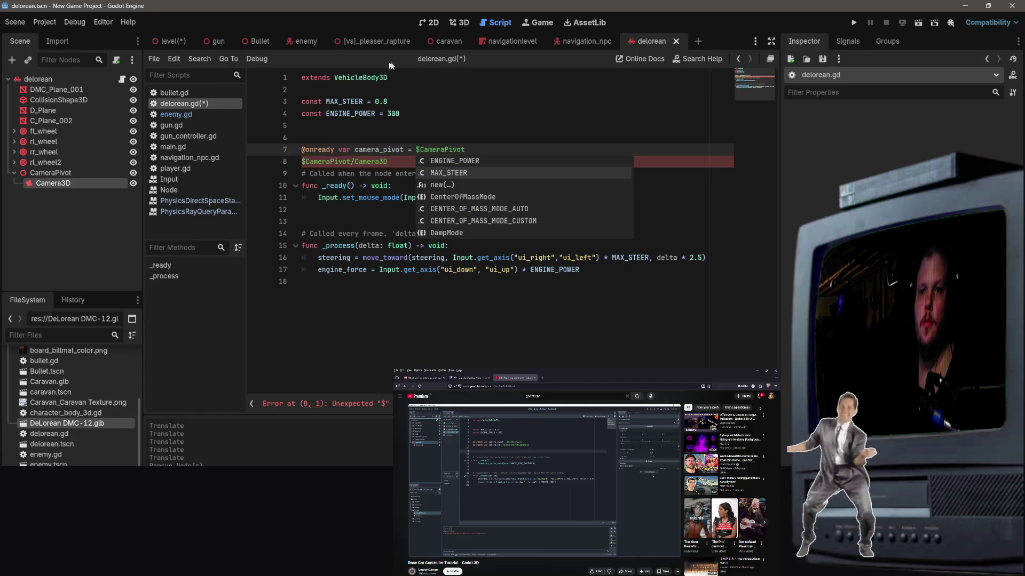
{"action": "left_click", "coordinate": [307, 123]}
{"action": "left_click", "coordinate": [302, 162]}
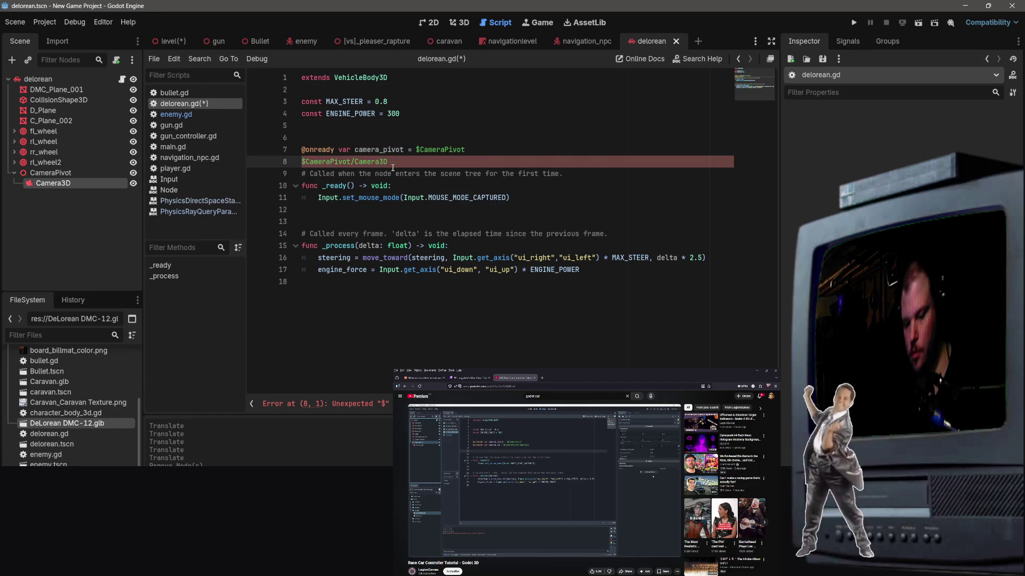
{"action": "type", "text": "@onready"}
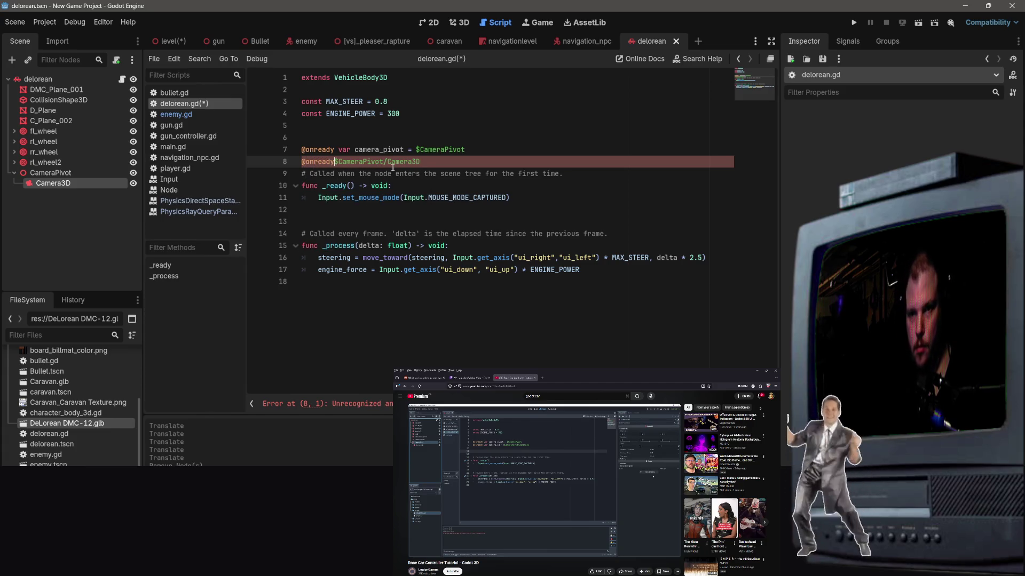
{"action": "type", "text": " var camer"}
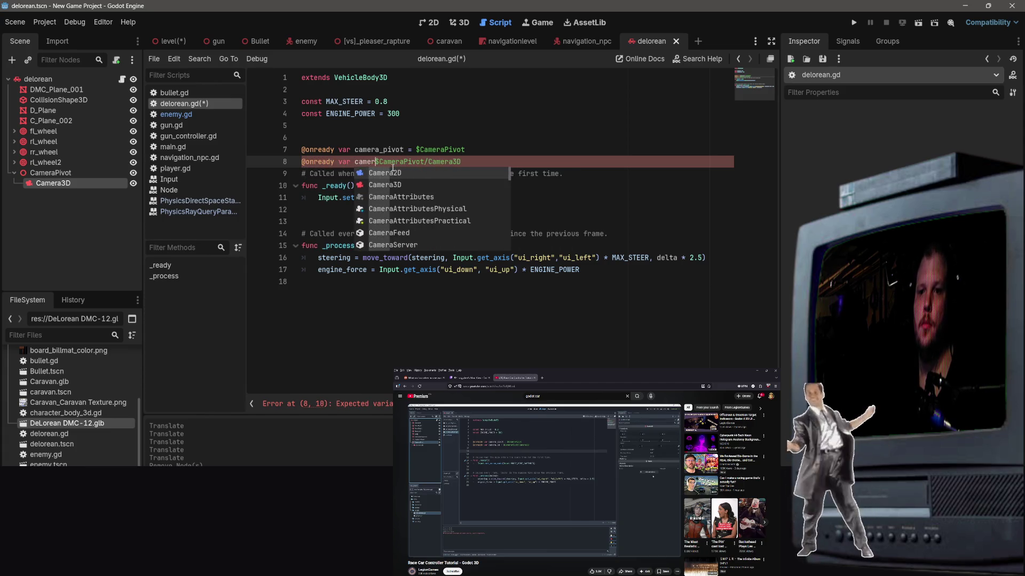
{"action": "type", "text": "a_"}
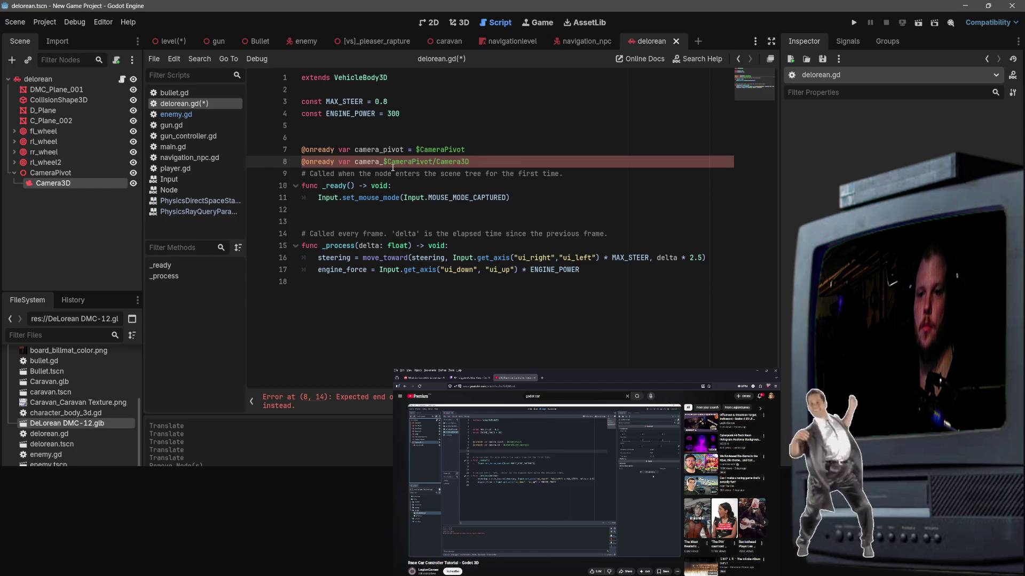
{"action": "type", "text": "3d ="}
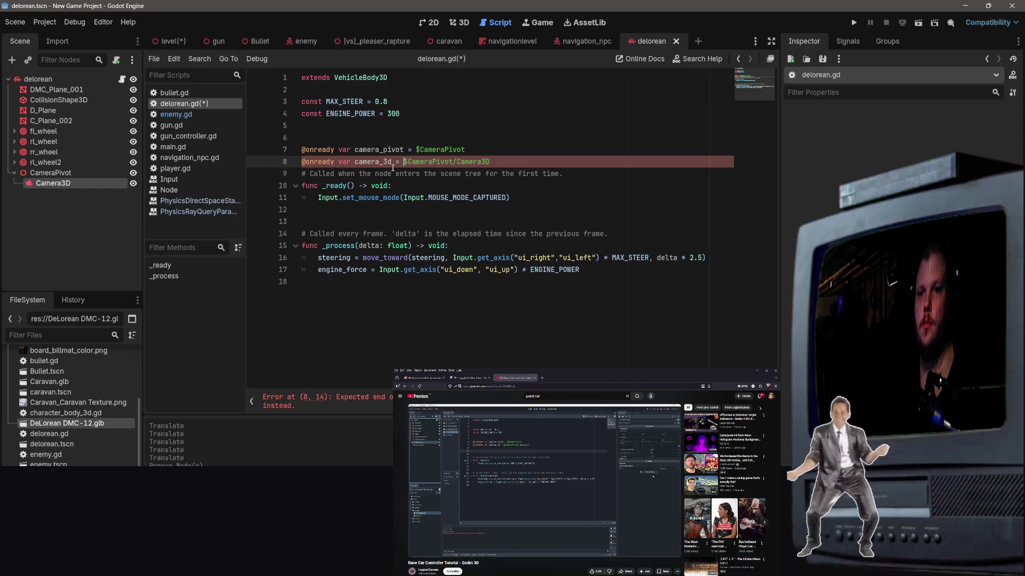
{"action": "left_click", "coordinate": [522, 160]}
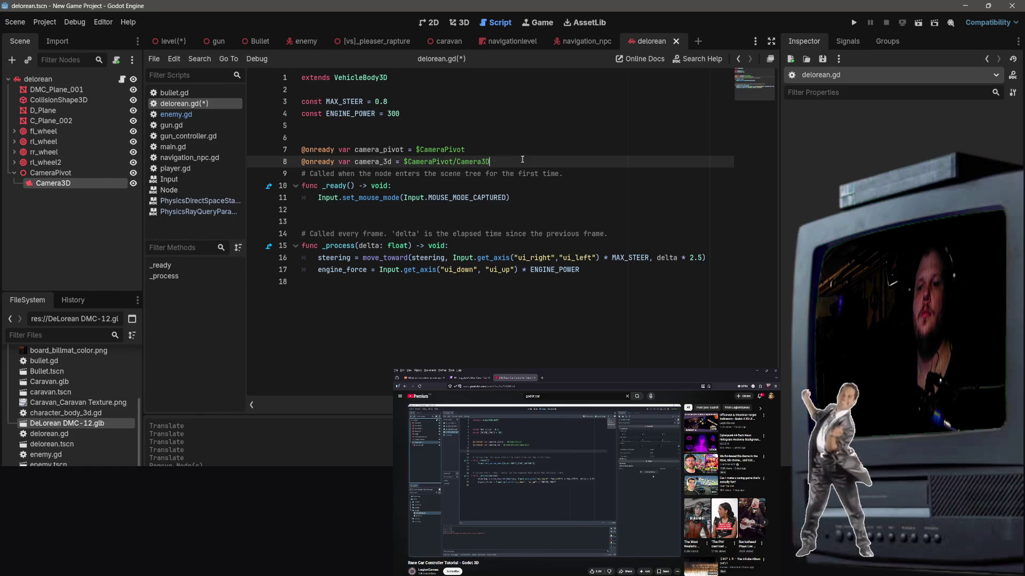
{"action": "key", "text": "Return"}
{"action": "key", "text": "Return"}
{"action": "key", "text": "ctrl+s"}
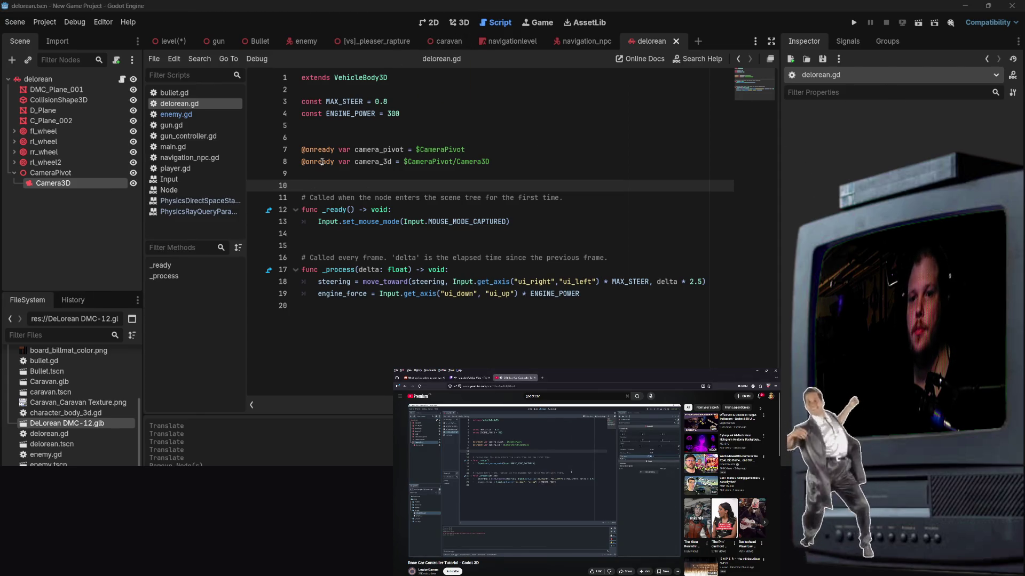
Pause the tutorial video and inspect CameraPivot's Transform properties.
{"action": "left_click", "coordinate": [319, 150]}
{"action": "left_click", "coordinate": [520, 472]}
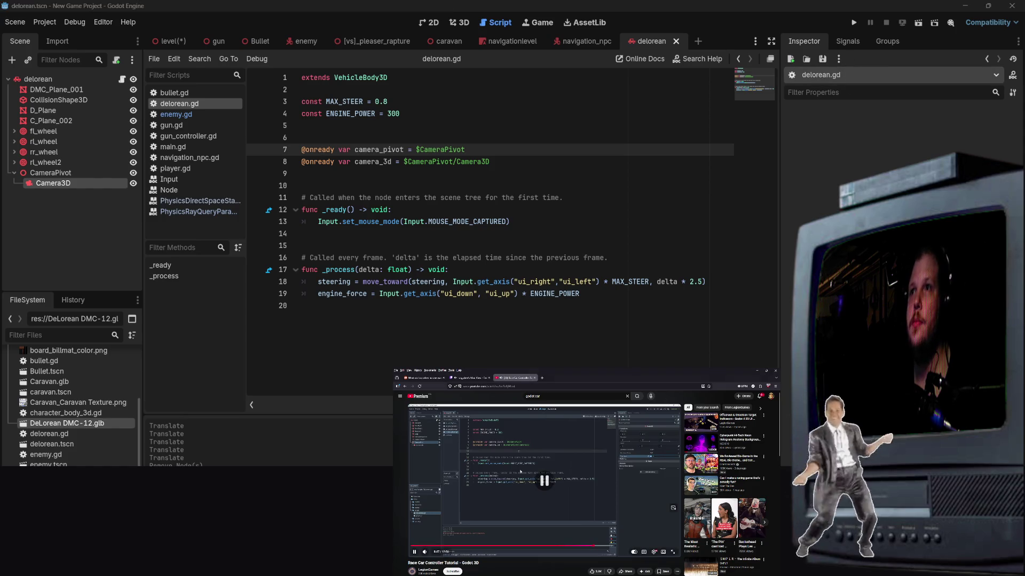
{"action": "left_click", "coordinate": [823, 78]}
{"action": "left_click", "coordinate": [806, 184]}
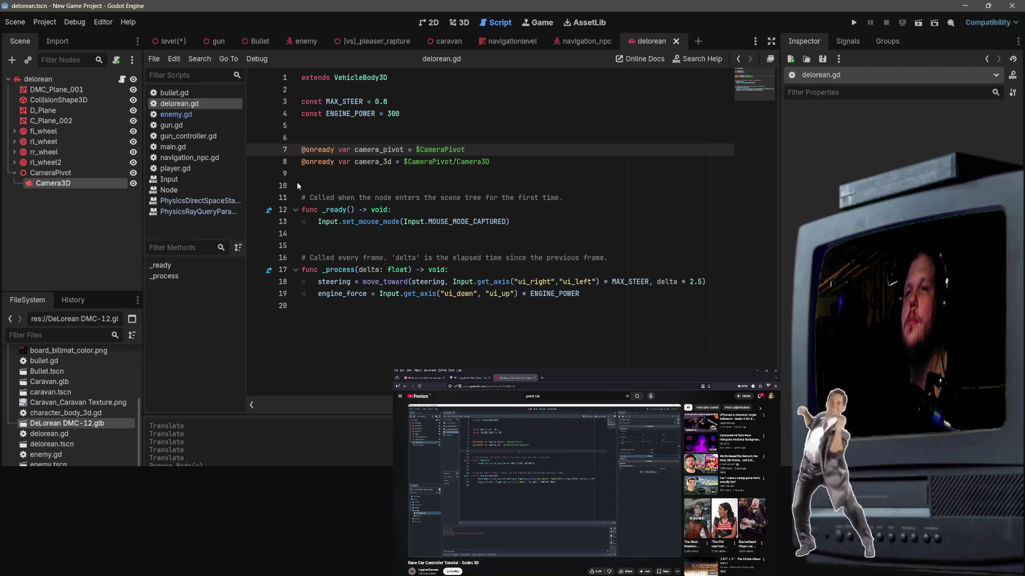
{"action": "left_click", "coordinate": [48, 173]}
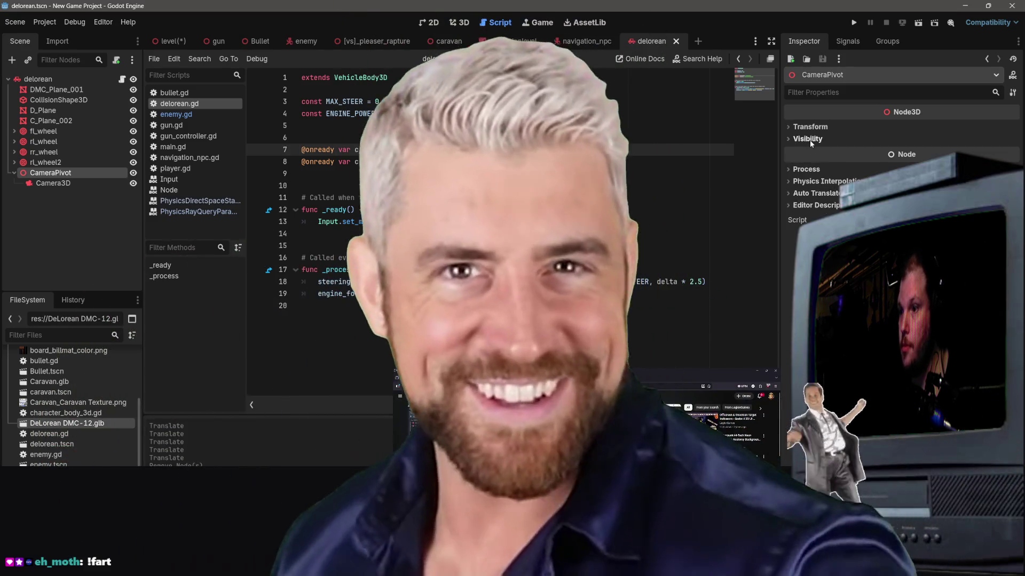
{"action": "left_click", "coordinate": [809, 140]}
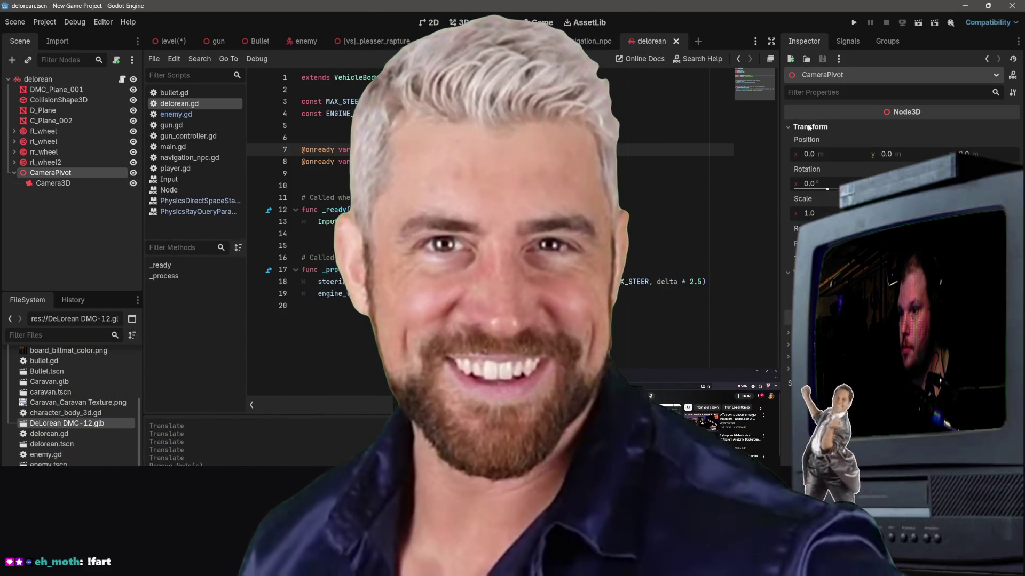
{"action": "left_click", "coordinate": [809, 127]}
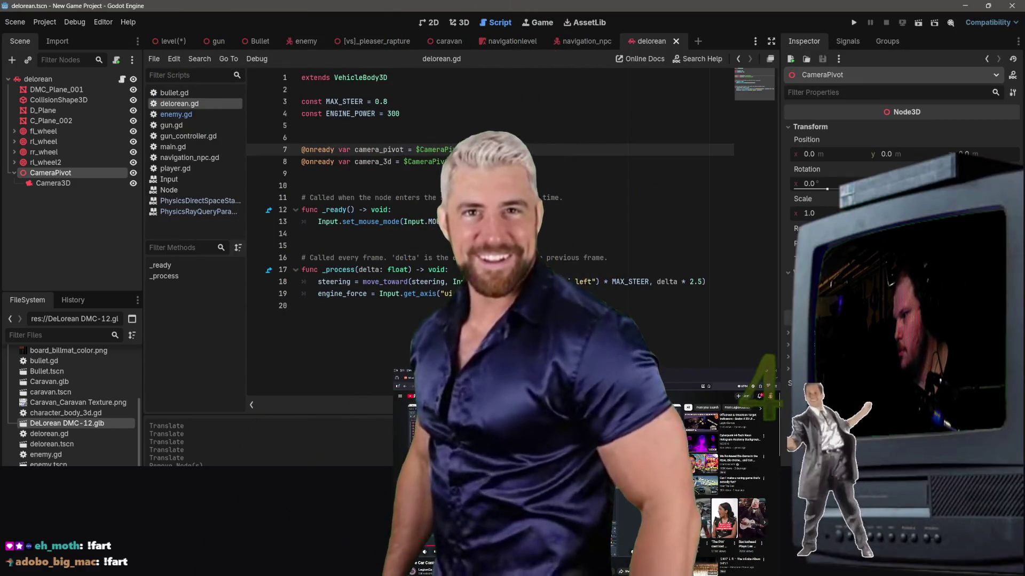
{"action": "left_click", "coordinate": [827, 166]}
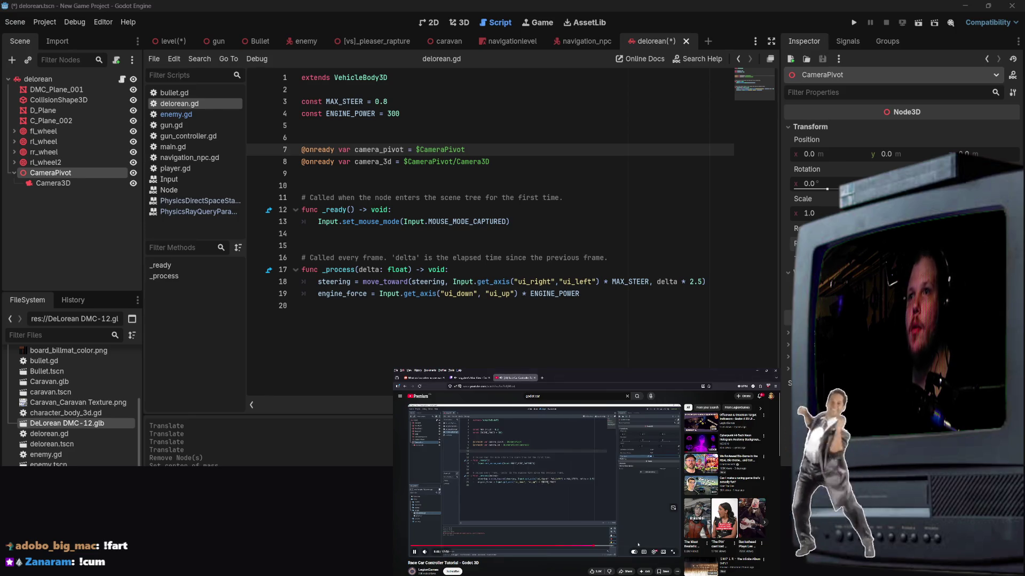
Add a new line after the engine_force line in _process.
{"action": "left_click", "coordinate": [612, 284]}
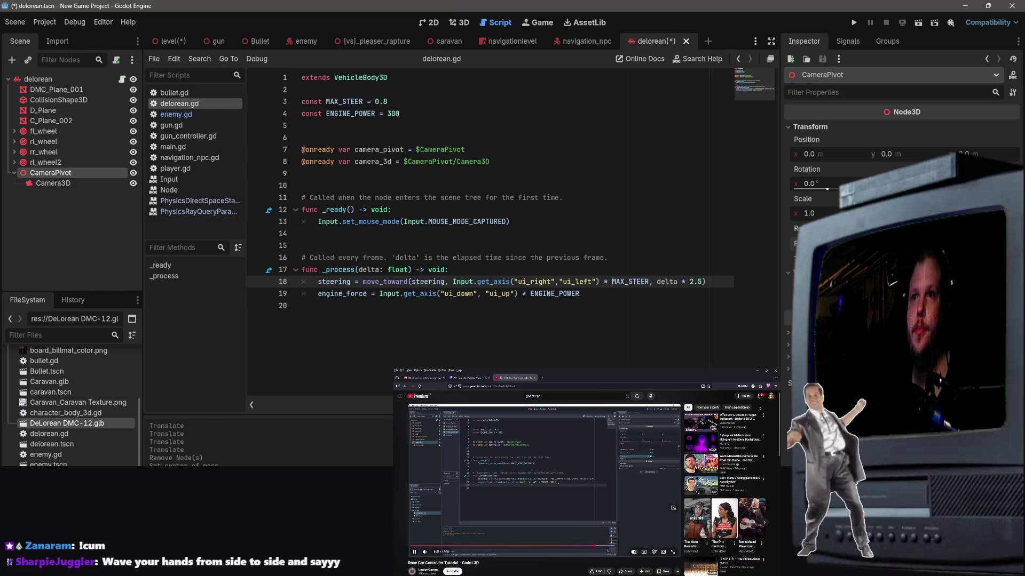
{"action": "key", "text": "Down"}
{"action": "key", "text": "Down"}
{"action": "key", "text": "Up"}
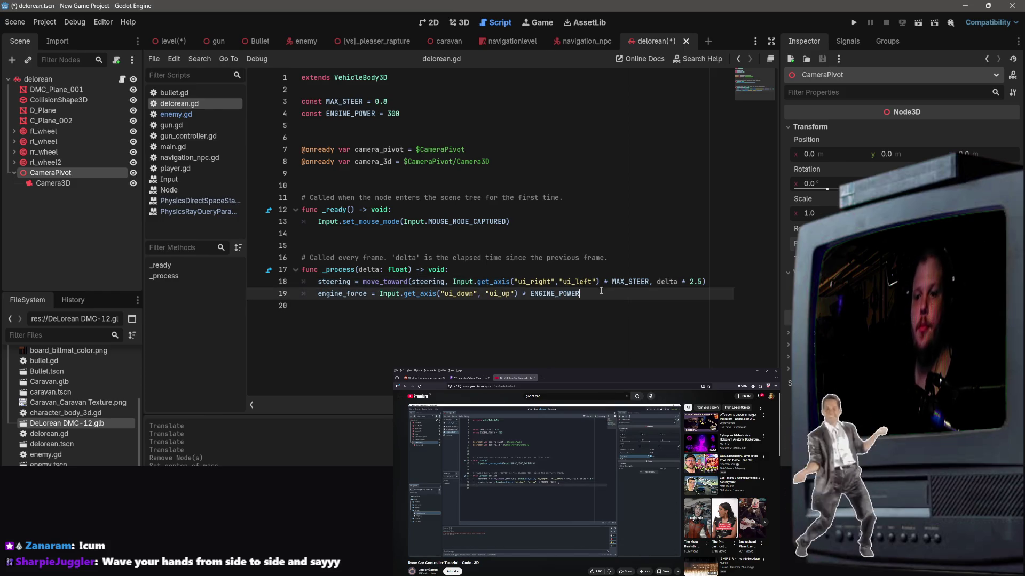
{"action": "key", "text": "Return"}
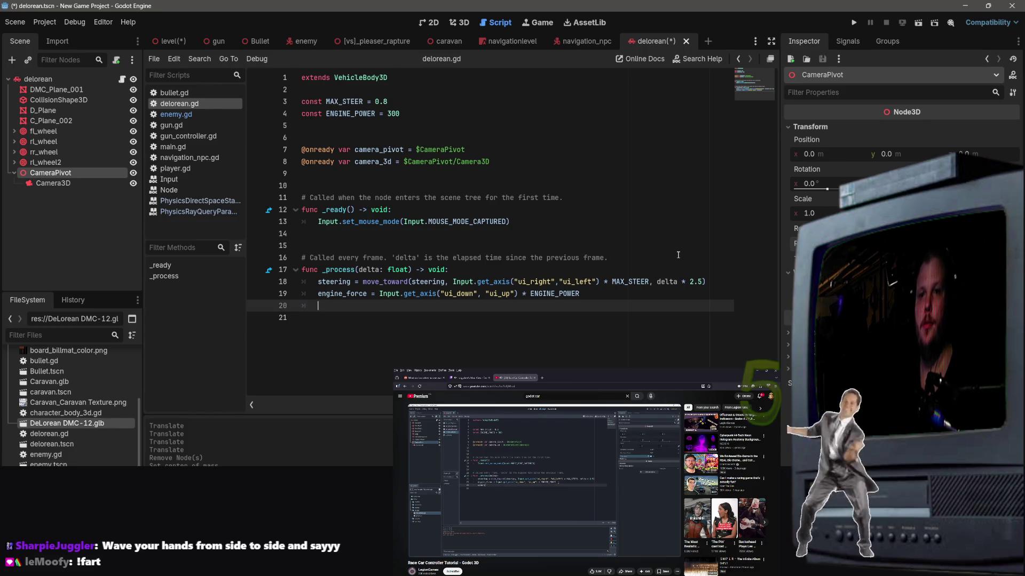
Start line 20 with 'camera_pivot = camera_pivot', correcting the typos.
{"action": "type", "text": "camera"}
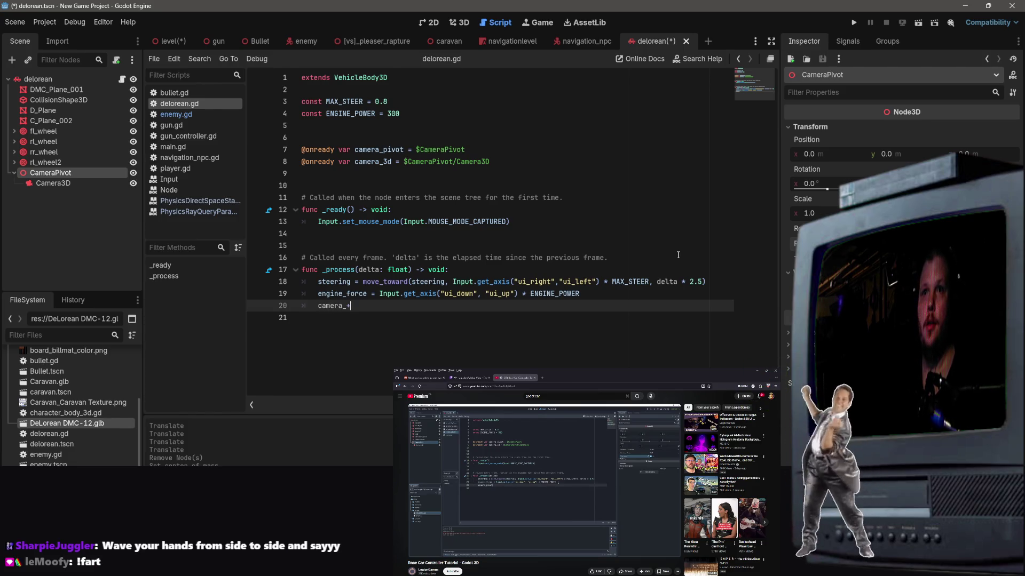
{"action": "key", "text": "BackSpace"}
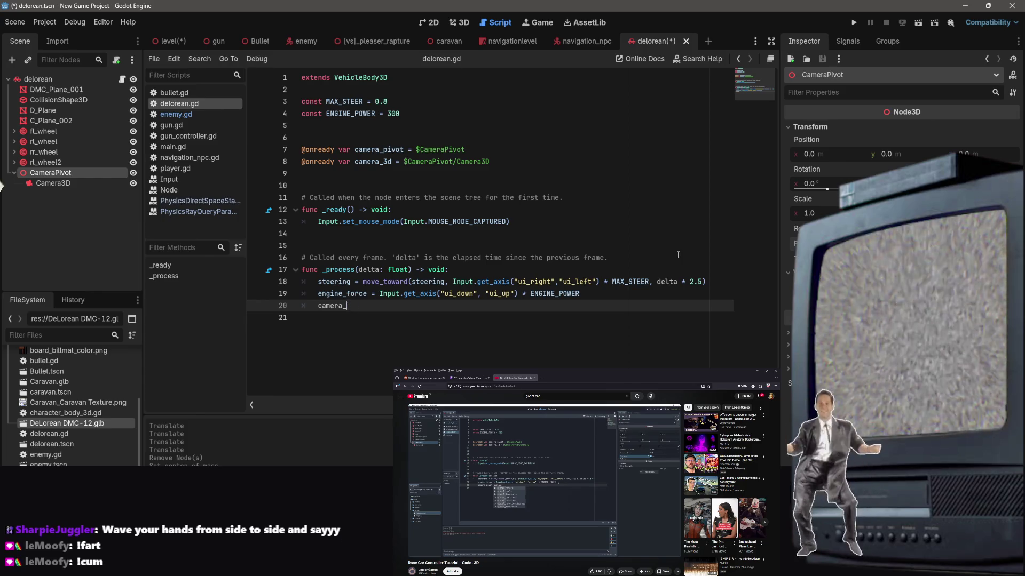
{"action": "type", "text": "pivop"}
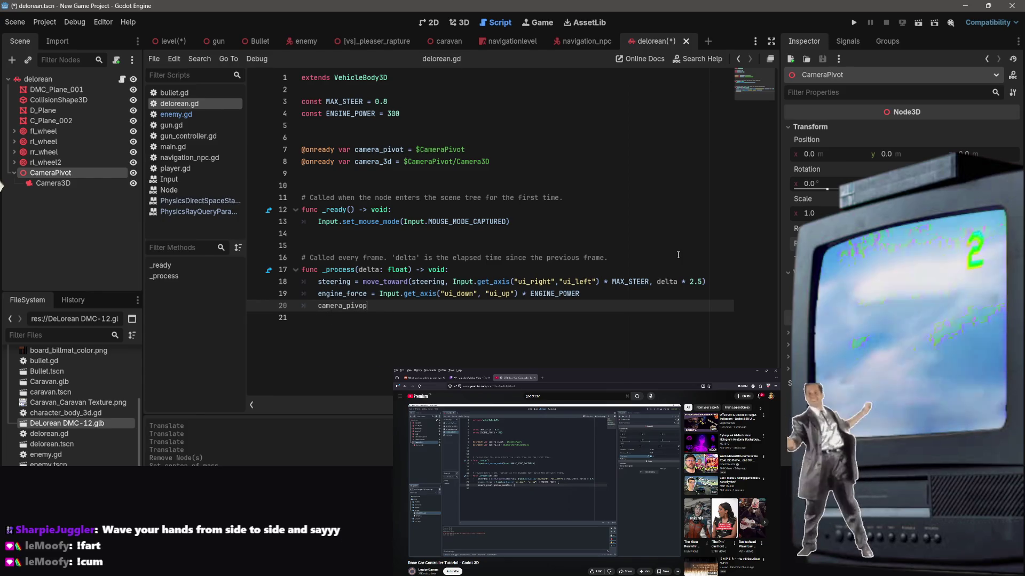
{"action": "key", "text": "BackSpace"}
{"action": "type", "text": "t"}
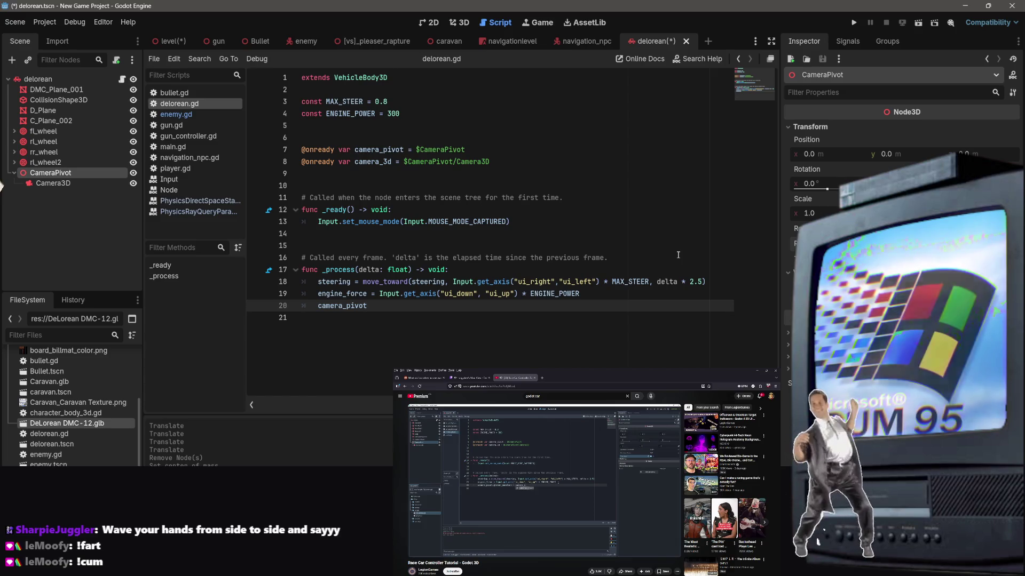
{"action": "type", "text": " = "}
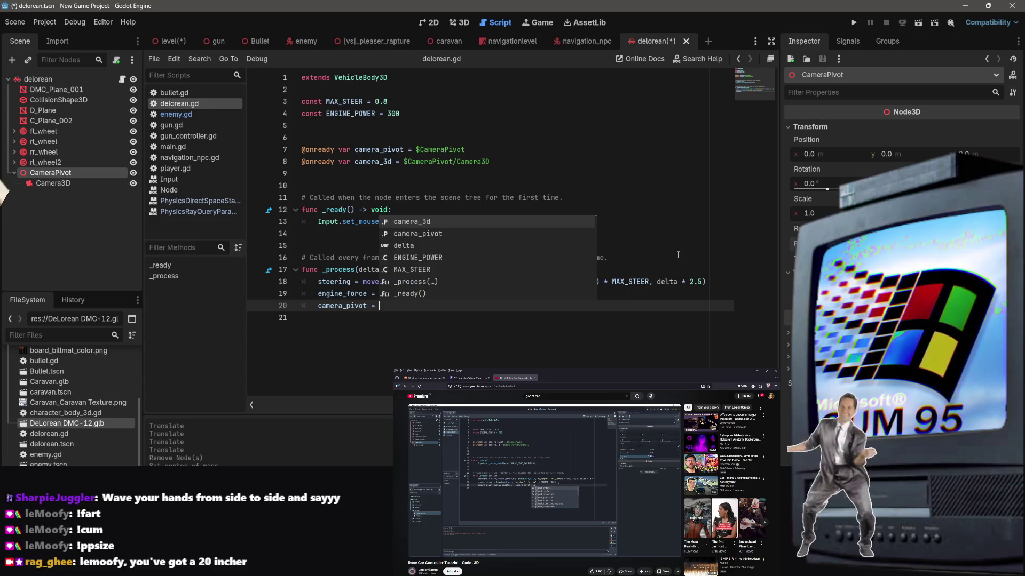
{"action": "type", "text": "camera."}
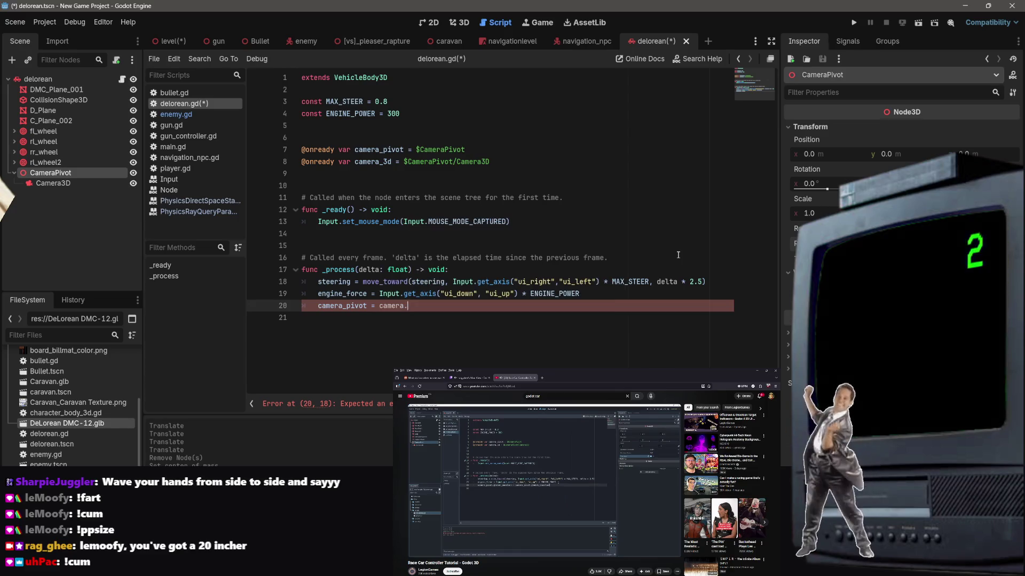
{"action": "type", "text": "_pivopt"}
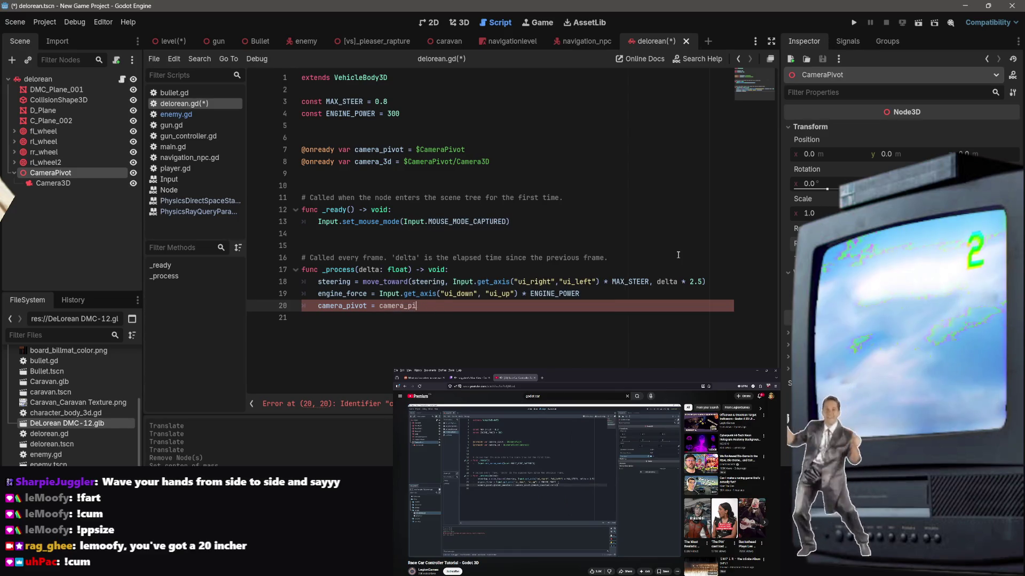
{"action": "key", "text": "BackSpace"}
{"action": "key", "text": "BackSpace"}
{"action": "type", "text": "t"}
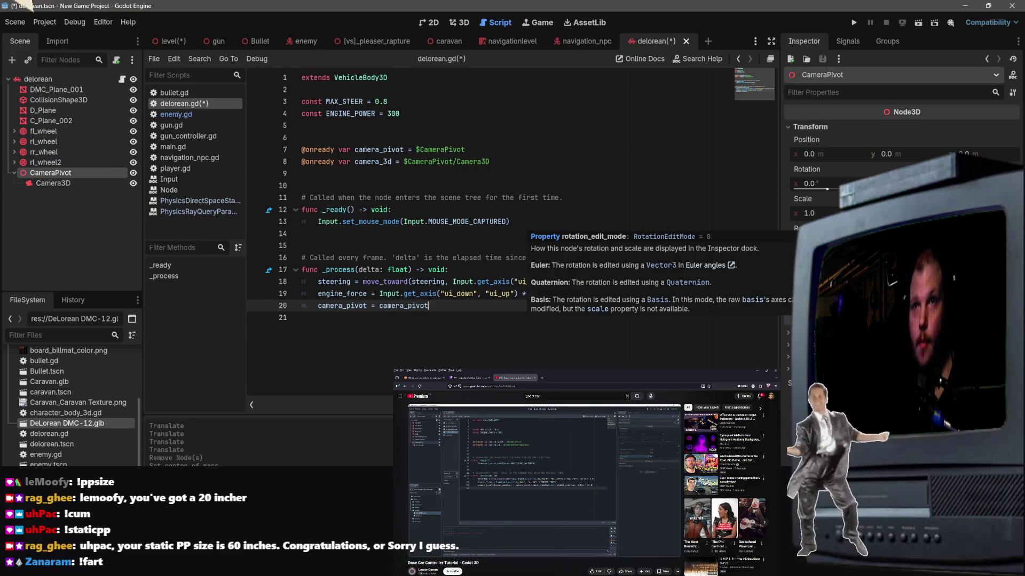
Complete it as camera_pivot.global_position = camera_pivot.global_position.lerp(global_position, delta * 20.0).
{"action": "left_click", "coordinate": [367, 306]}
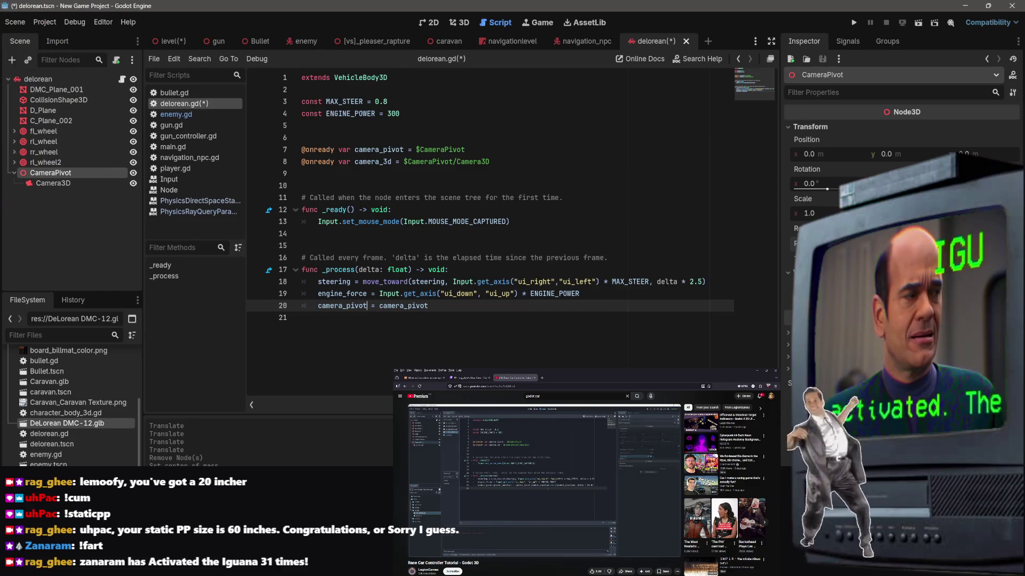
{"action": "type", "text": ".global"}
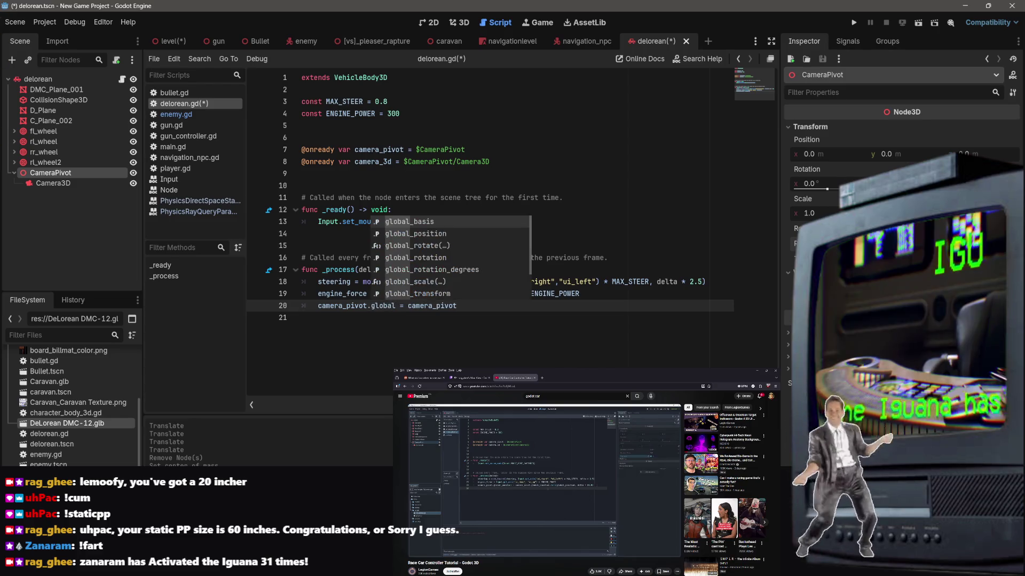
{"action": "key", "text": "Down"}
{"action": "key", "text": "Return"}
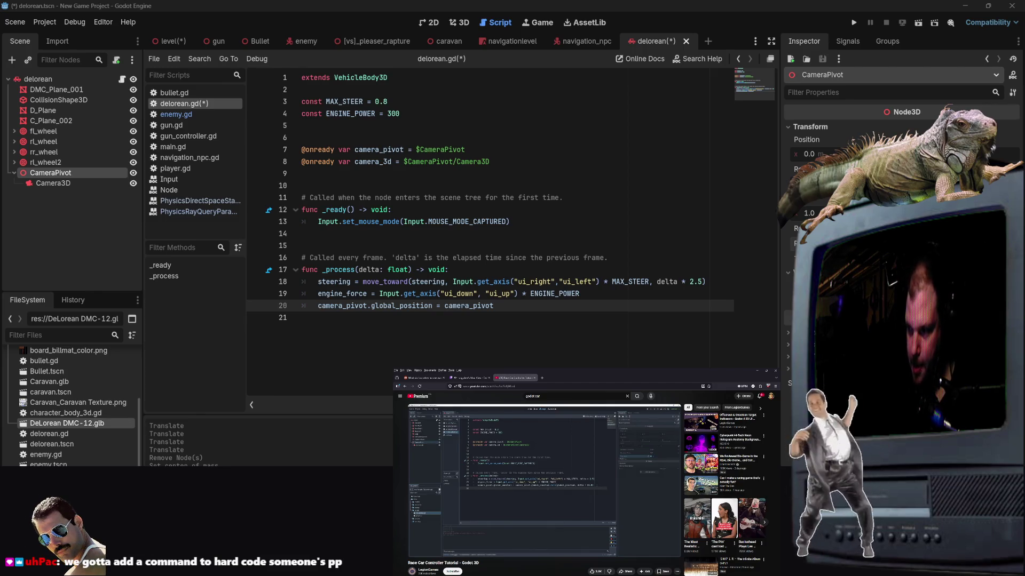
{"action": "left_click", "coordinate": [541, 295]}
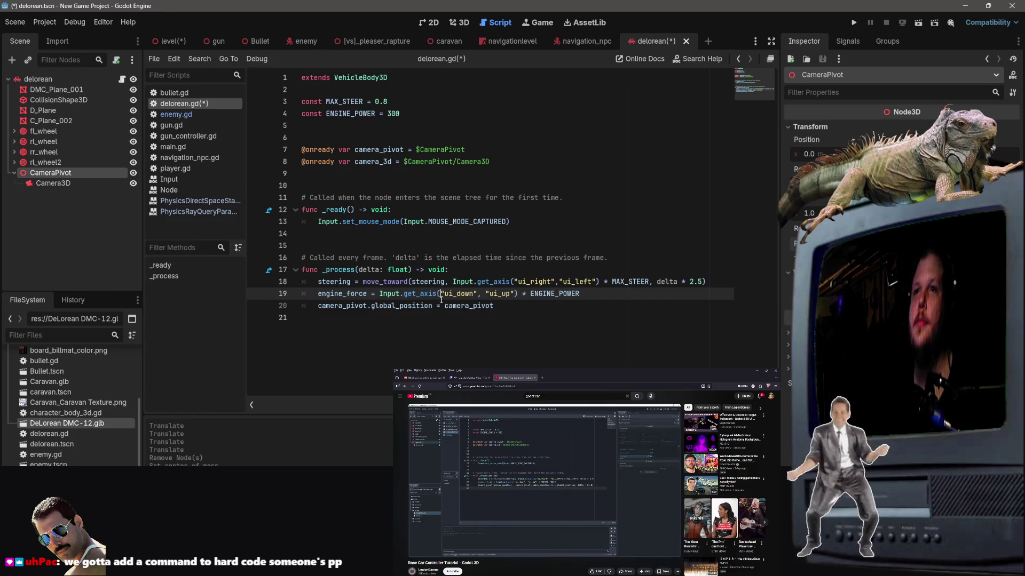
{"action": "left_click", "coordinate": [374, 234]}
{"action": "left_click", "coordinate": [499, 305]}
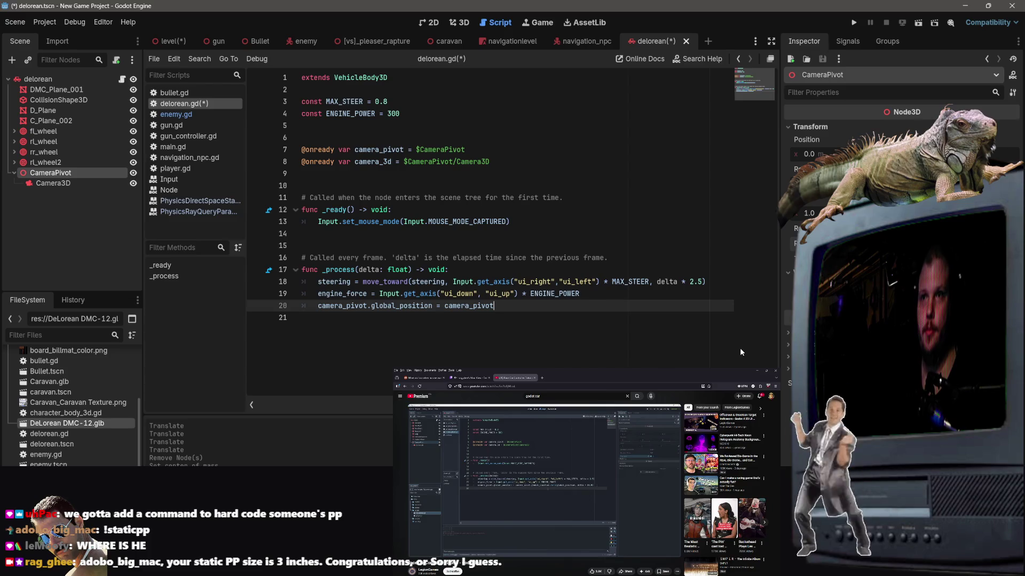
{"action": "type", "text": "."}
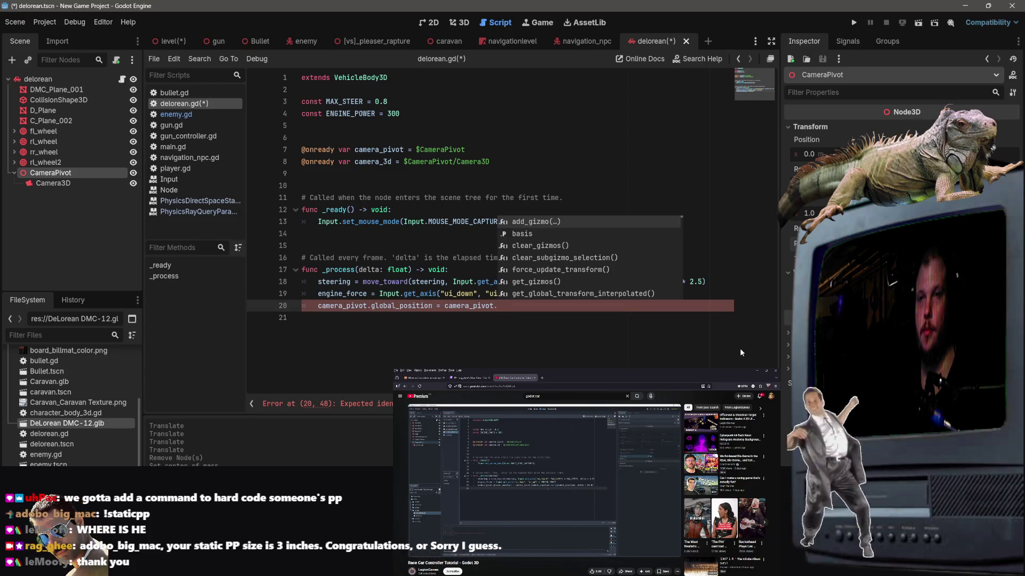
{"action": "type", "text": "global_"}
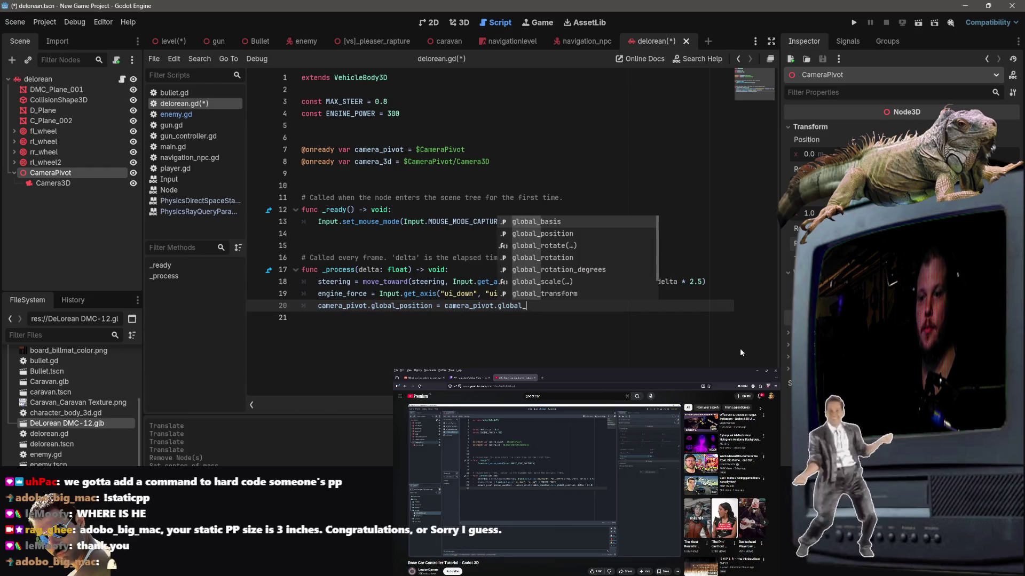
{"action": "type", "text": "post"}
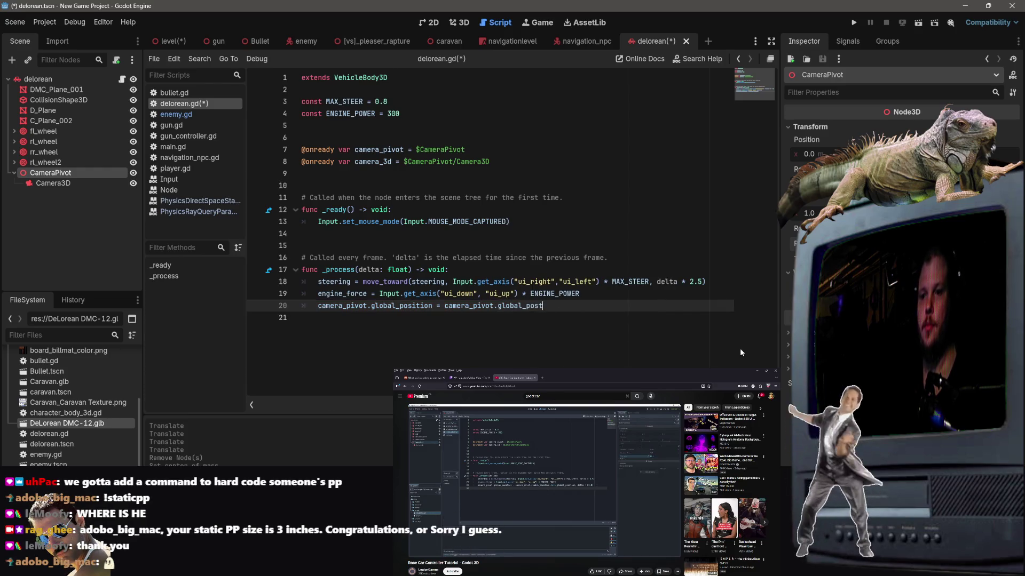
{"action": "type", "text": "tion.let"}
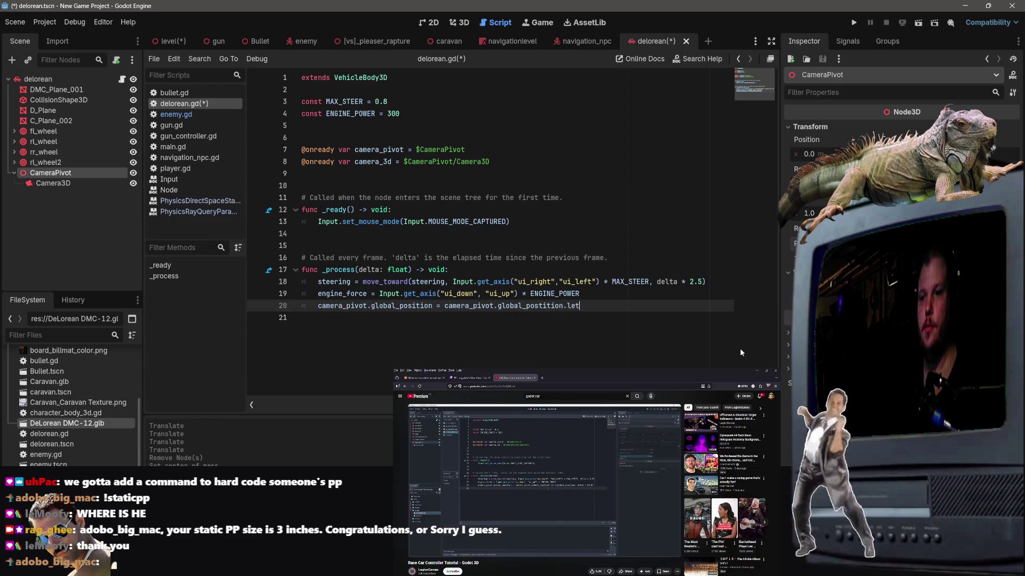
{"action": "key", "text": "BackSpace"}
{"action": "type", "text": "rp("}
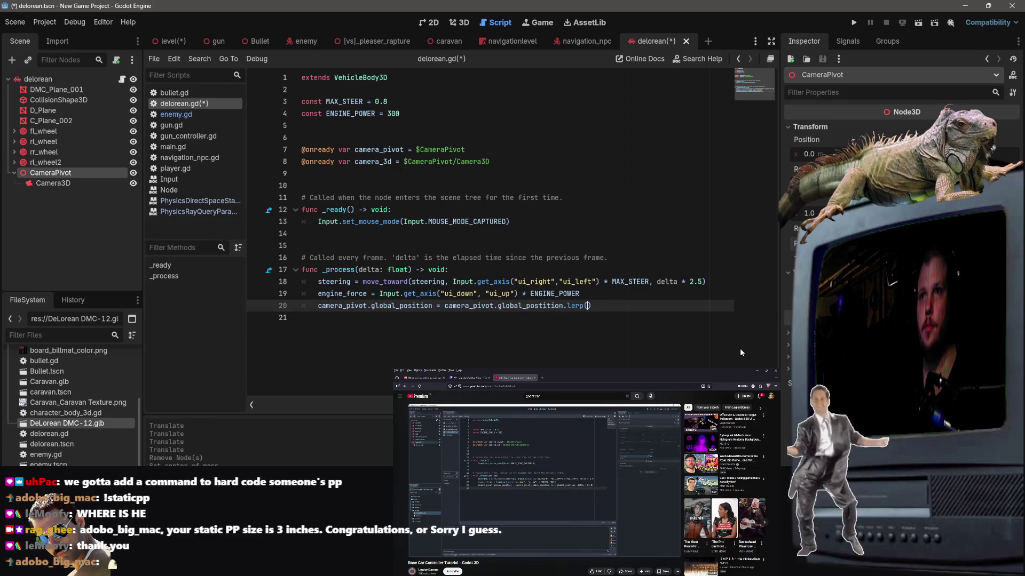
{"action": "type", "text": "global_position"}
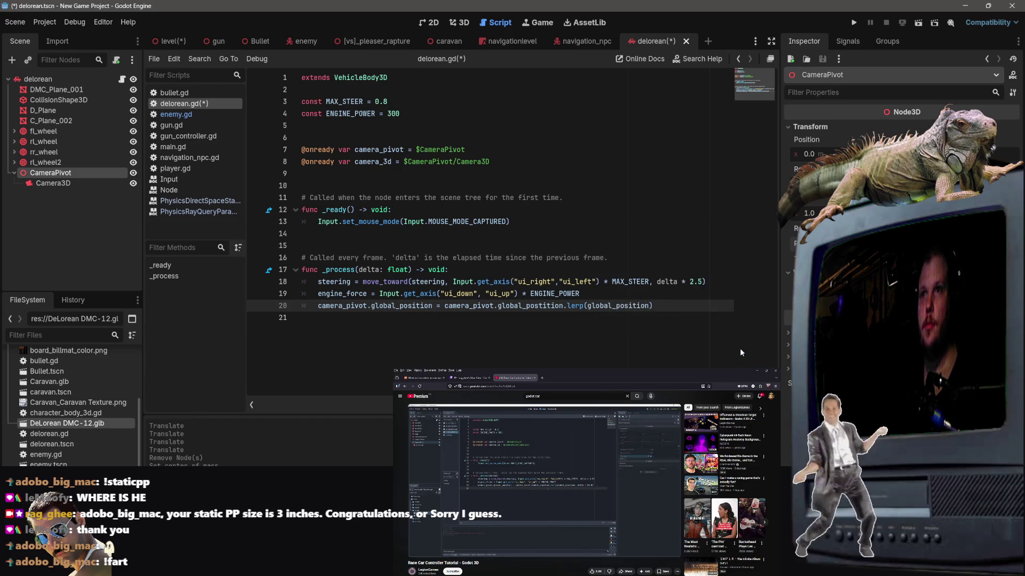
{"action": "type", "text": ", delta"}
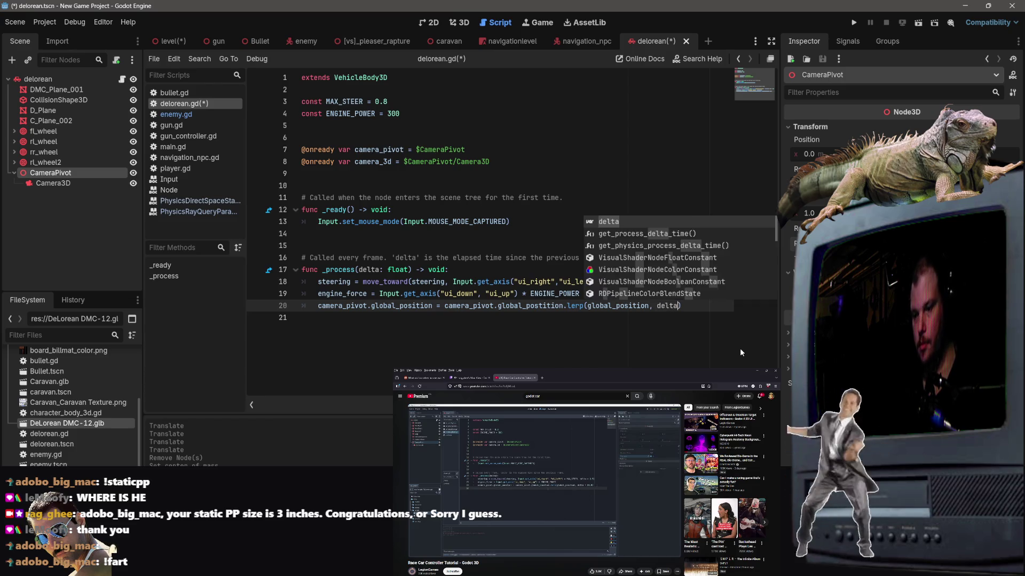
{"action": "type", "text": " * 20"}
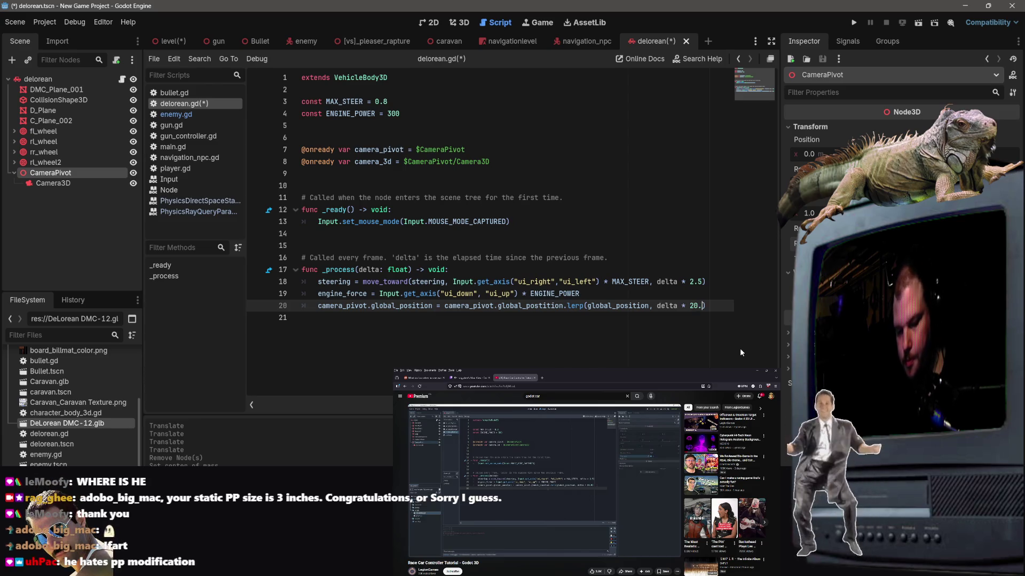
{"action": "type", "text": ".0"}
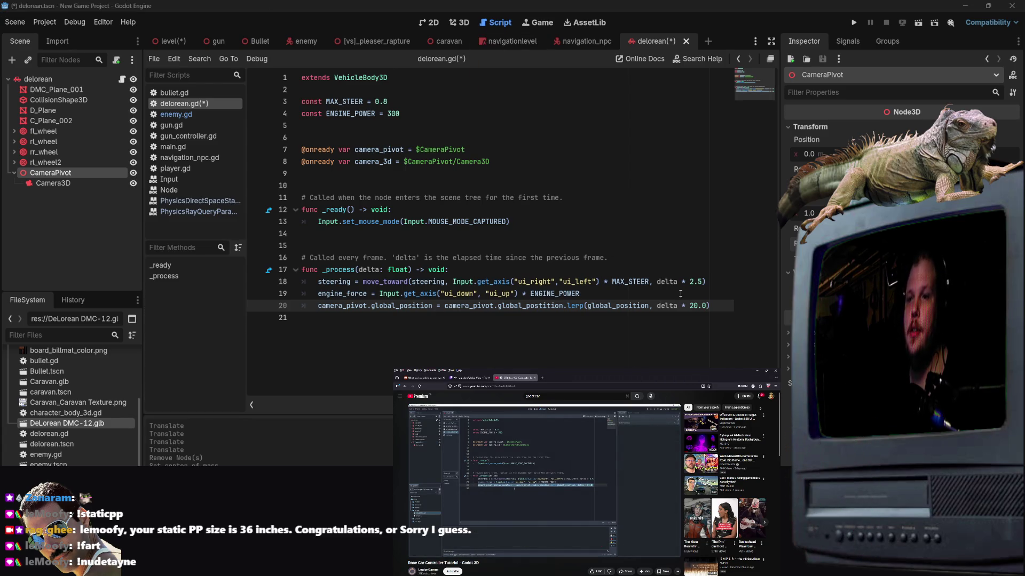
{"action": "left_click", "coordinate": [717, 300]}
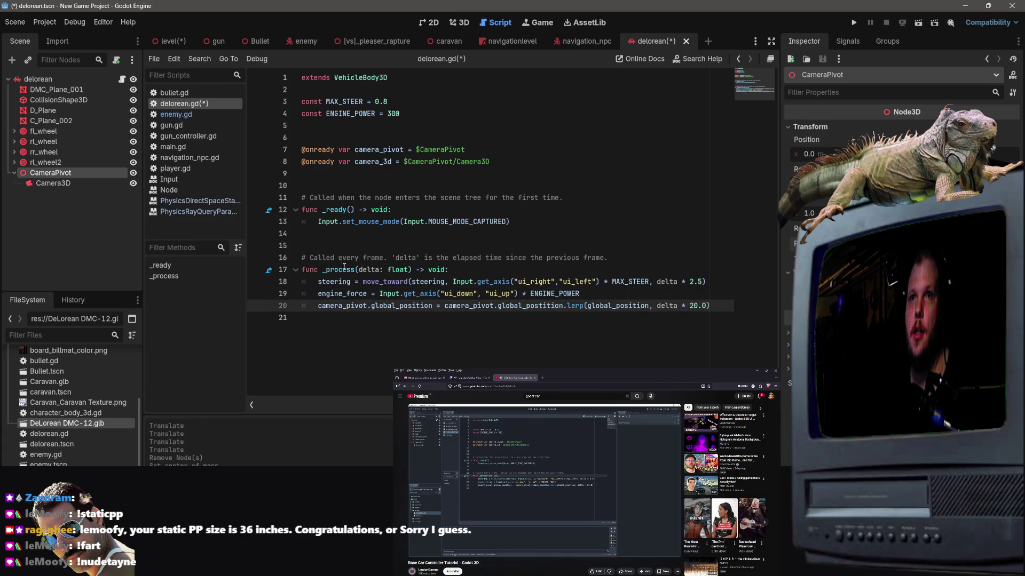
Rename func _process to _physics_process on line 17 of delorean.gd.
{"action": "left_click", "coordinate": [326, 270]}
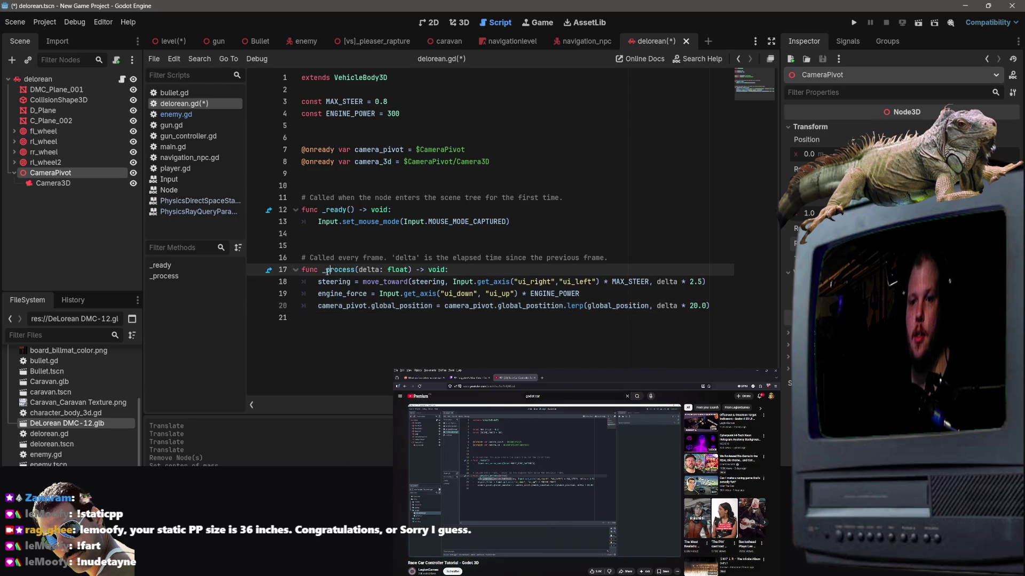
{"action": "type", "text": "ohys"}
{"action": "key", "text": "BackSpace"}
{"action": "key", "text": "BackSpace"}
{"action": "key", "text": "BackSpace"}
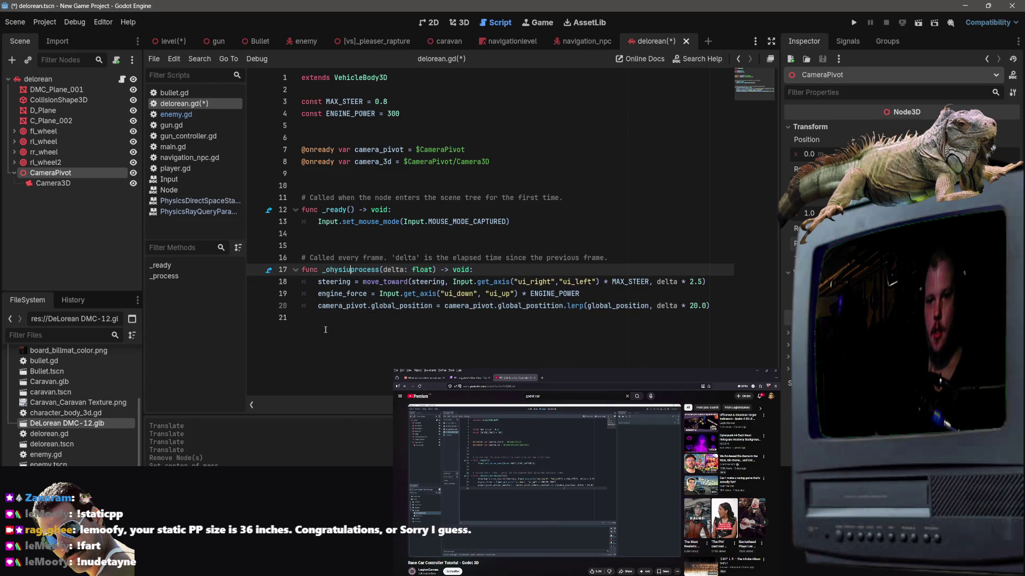
{"action": "type", "text": "physics_"}
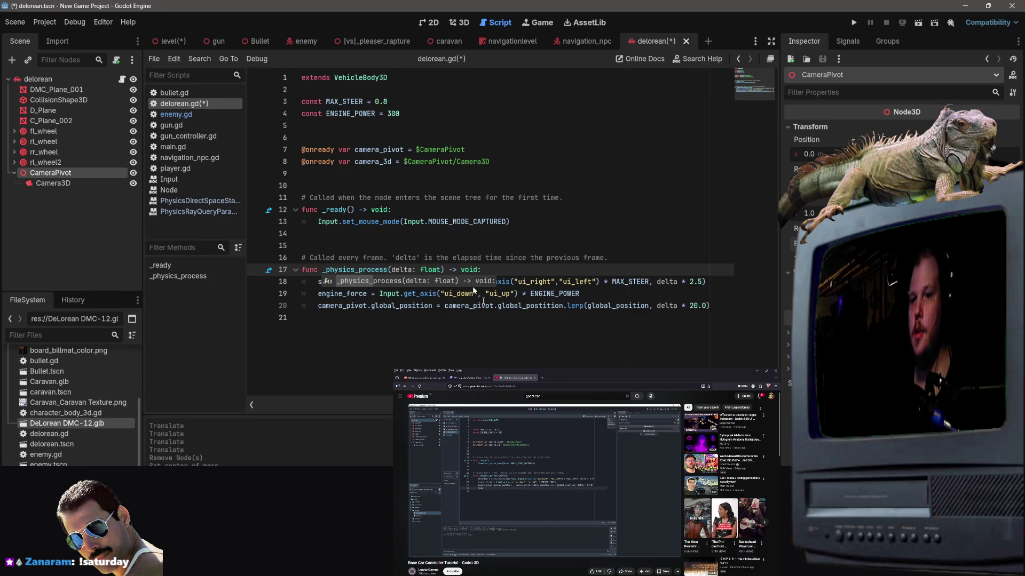
Add a new line 21 after the lerp line, starting with camera_pivot.
{"action": "left_click", "coordinate": [705, 308]}
{"action": "key", "text": "Return"}
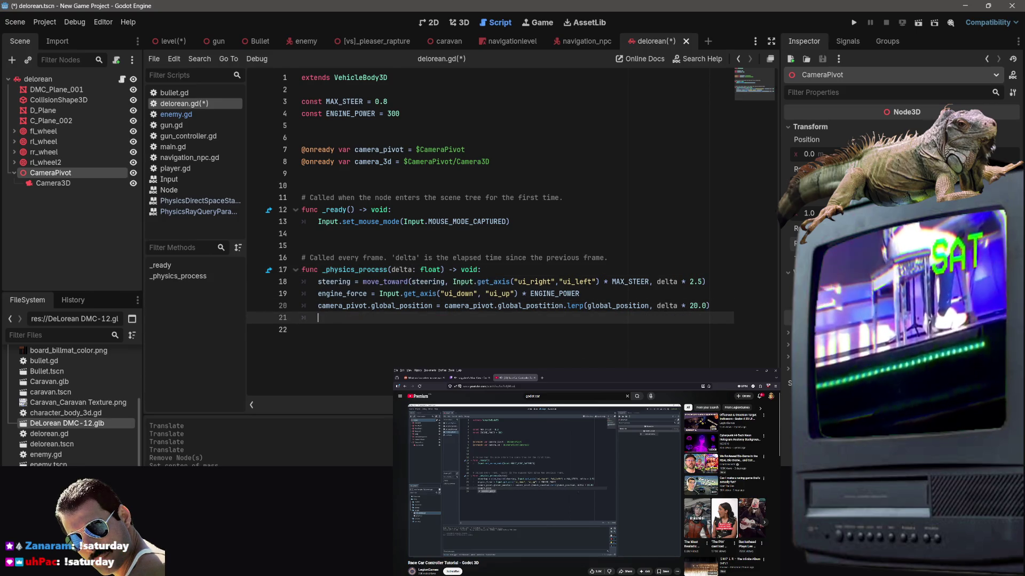
{"action": "type", "text": "camera"}
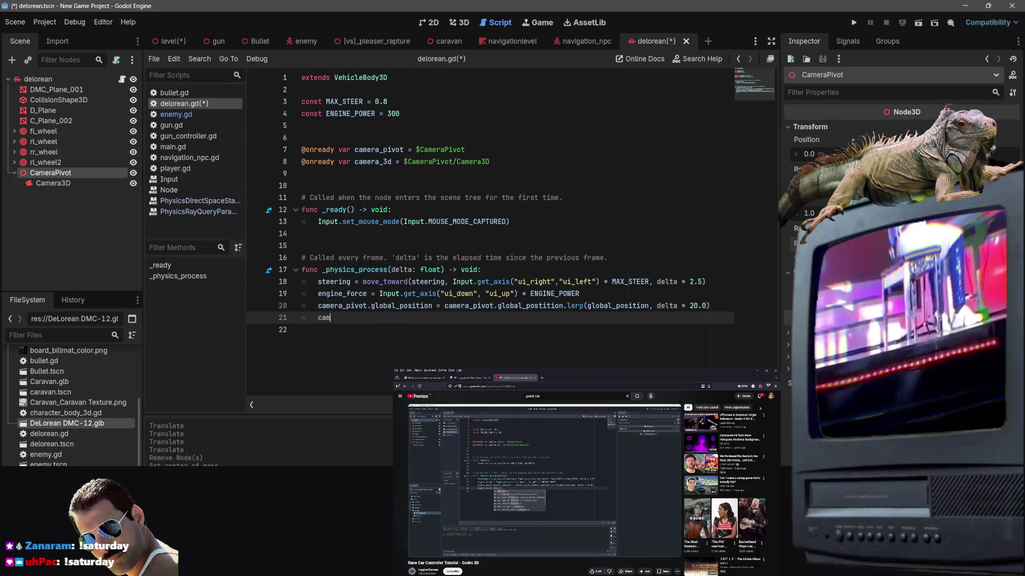
{"action": "type", "text": "_po"}
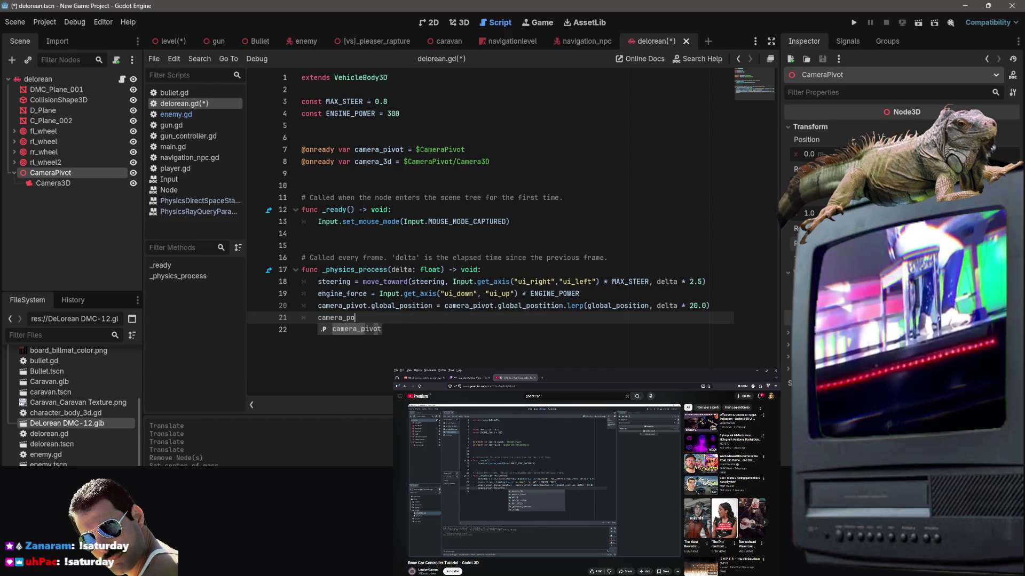
{"action": "type", "text": "ivop"}
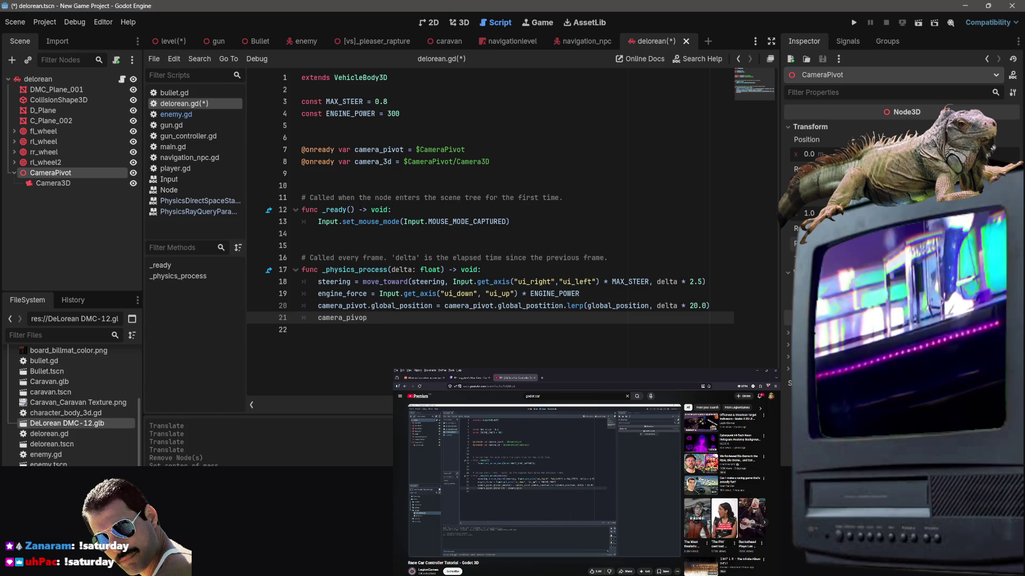
{"action": "key", "text": "BackSpace"}
{"action": "type", "text": "t"}
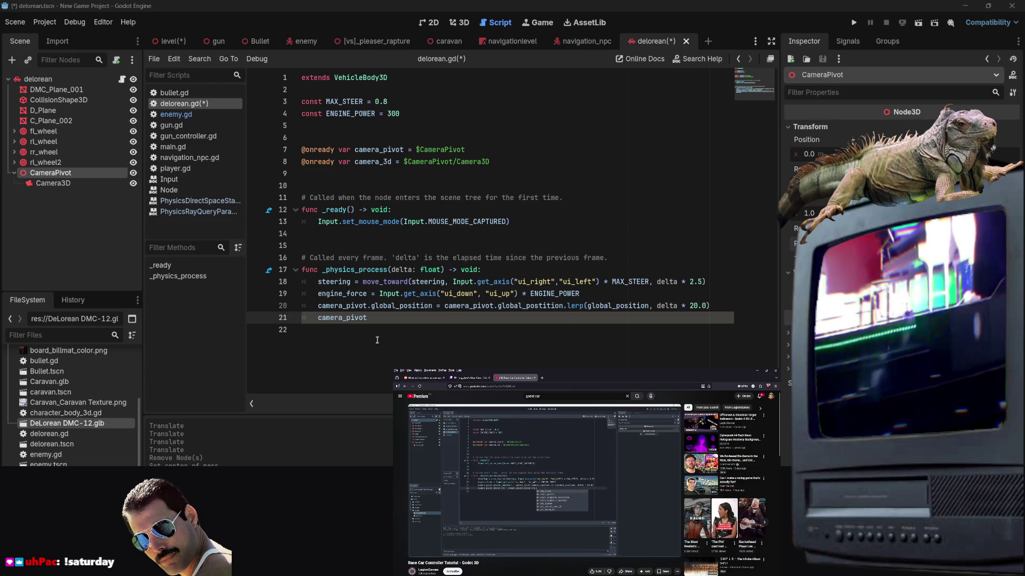
{"action": "left_click", "coordinate": [551, 348]}
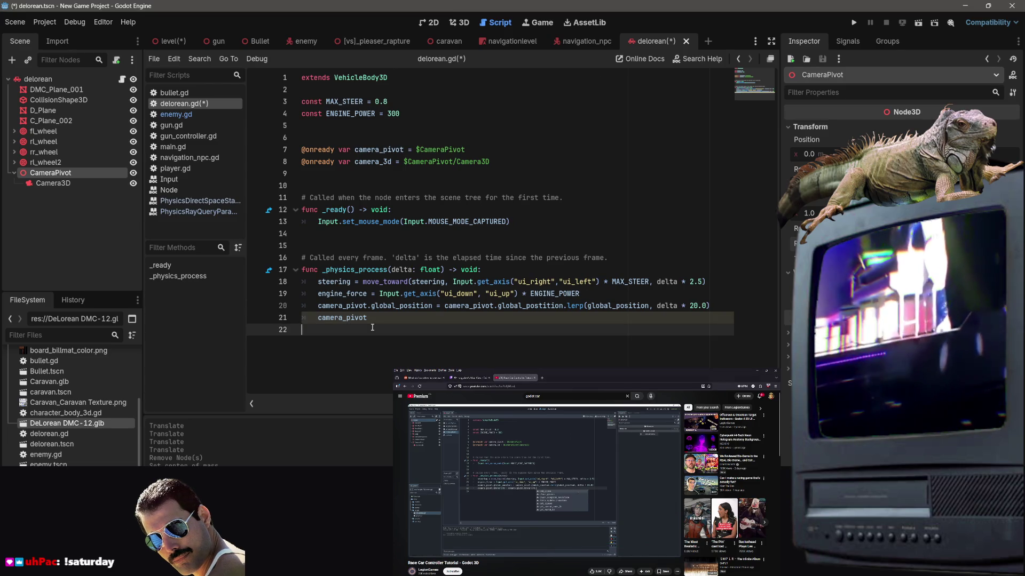
{"action": "left_click", "coordinate": [446, 318]}
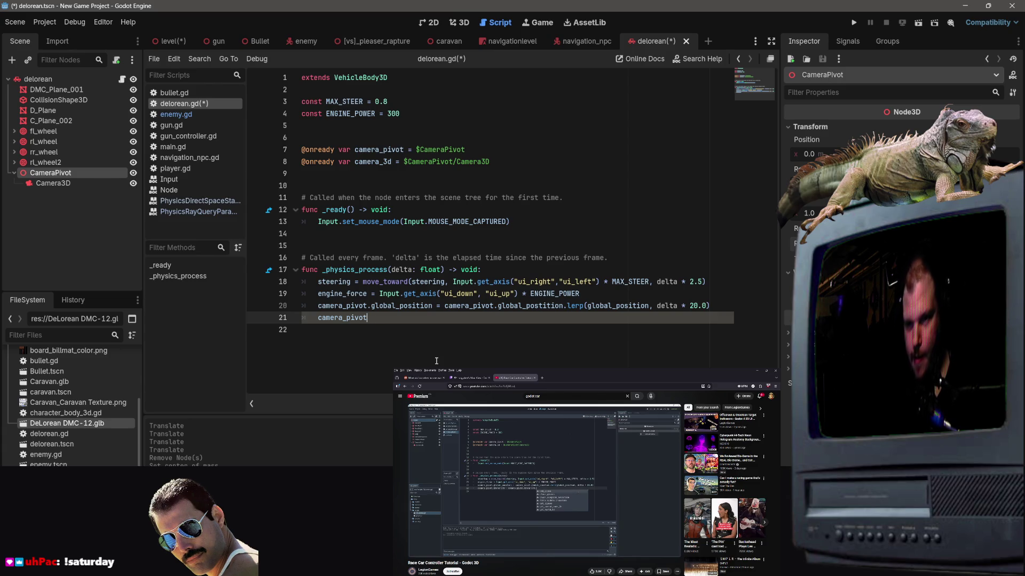
{"action": "key", "text": "Down"}
{"action": "key", "text": "Up"}
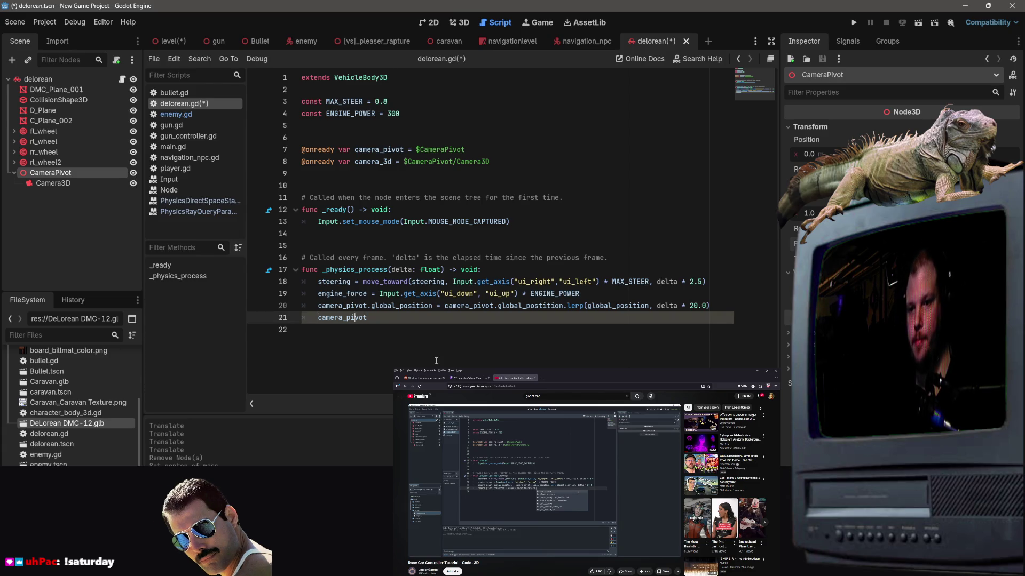
Complete line 21 as camera_pivot.transform = camera_pivot.transform.interpolate_with(transform, delta * 5.0).
{"action": "type", "text": "."}
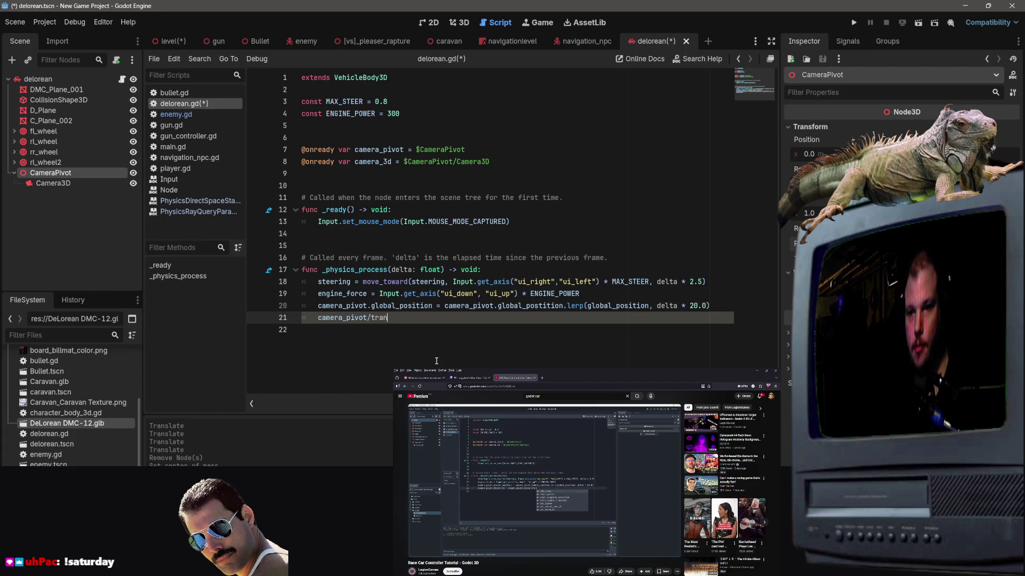
{"action": "type", "text": "transform"}
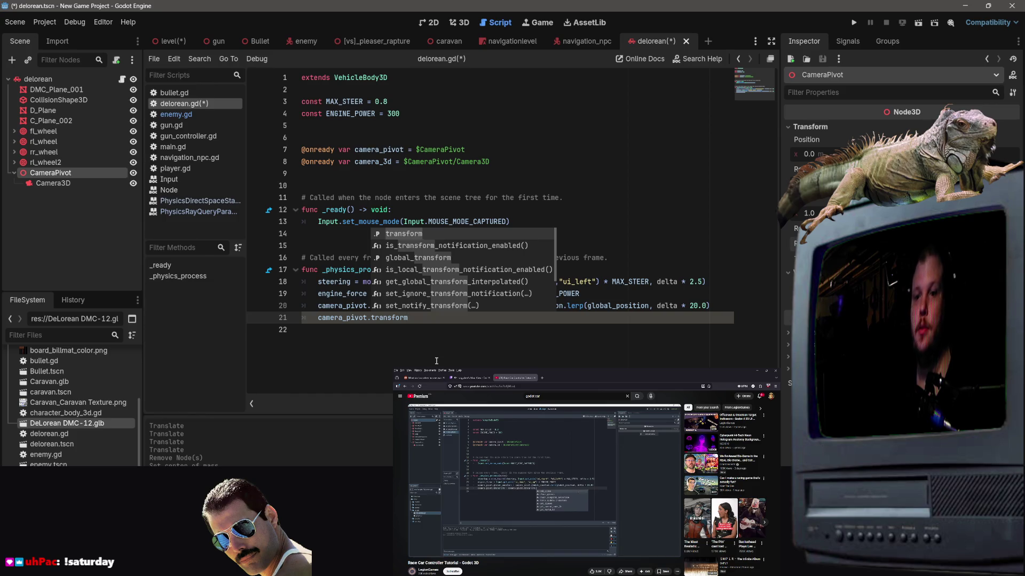
{"action": "type", "text": " = camera"}
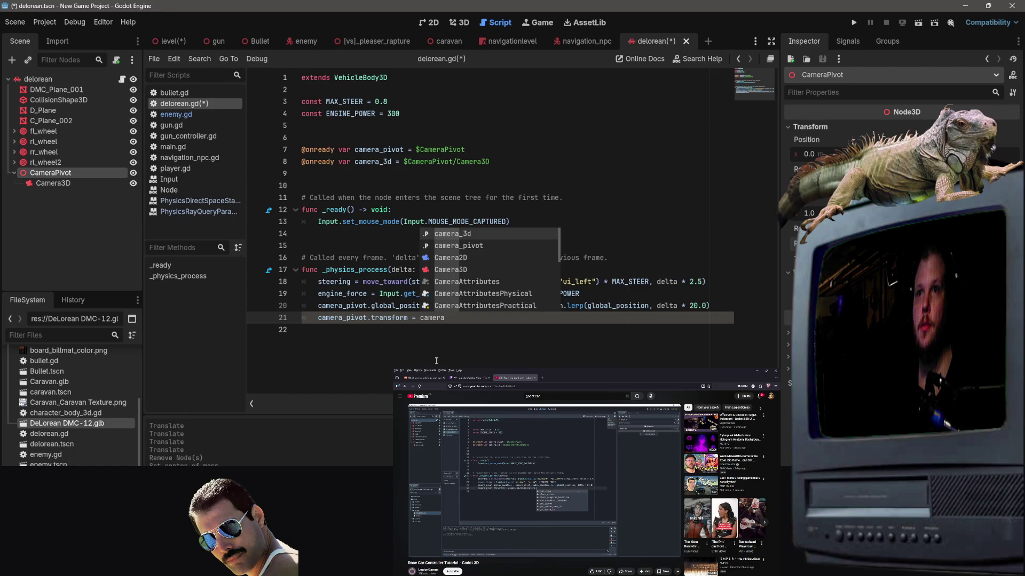
{"action": "type", "text": "_pivot"}
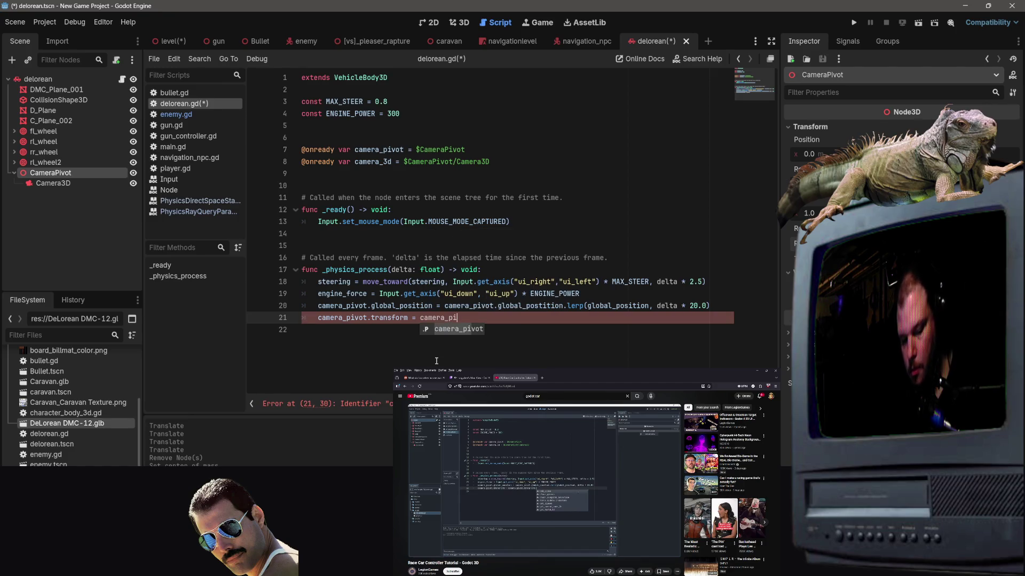
{"action": "type", "text": ".t"}
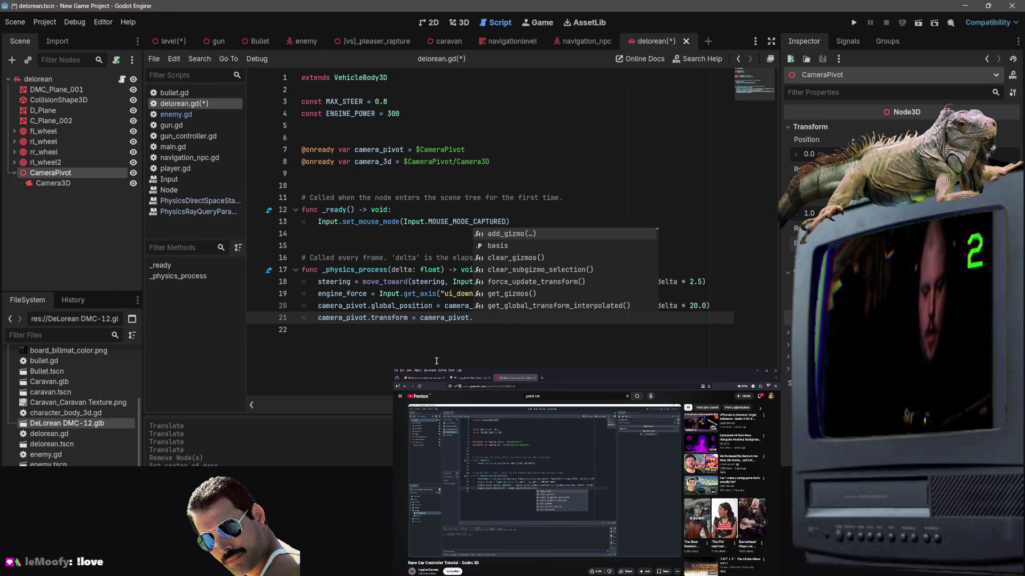
{"action": "type", "text": "ransfor"}
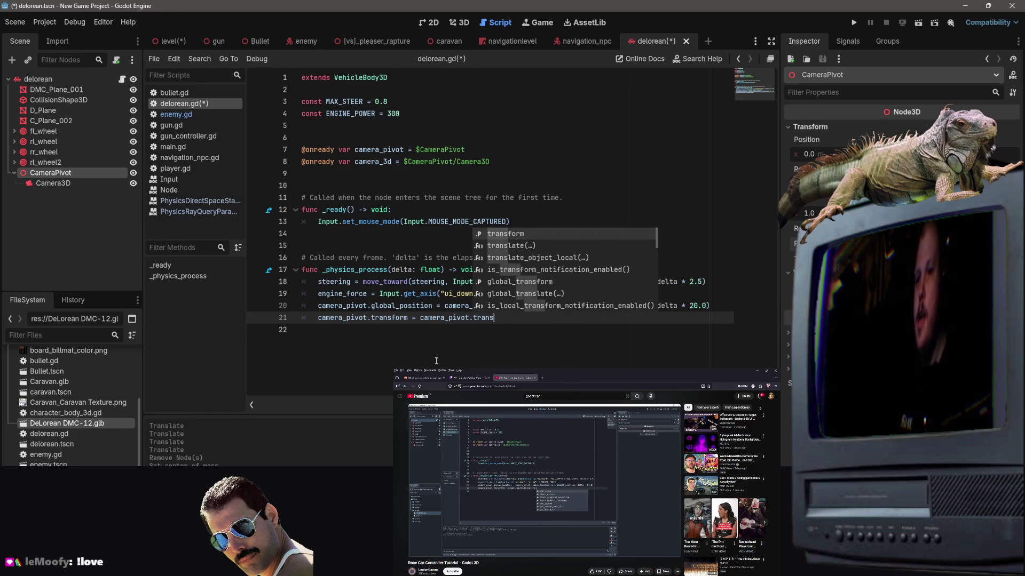
{"action": "type", "text": "m."}
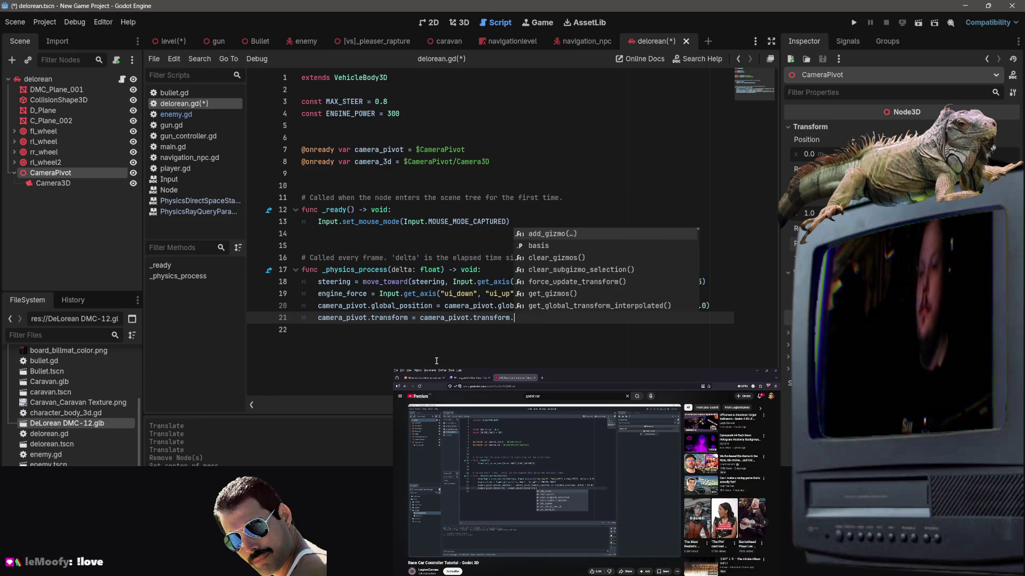
{"action": "key", "text": "Escape"}
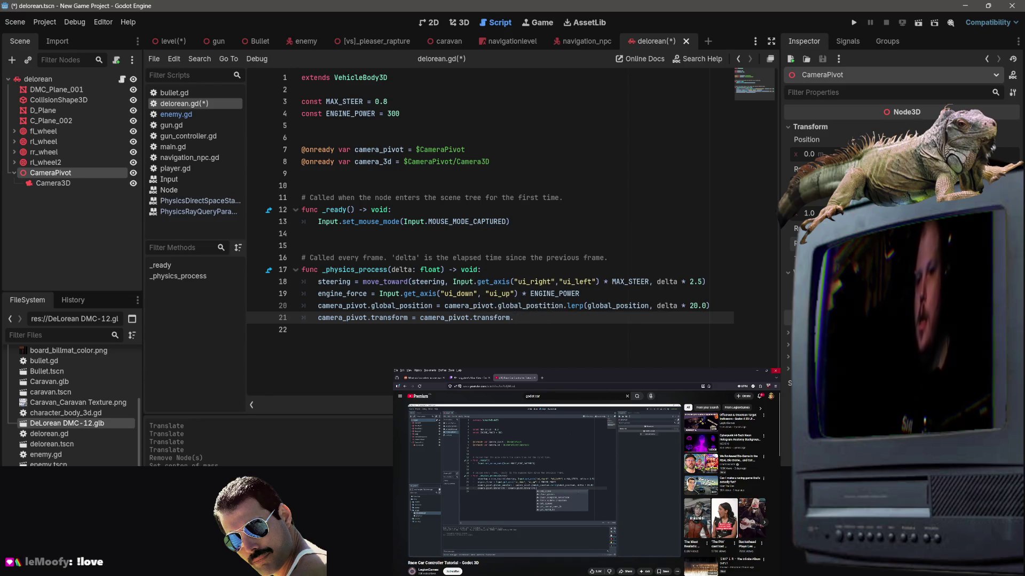
{"action": "left_click", "coordinate": [647, 462]}
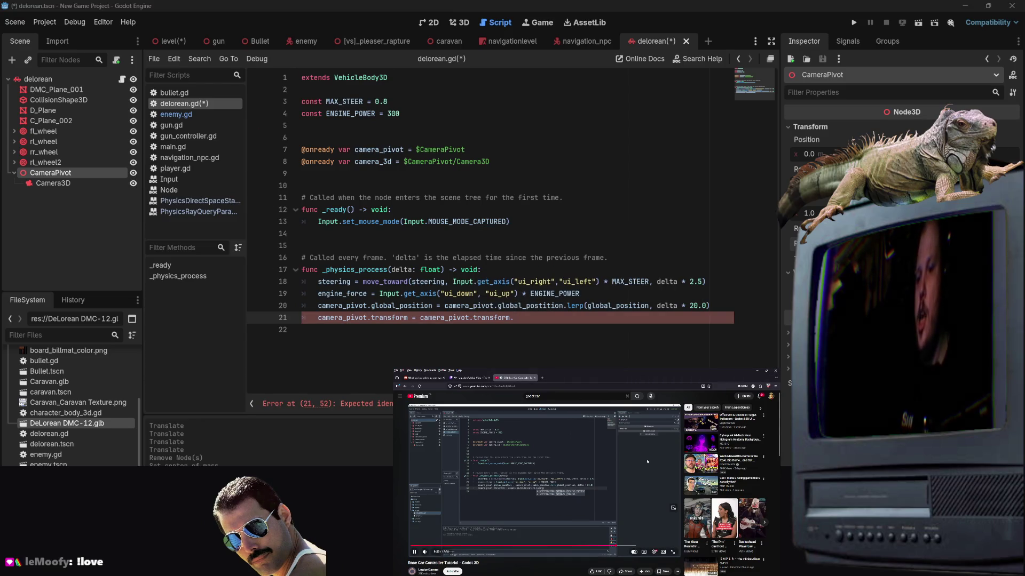
{"action": "left_click", "coordinate": [533, 318]}
{"action": "type", "text": "inter"}
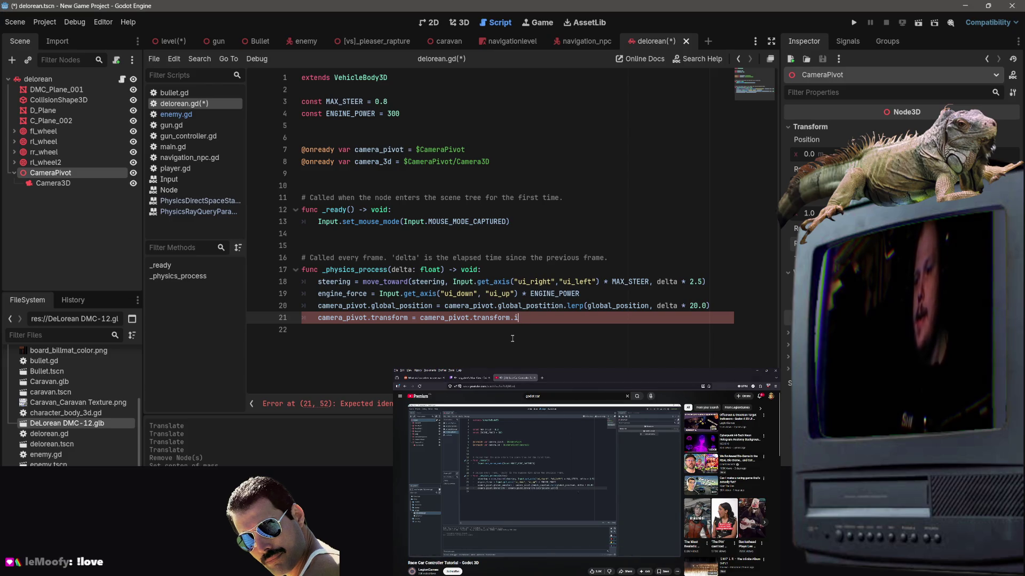
{"action": "type", "text": "polate"}
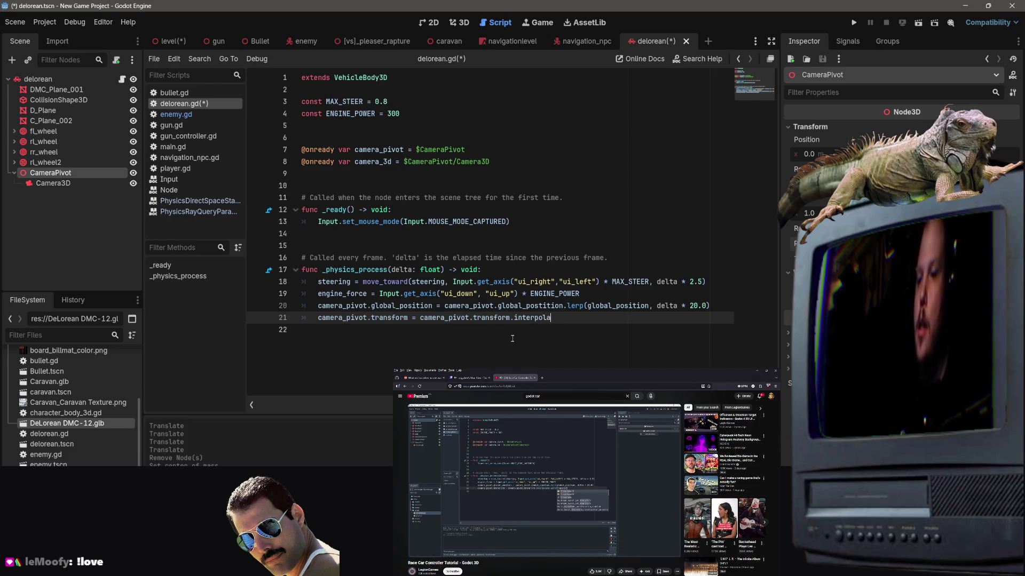
{"action": "type", "text": "_wio"}
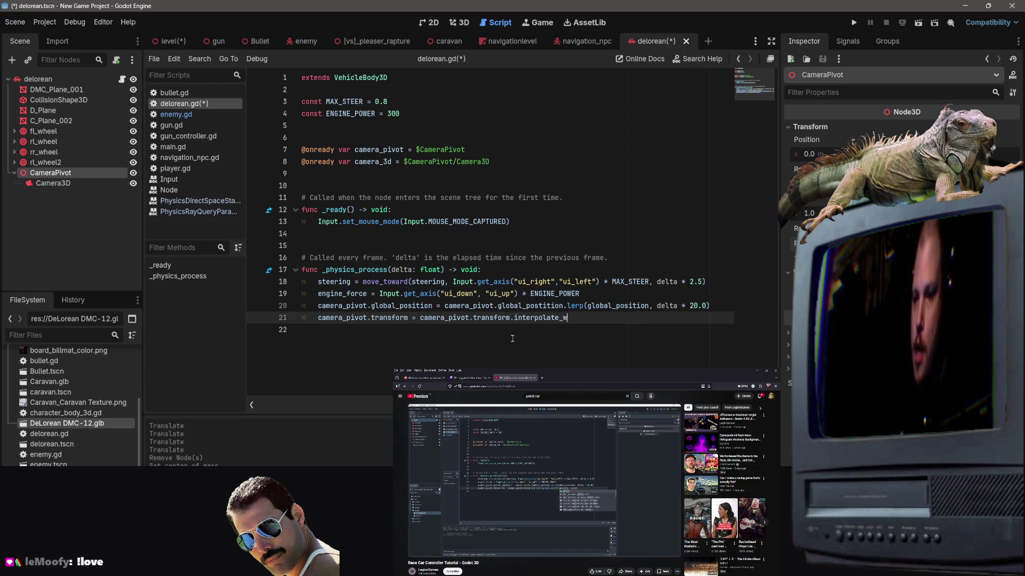
{"action": "key", "text": "BackSpace"}
{"action": "type", "text": "th("}
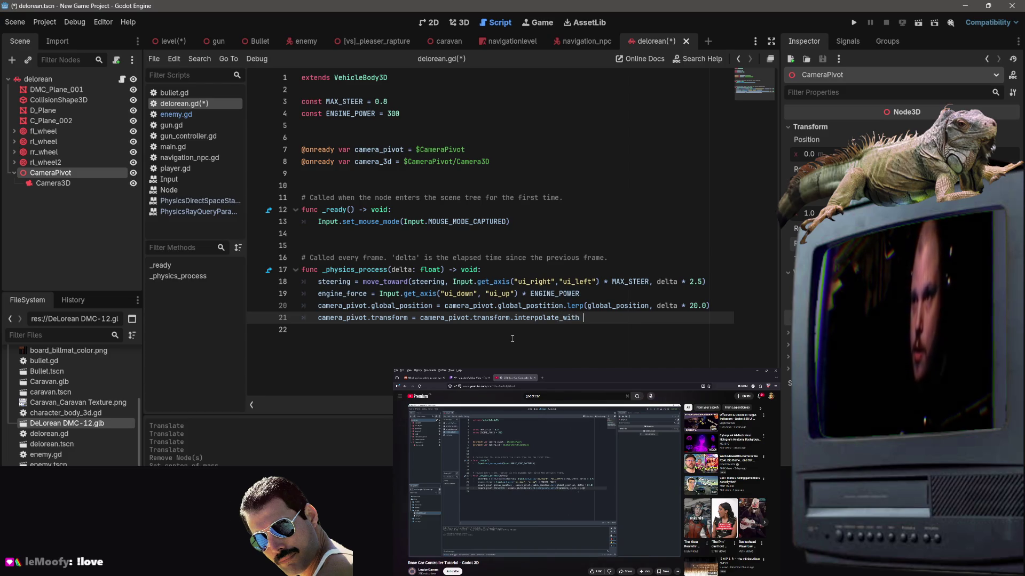
{"action": "type", "text": "transform"}
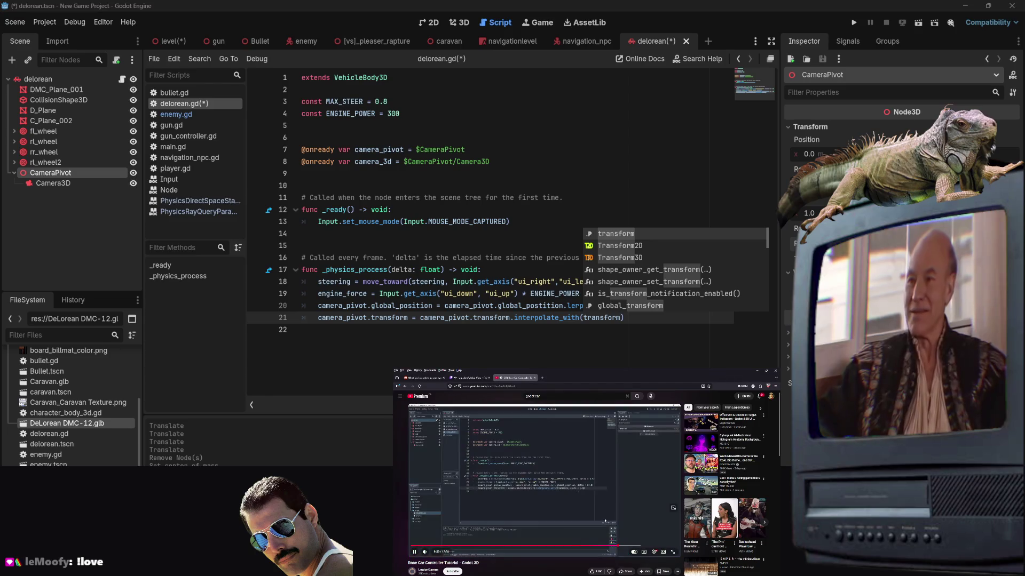
{"action": "key", "text": "Escape"}
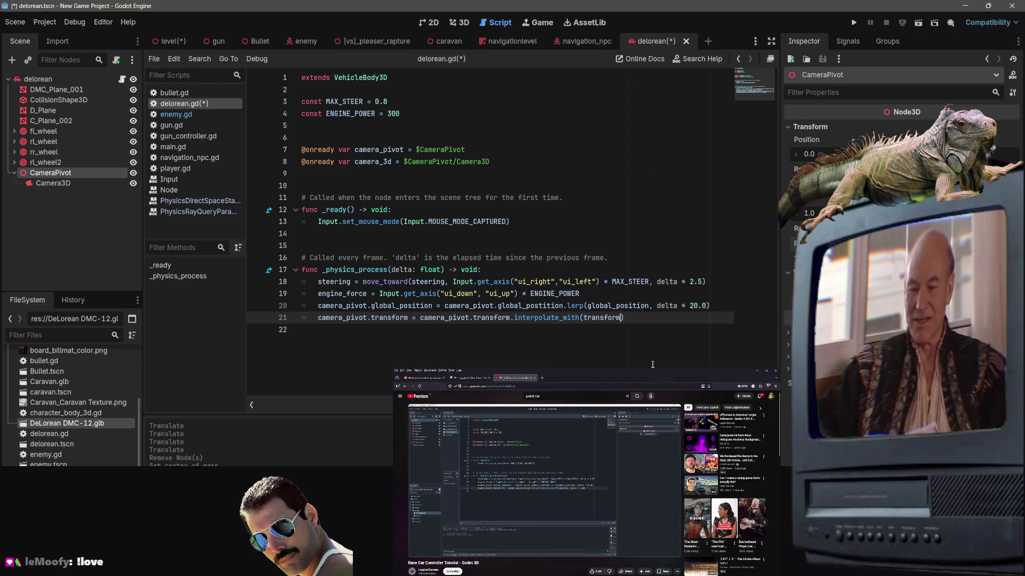
{"action": "type", "text": ", delta * "}
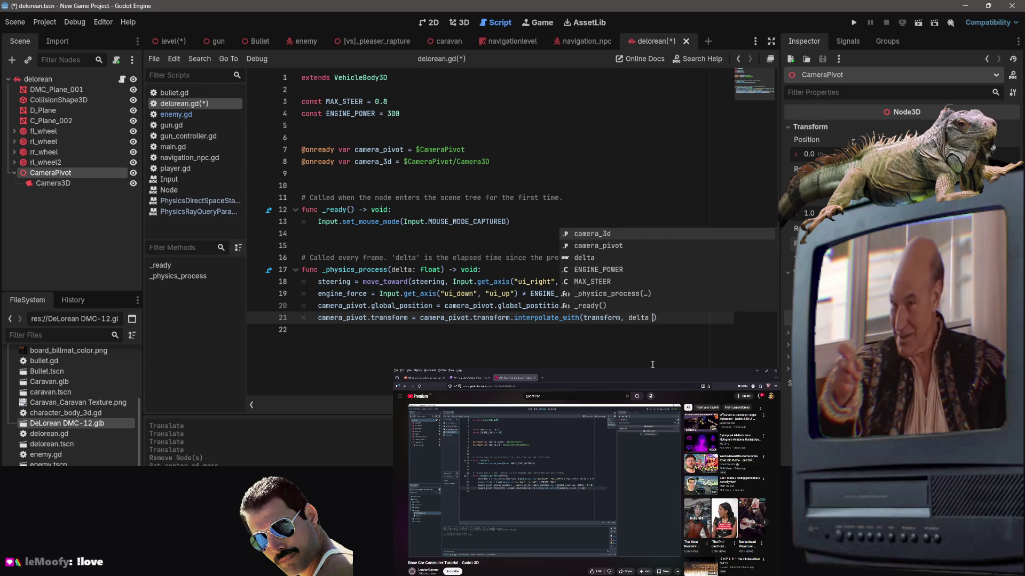
{"action": "type", "text": "5.0"}
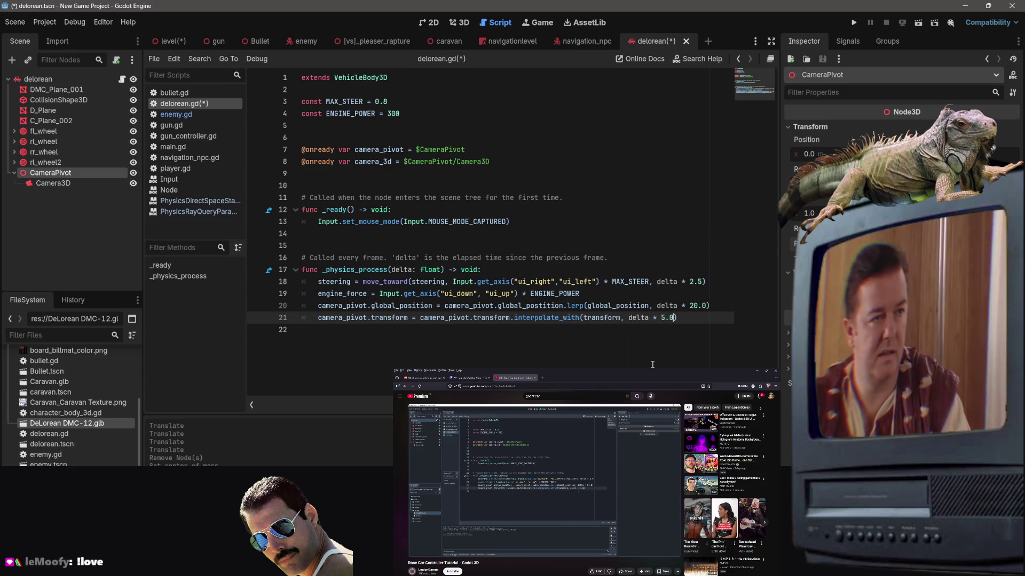
{"action": "scroll", "coordinate": [542, 488], "scroll_direction": "down", "scroll_amount": 10}
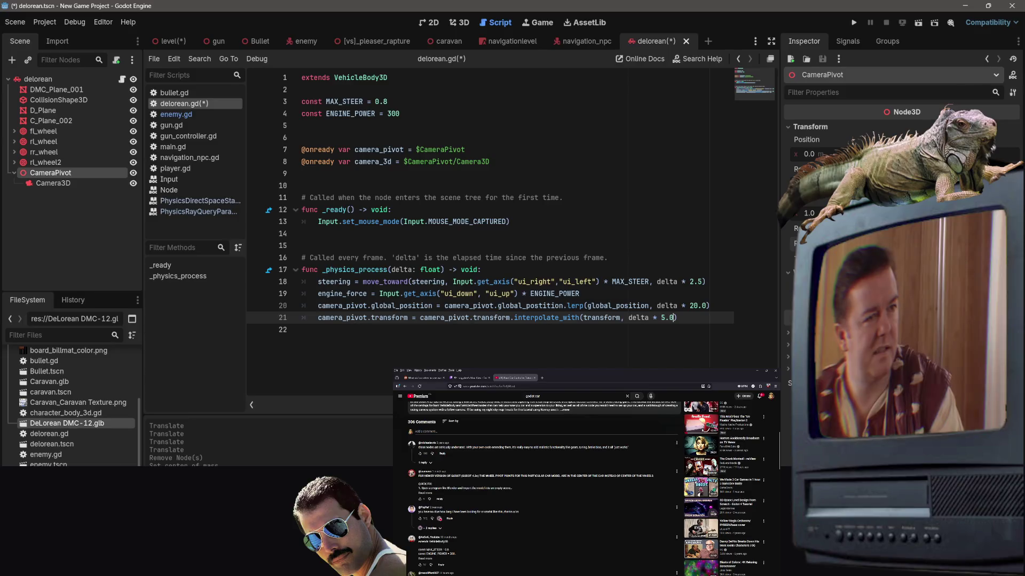
Expand and read a comment under the car controller tutorial, then scroll back up to the video.
{"action": "left_click", "coordinate": [425, 493]}
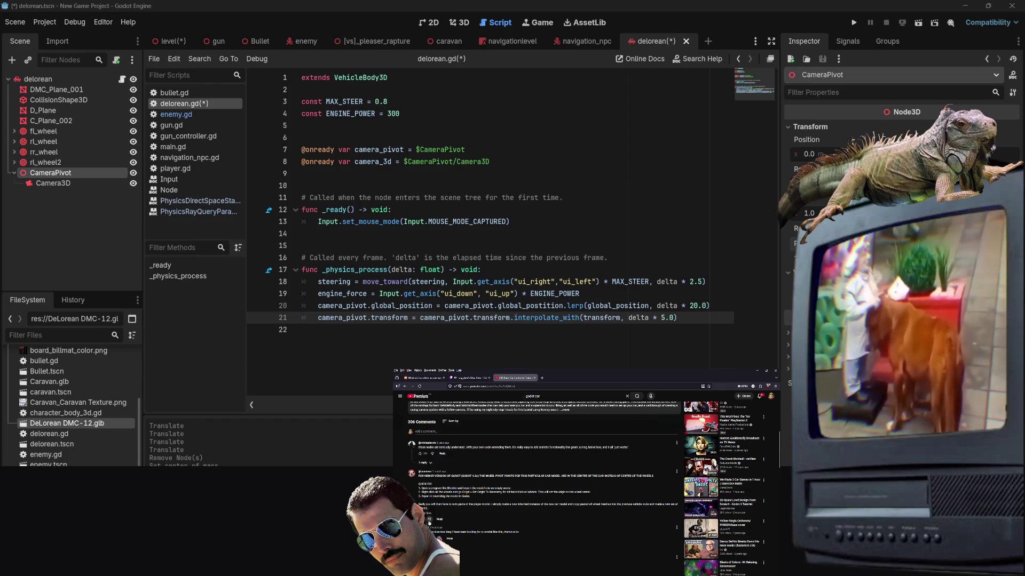
{"action": "scroll", "coordinate": [548, 547], "scroll_direction": "down", "scroll_amount": 2}
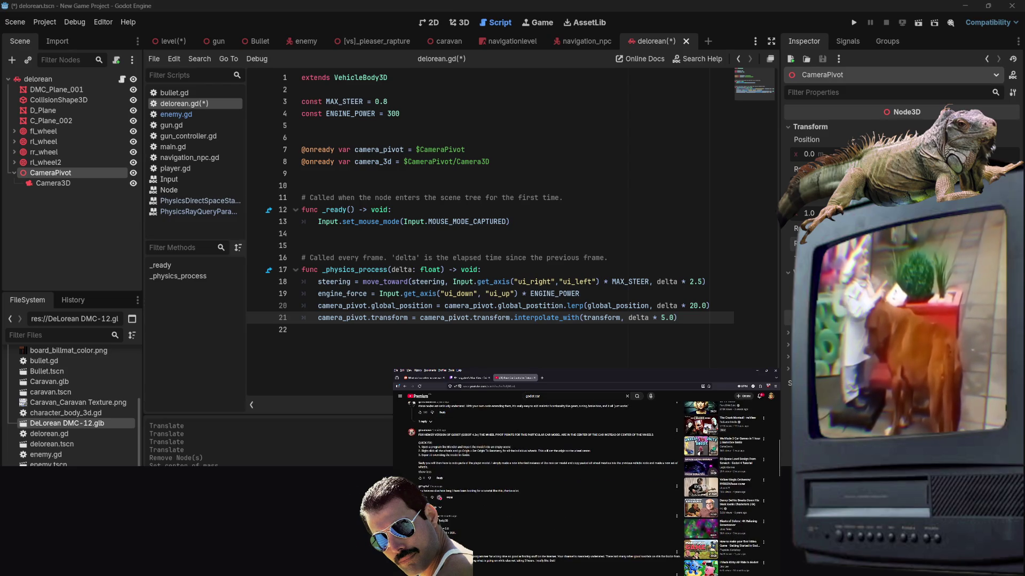
{"action": "scroll", "coordinate": [508, 541], "scroll_direction": "down", "scroll_amount": 6}
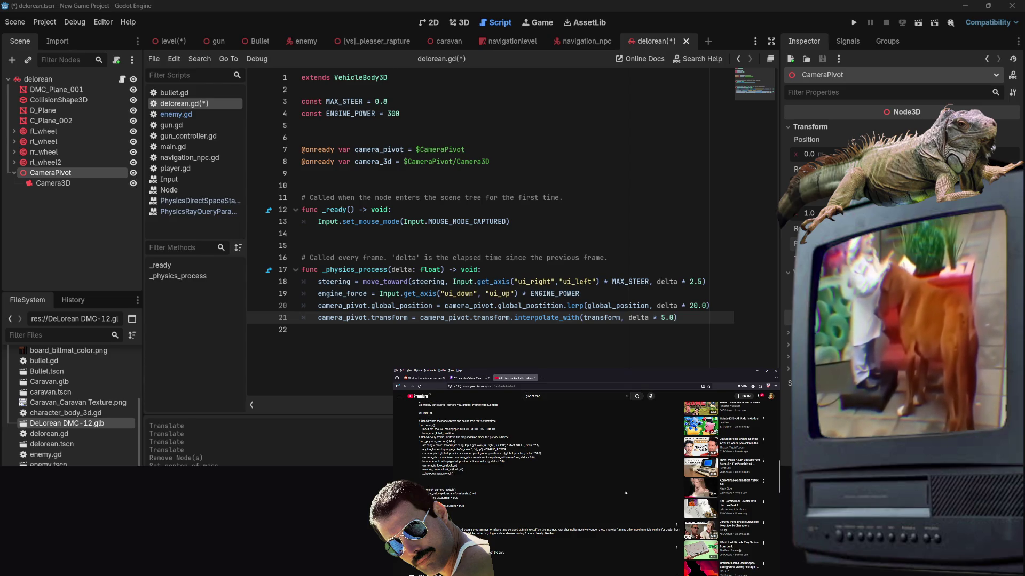
{"action": "scroll", "coordinate": [626, 493], "scroll_direction": "down", "scroll_amount": 3}
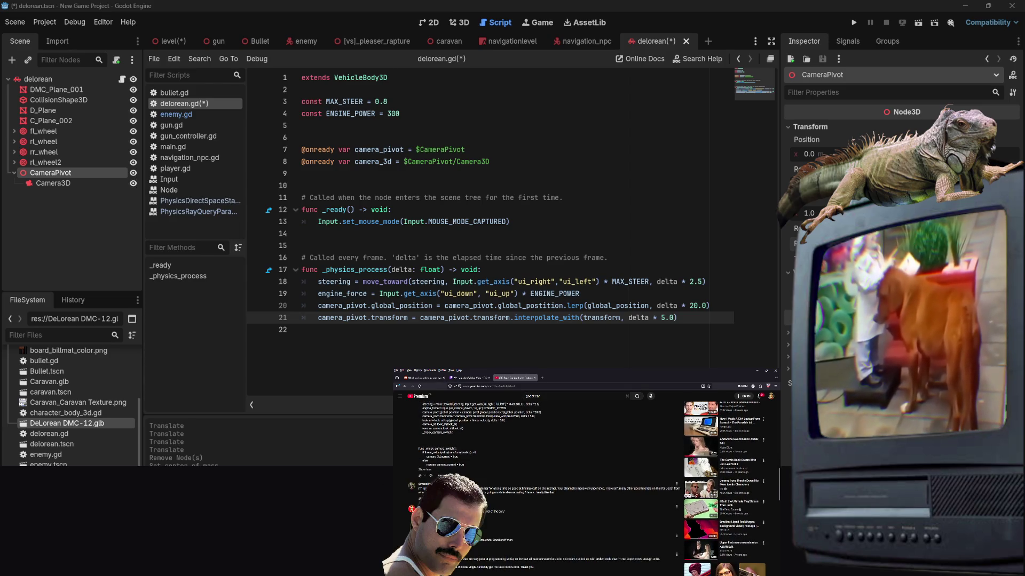
{"action": "scroll", "coordinate": [587, 489], "scroll_direction": "up", "scroll_amount": 5}
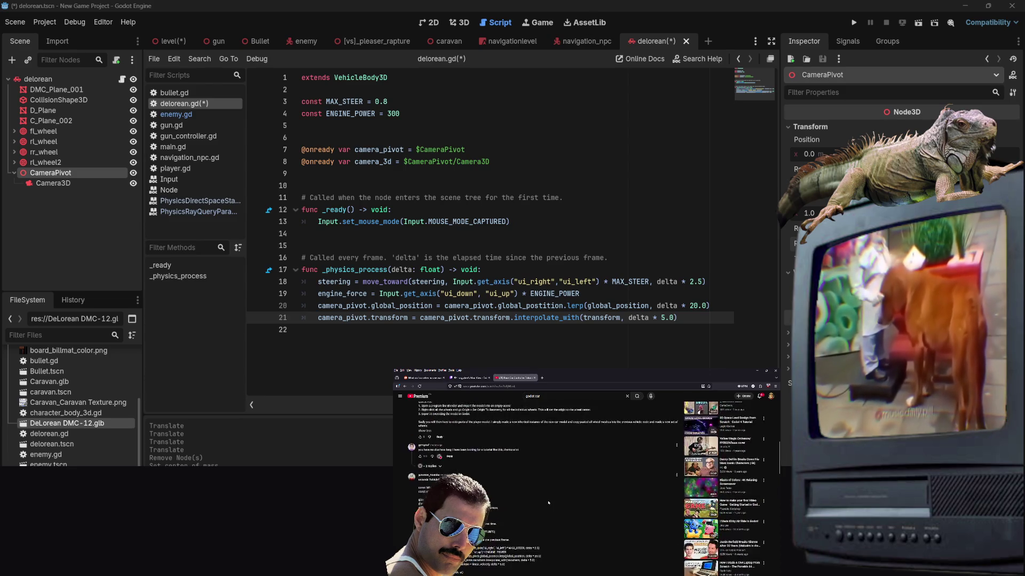
{"action": "scroll", "coordinate": [560, 508], "scroll_direction": "up", "scroll_amount": 3}
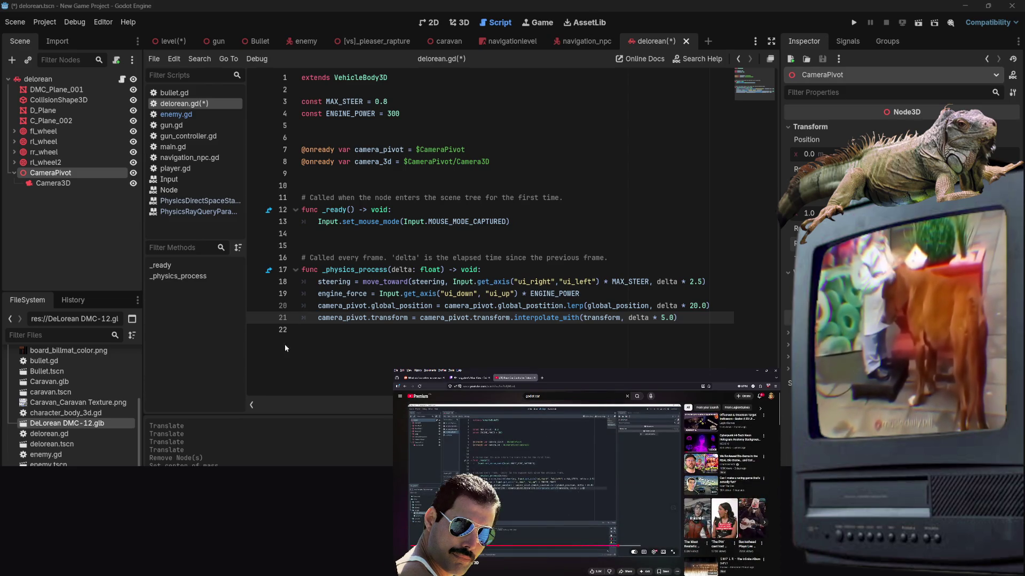
{"action": "left_click", "coordinate": [620, 199]}
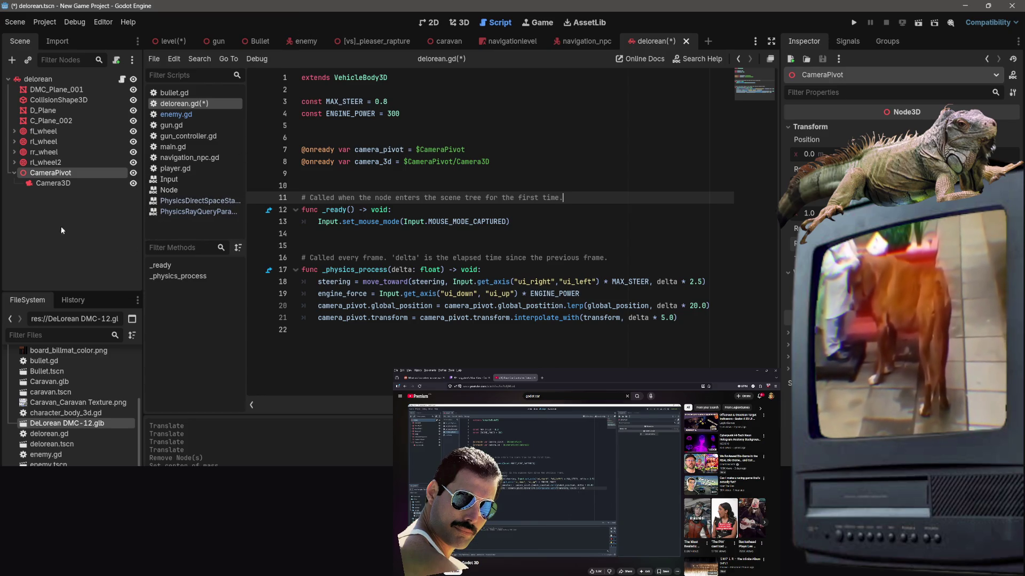
{"action": "left_click", "coordinate": [79, 204]}
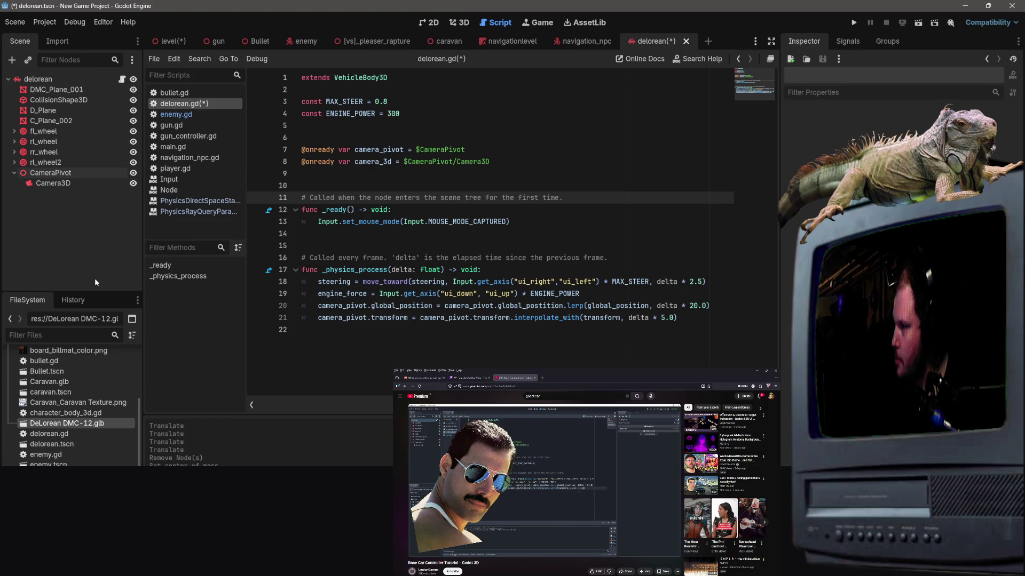
{"action": "left_click", "coordinate": [311, 174]}
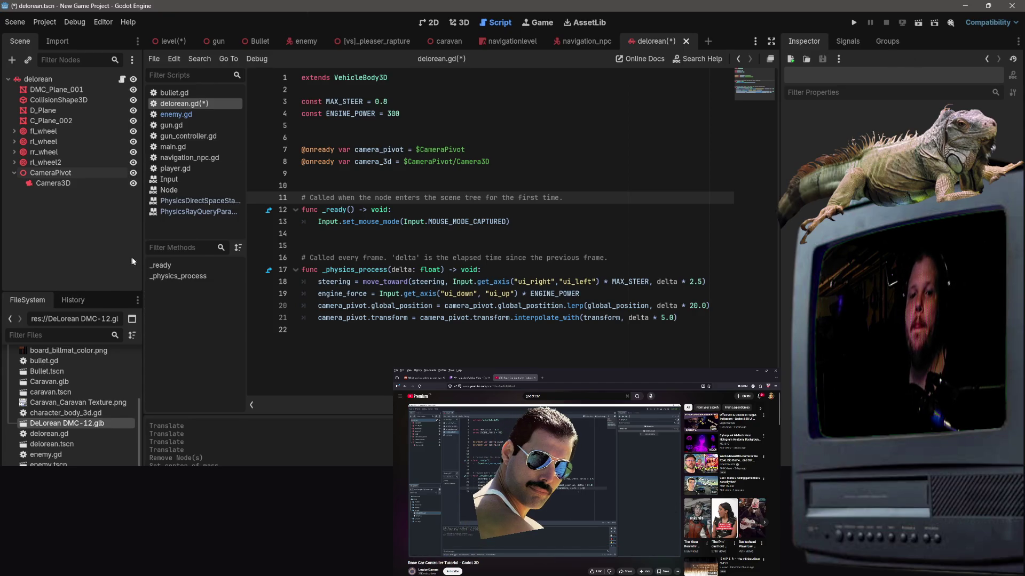
{"action": "scroll", "coordinate": [545, 480], "scroll_direction": "down", "scroll_amount": 10}
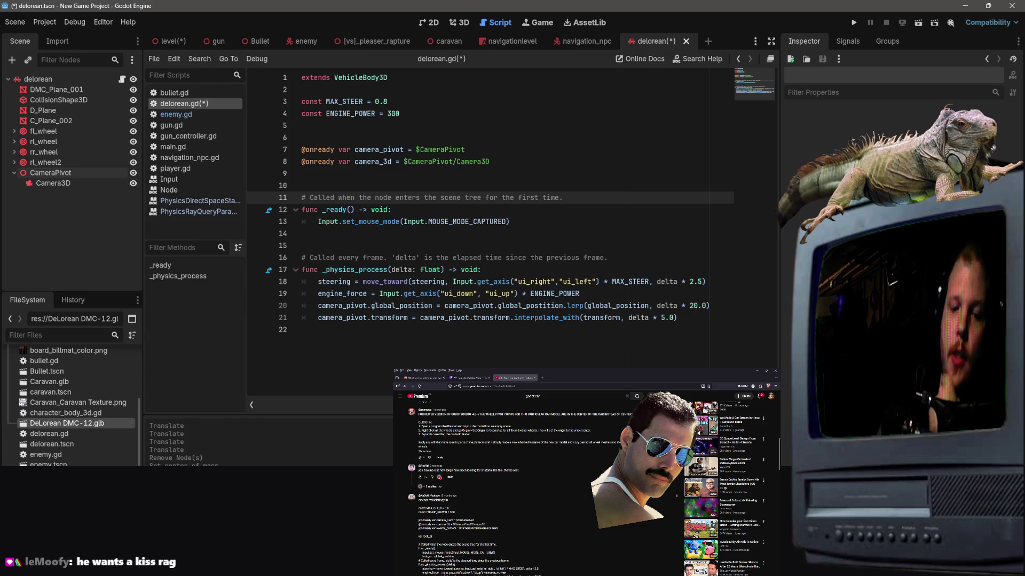
Launch Blender from the system search and look at the File menu's new-file options.
{"action": "key", "text": "super"}
{"action": "type", "text": "blender"}
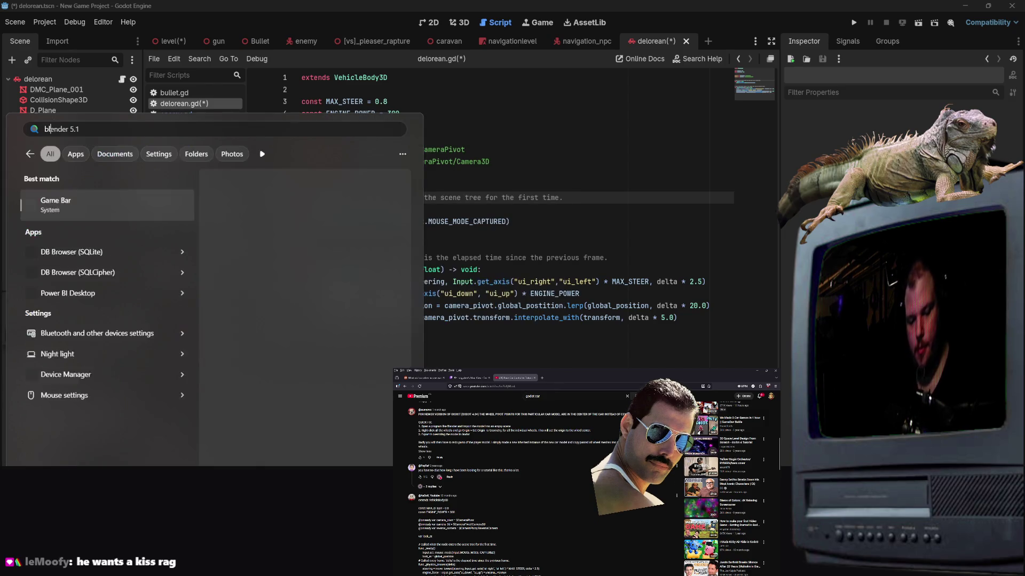
{"action": "key", "text": "Return"}
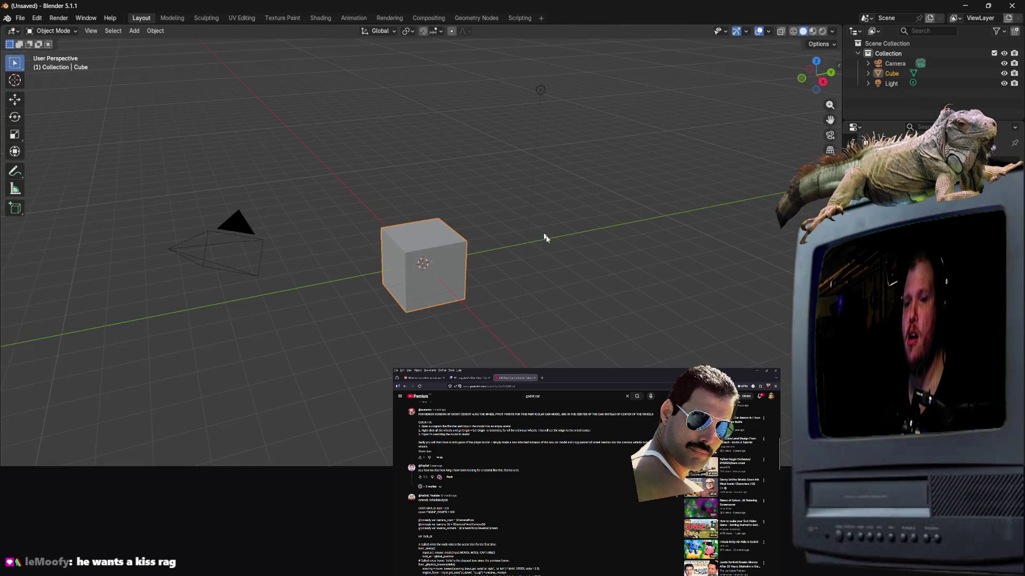
{"action": "left_click", "coordinate": [19, 18]}
{"action": "mouse_move", "coordinate": [31, 32]}
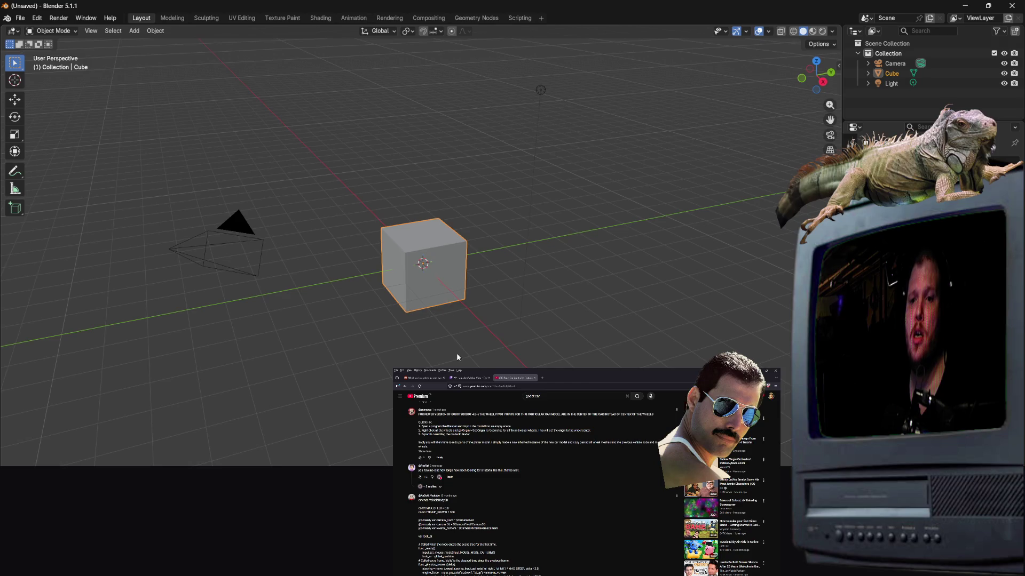
Inspect the default cube's object context menu and orbit the view around it.
{"action": "right_click", "coordinate": [656, 320]}
{"action": "left_click", "coordinate": [582, 251]}
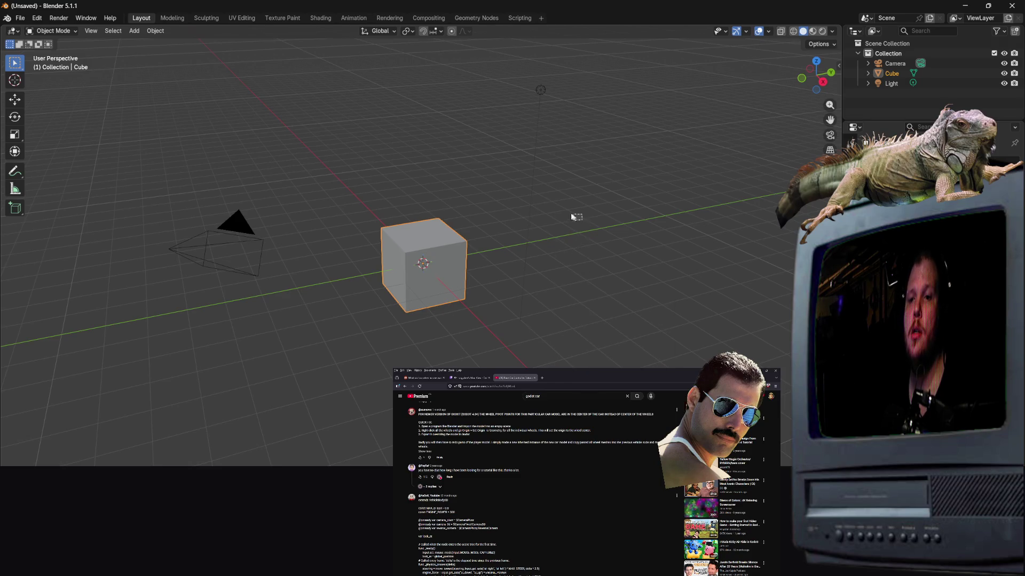
{"action": "right_click", "coordinate": [524, 212]}
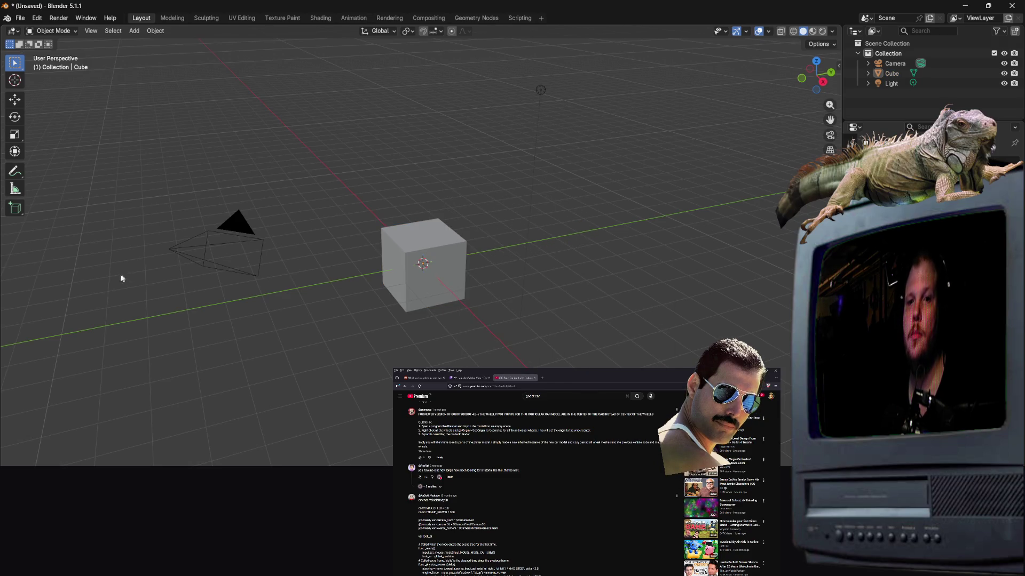
{"action": "scroll", "coordinate": [431, 235], "scroll_direction": "down", "scroll_amount": 6}
{"action": "scroll", "coordinate": [432, 239], "scroll_direction": "up", "scroll_amount": 7}
{"action": "right_click", "coordinate": [577, 235]}
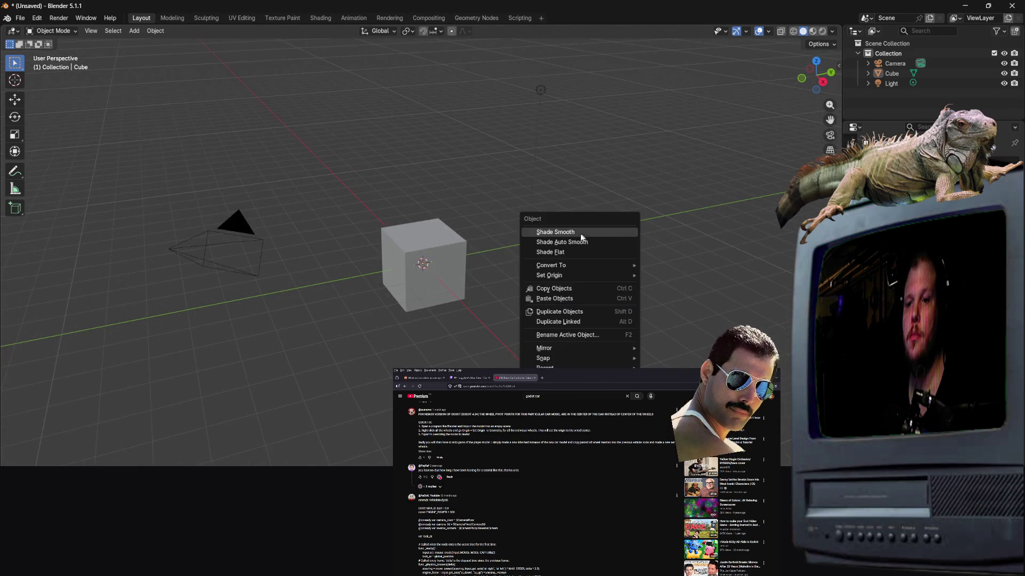
{"action": "scroll", "coordinate": [552, 138], "scroll_direction": "up", "scroll_amount": 1}
{"action": "mouse_move", "coordinate": [553, 137]}
{"action": "left_mouse_down"}
{"action": "mouse_move", "coordinate": [405, 183]}
{"action": "mouse_move", "coordinate": [508, 165]}
{"action": "left_mouse_up"}
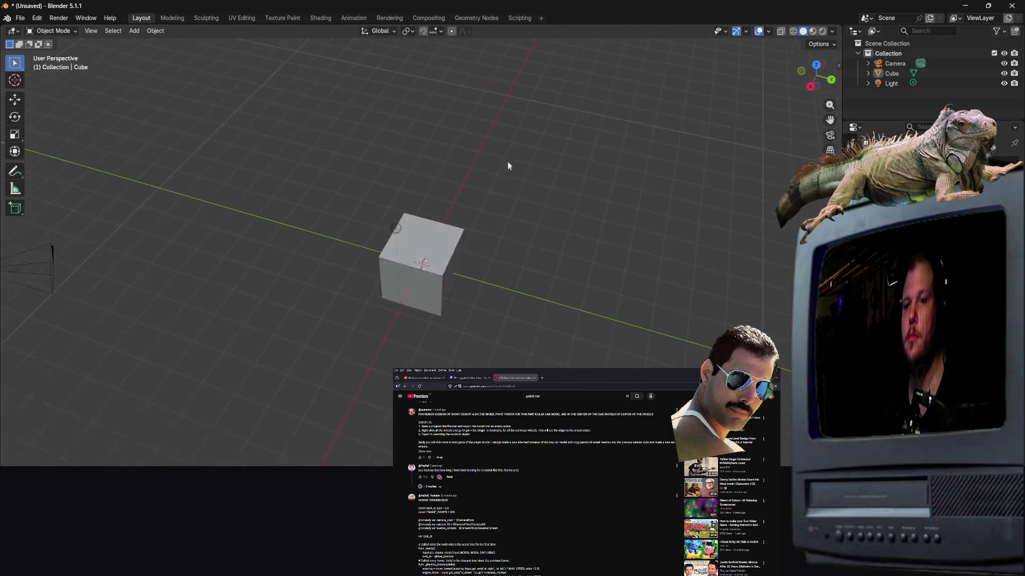
Start a new General scene with Don't Save, then bring up File Explorer on ONEPIECER.
{"action": "left_click", "coordinate": [20, 19]}
{"action": "mouse_move", "coordinate": [31, 31]}
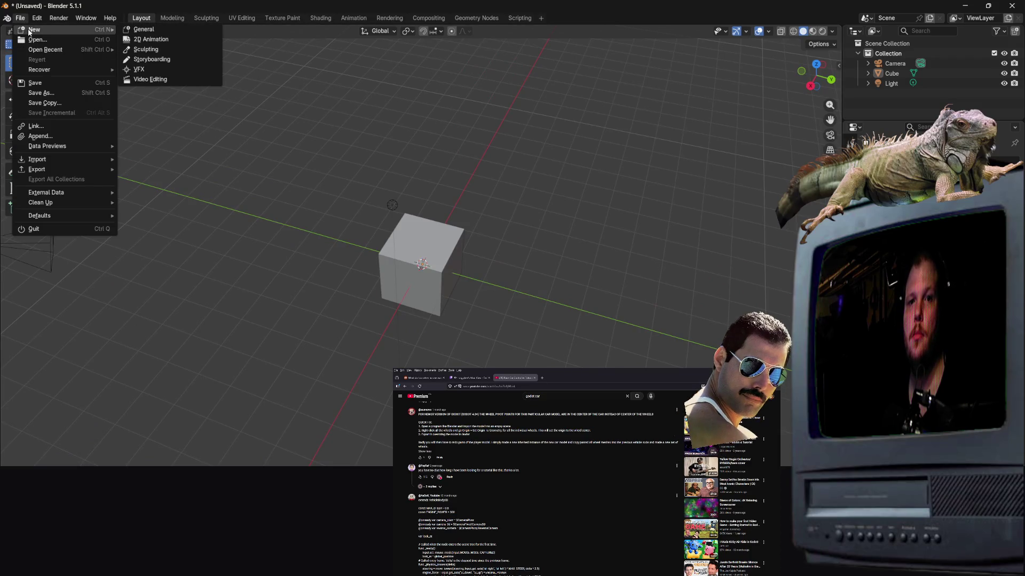
{"action": "left_click", "coordinate": [164, 31]}
{"action": "left_click", "coordinate": [532, 296]}
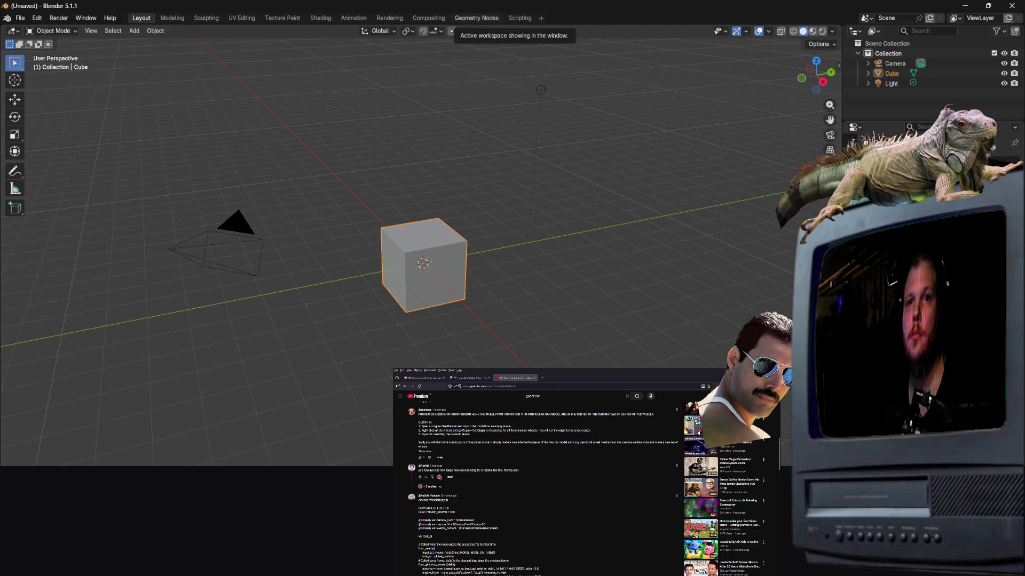
{"action": "key", "text": "alt+Tab"}
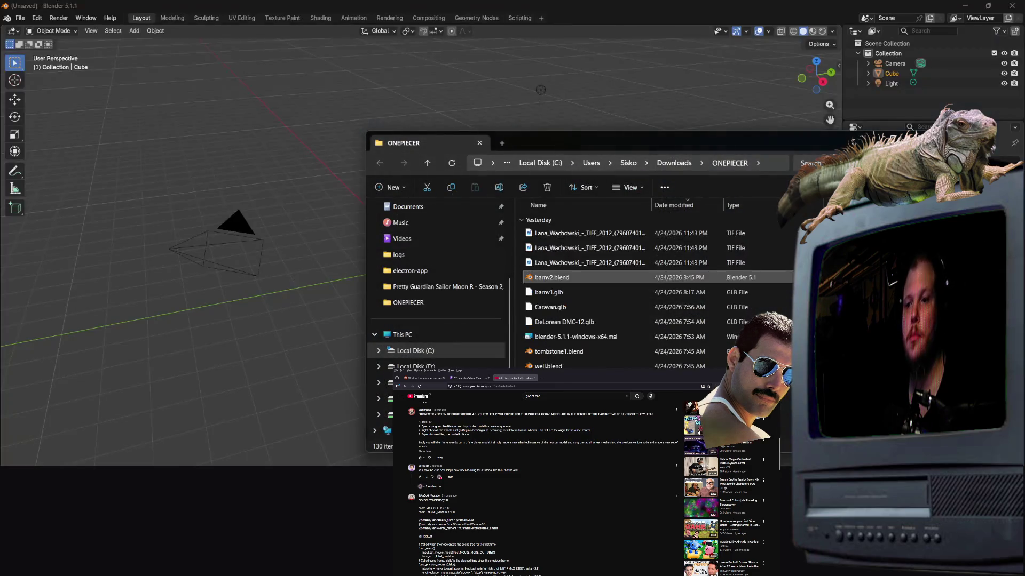
Import DeLorean DMC-12.glb into the viewport with the default glTF 2.0 settings.
{"action": "scroll", "coordinate": [622, 363], "scroll_direction": "down", "scroll_amount": 1}
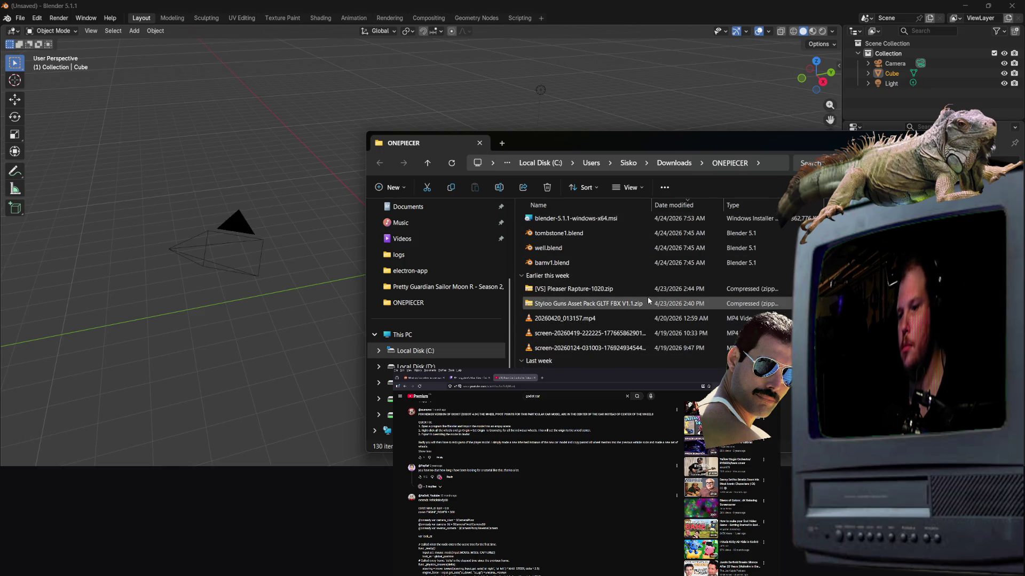
{"action": "scroll", "coordinate": [647, 297], "scroll_direction": "down", "scroll_amount": 2}
{"action": "scroll", "coordinate": [627, 300], "scroll_direction": "up", "scroll_amount": 4}
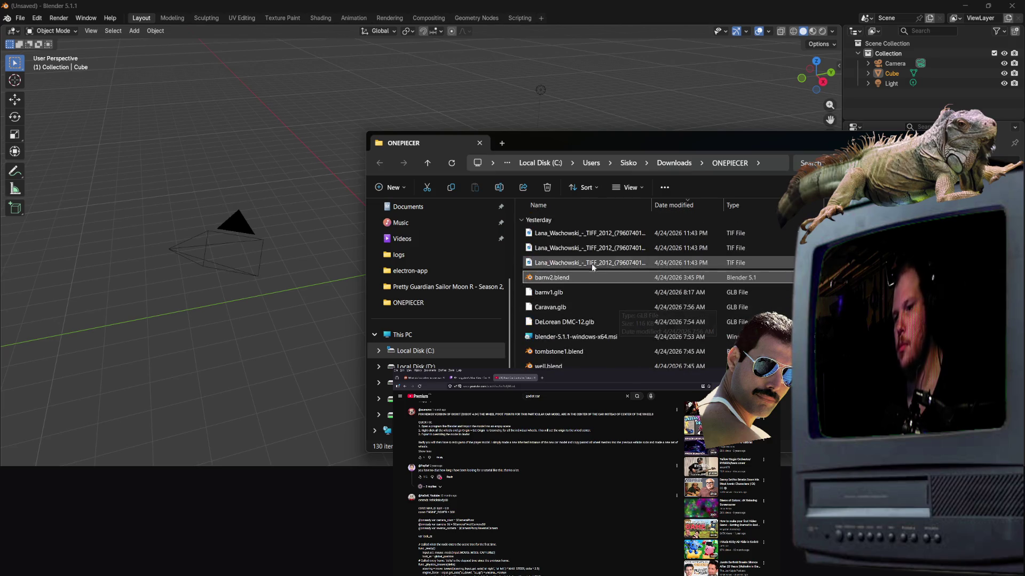
{"action": "mouse_move", "coordinate": [587, 251]}
{"action": "left_mouse_down"}
{"action": "mouse_move", "coordinate": [348, 286]}
{"action": "mouse_move", "coordinate": [325, 278]}
{"action": "mouse_move", "coordinate": [250, 147]}
{"action": "left_mouse_up"}
{"action": "left_click", "coordinate": [233, 415]}
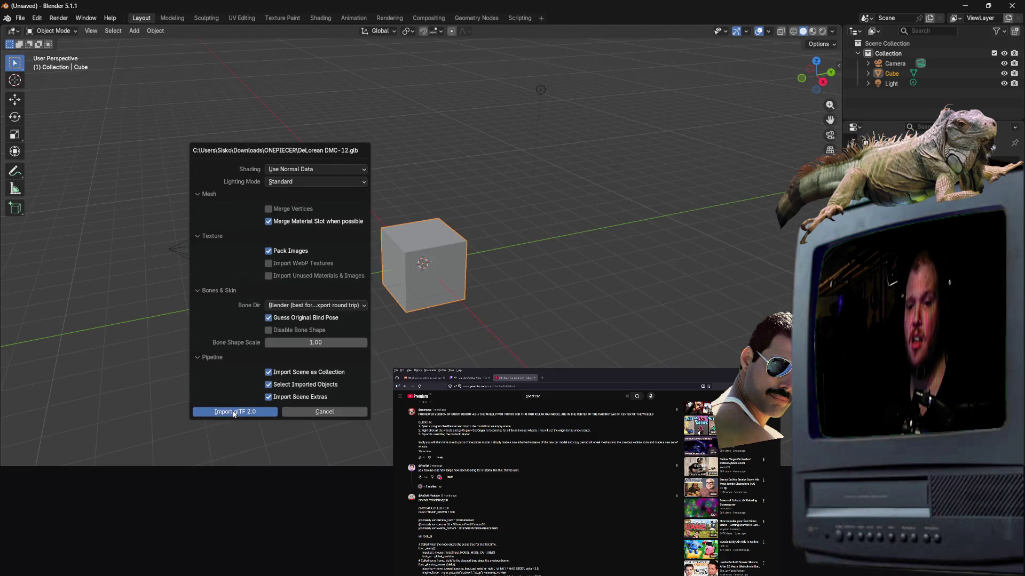
Select the default cube sitting on the car and delete it.
{"action": "left_click", "coordinate": [426, 243]}
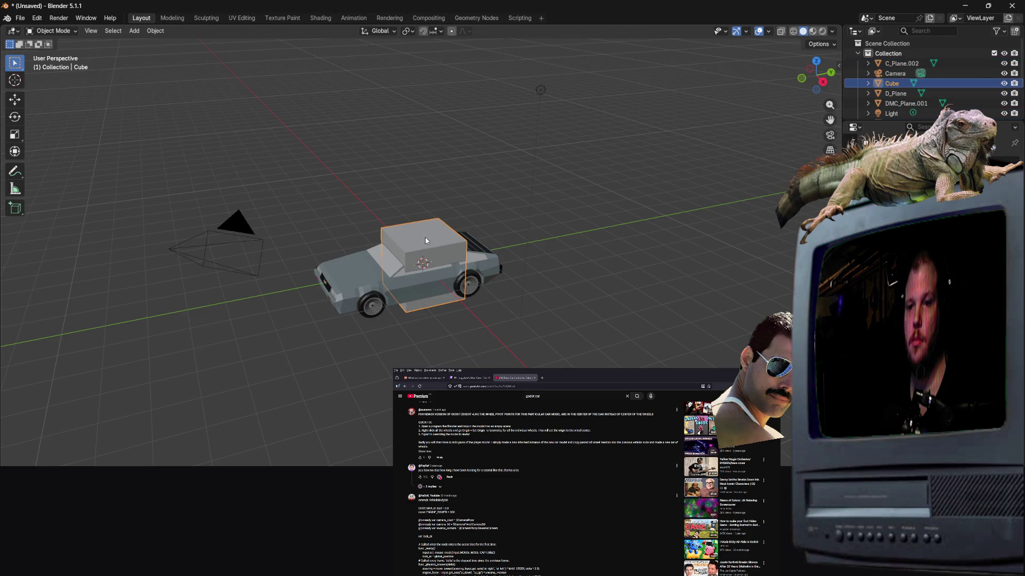
{"action": "key", "text": "Delete"}
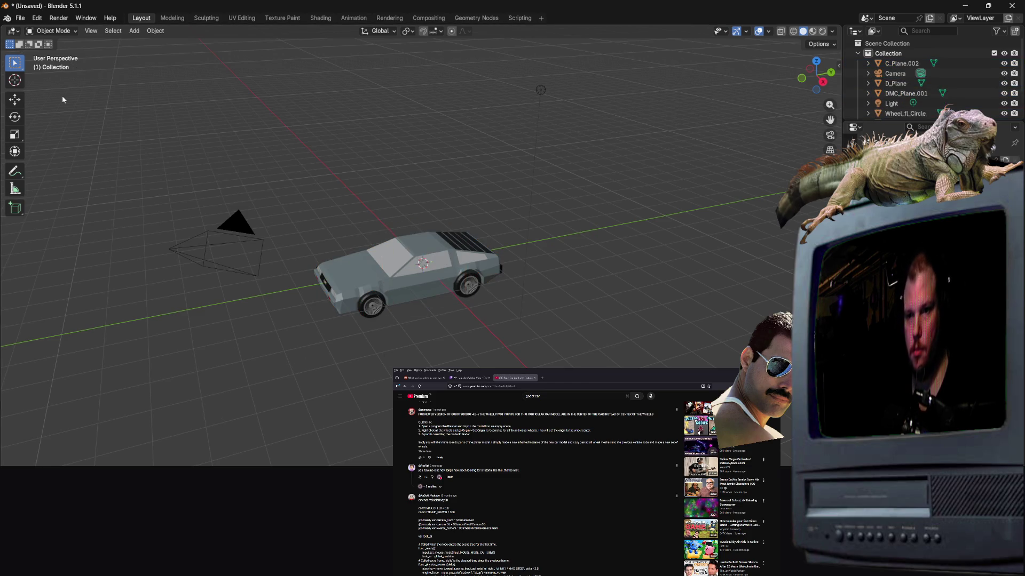
{"action": "right_click", "coordinate": [544, 263]}
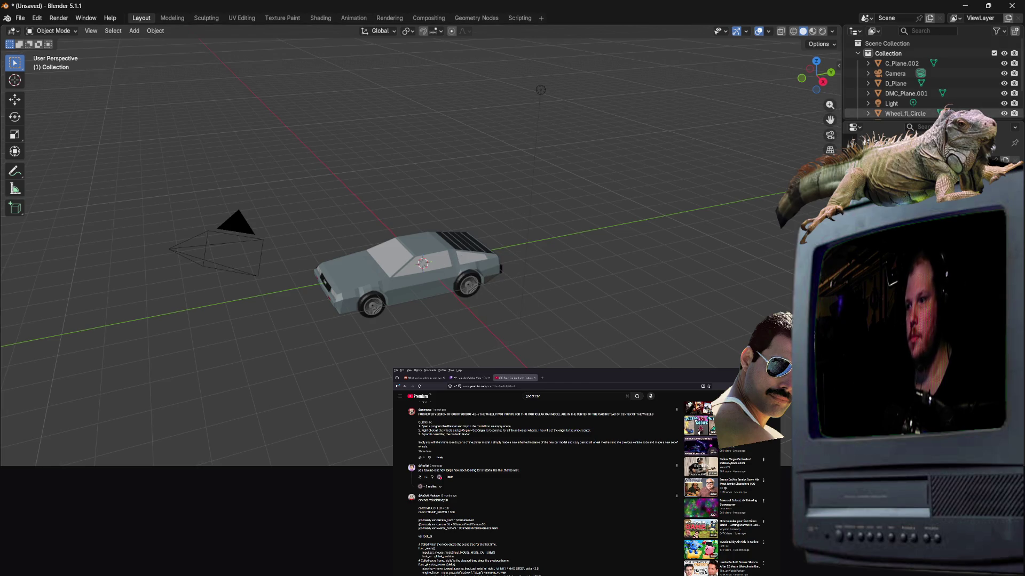
{"action": "scroll", "coordinate": [924, 91], "scroll_direction": "down", "scroll_amount": 3}
{"action": "left_click", "coordinate": [923, 91]}
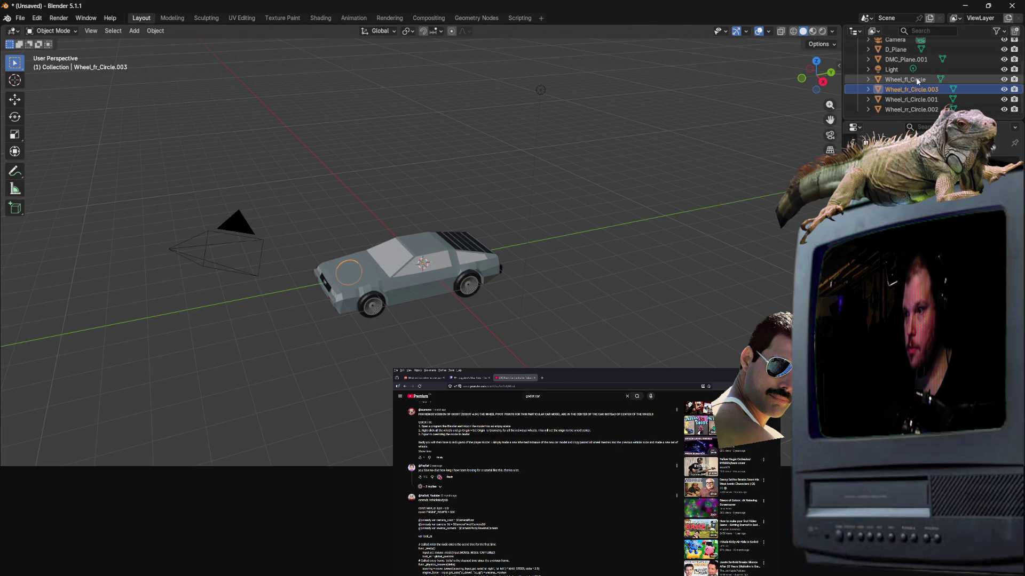
{"action": "left_click", "coordinate": [910, 100], "text": "shift"}
{"action": "left_click", "coordinate": [906, 112], "text": "ctrl"}
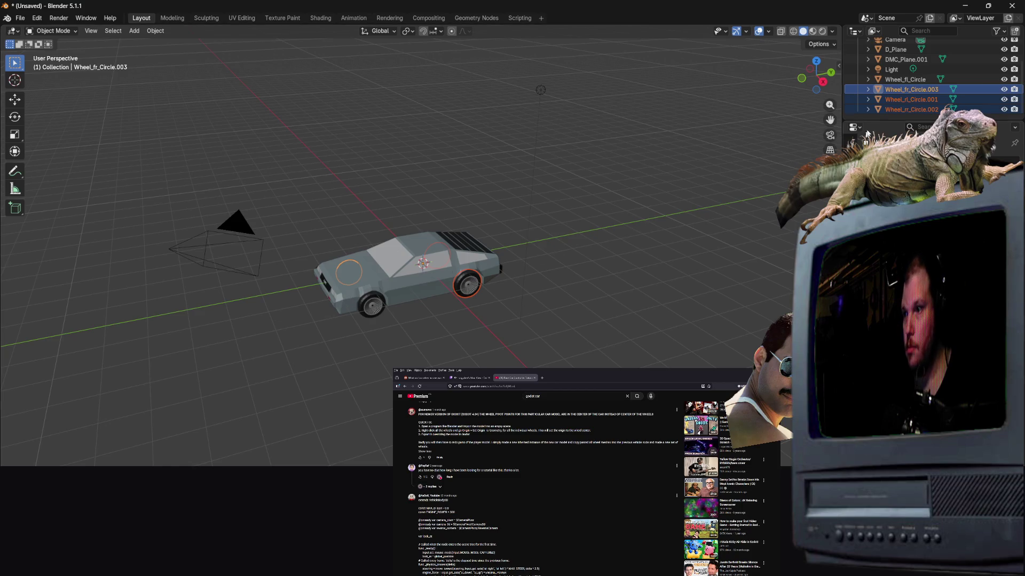
{"action": "left_click", "coordinate": [908, 79], "text": "ctrl"}
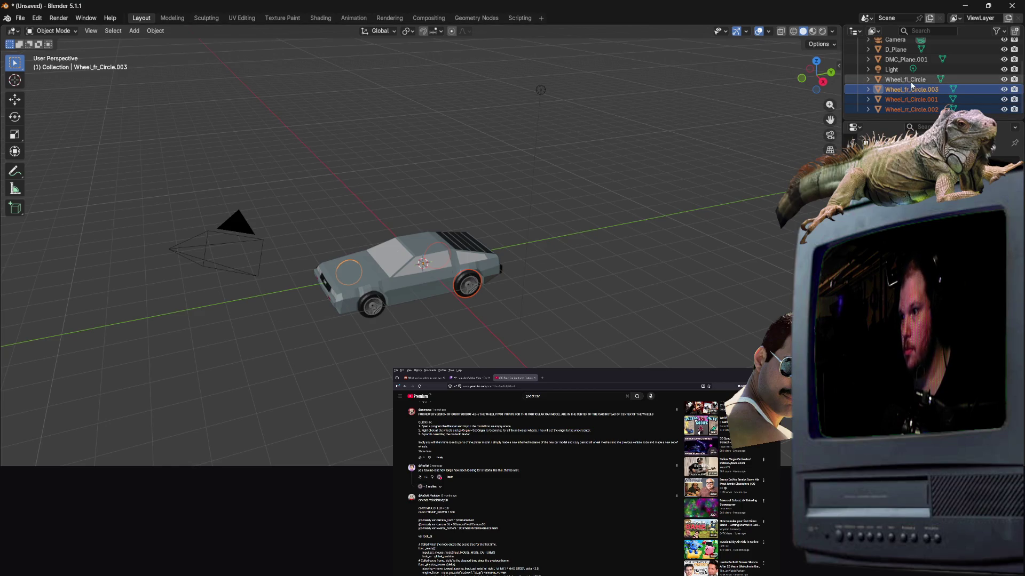
{"action": "left_click", "coordinate": [913, 109], "text": "ctrl"}
{"action": "left_click", "coordinate": [913, 110], "text": "ctrl"}
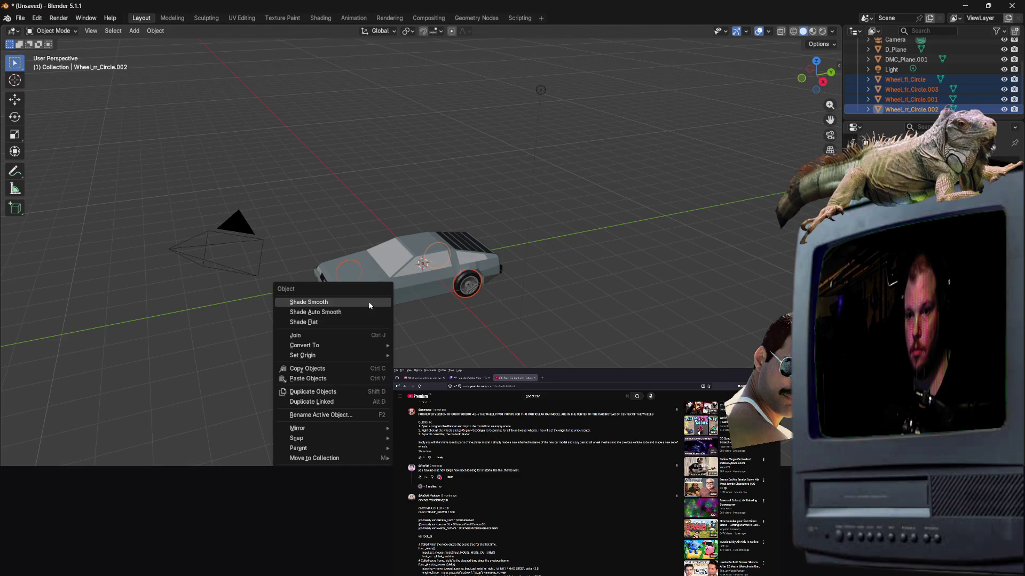
{"action": "right_click", "coordinate": [368, 302]}
{"action": "mouse_move", "coordinate": [299, 448]}
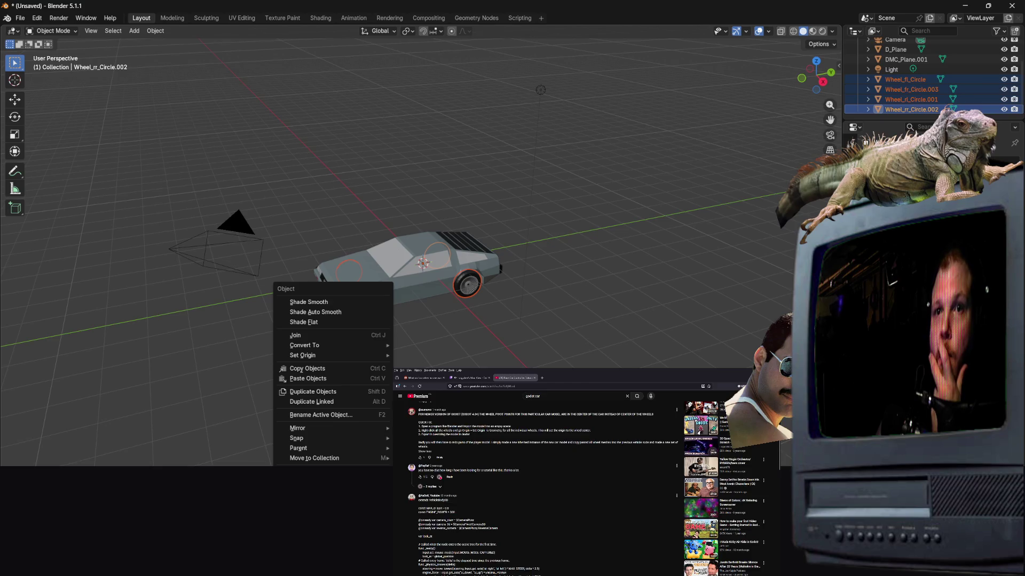
{"action": "scroll", "coordinate": [539, 480], "scroll_direction": "up", "scroll_amount": 3}
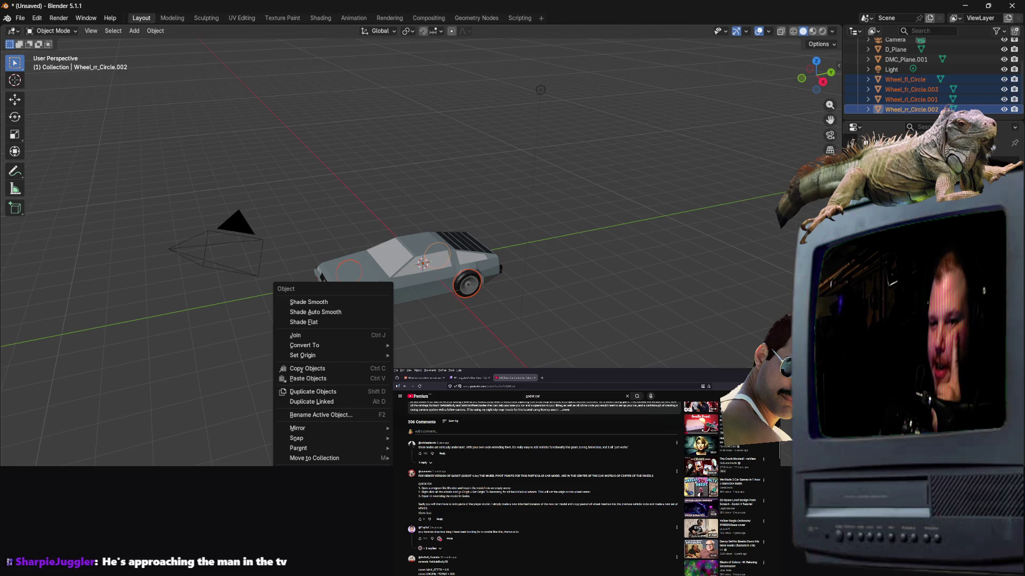
{"action": "mouse_move", "coordinate": [346, 354]}
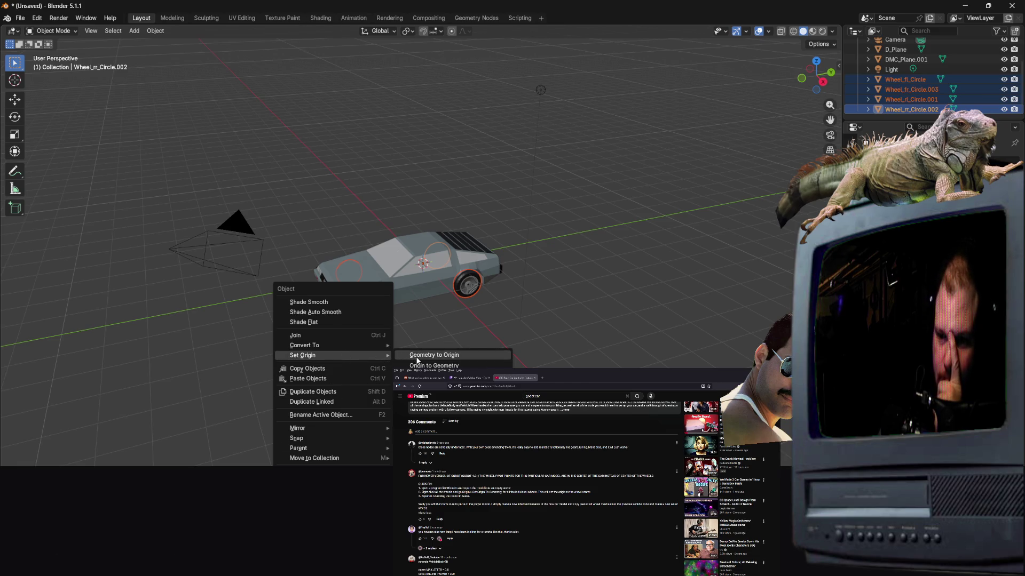
{"action": "left_click", "coordinate": [461, 289]}
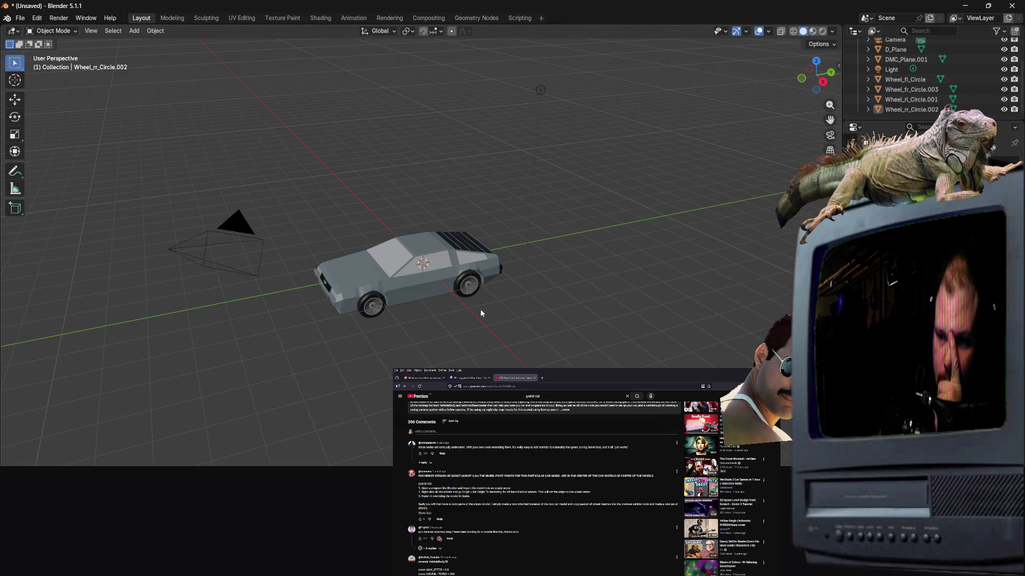
Set Origin to Geometry on the front-left wheel and the rear-left wheel Wheel_rl_Circle.001.
{"action": "left_click", "coordinate": [370, 308]}
{"action": "right_click", "coordinate": [368, 308]}
{"action": "mouse_move", "coordinate": [354, 347]}
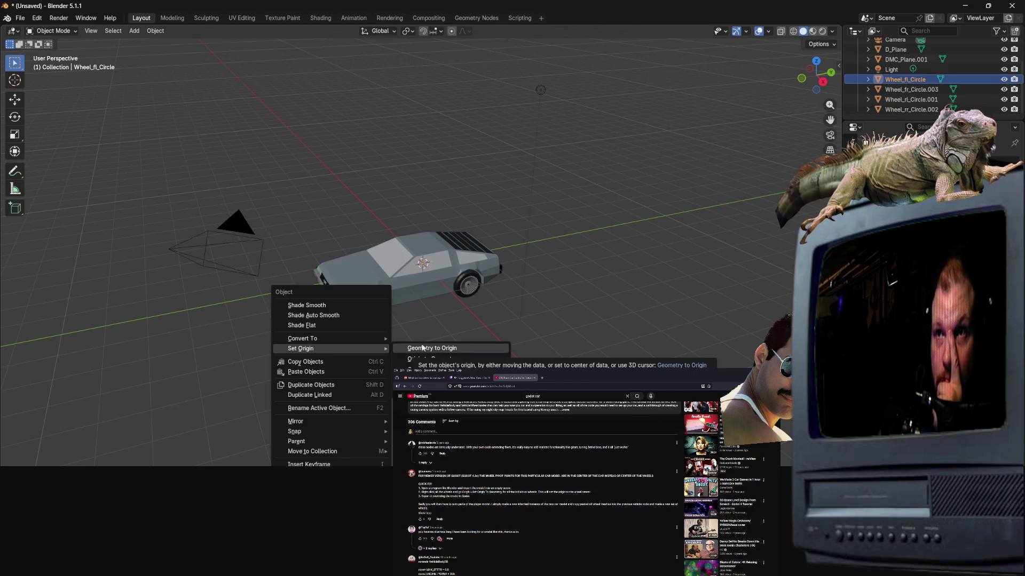
{"action": "left_click", "coordinate": [424, 359]}
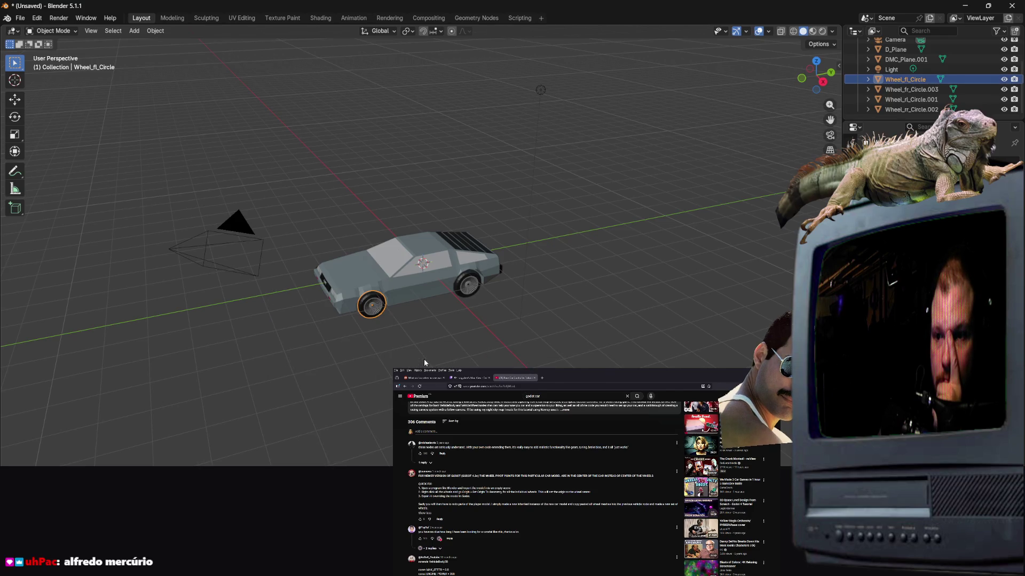
{"action": "left_click", "coordinate": [468, 284]}
{"action": "right_click", "coordinate": [466, 281]}
{"action": "mouse_move", "coordinate": [462, 283]}
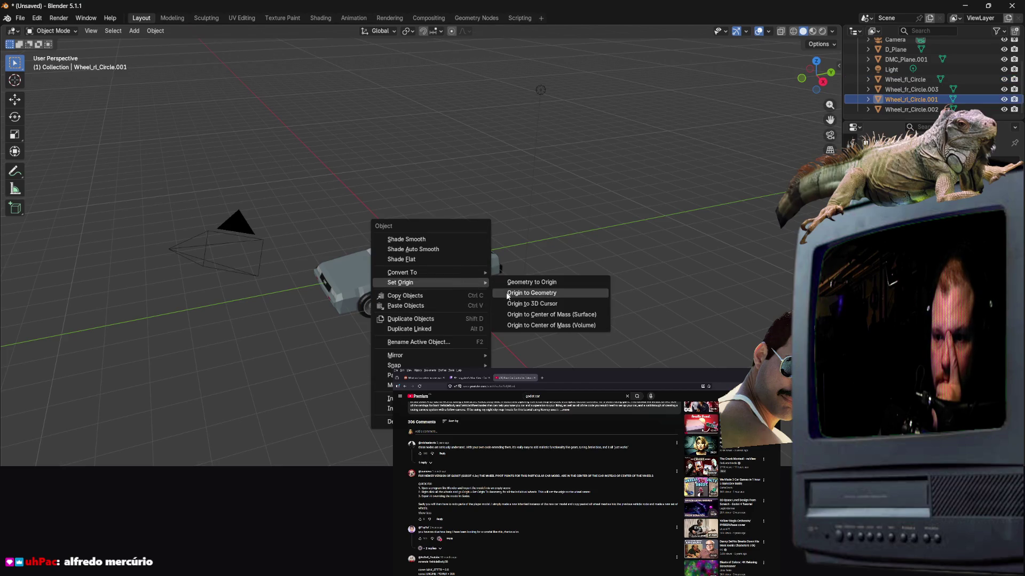
{"action": "left_click", "coordinate": [501, 294]}
Set the hidden front-right wheel Wheel_fr_Circle.003's origin to geometry and apply auto smooth shading.
{"action": "left_click", "coordinate": [337, 271]}
{"action": "left_click", "coordinate": [338, 271]}
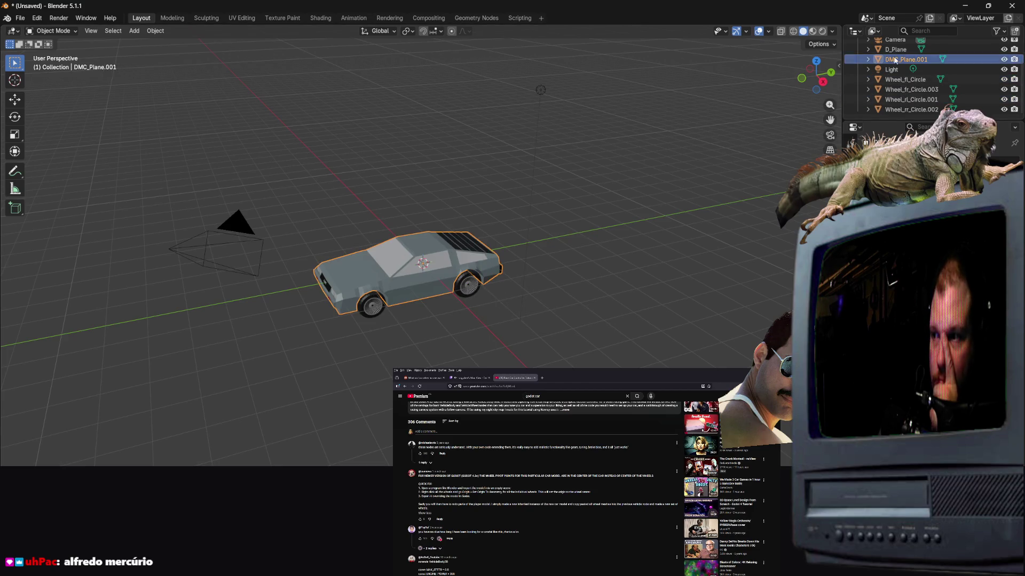
{"action": "right_click", "coordinate": [902, 89]}
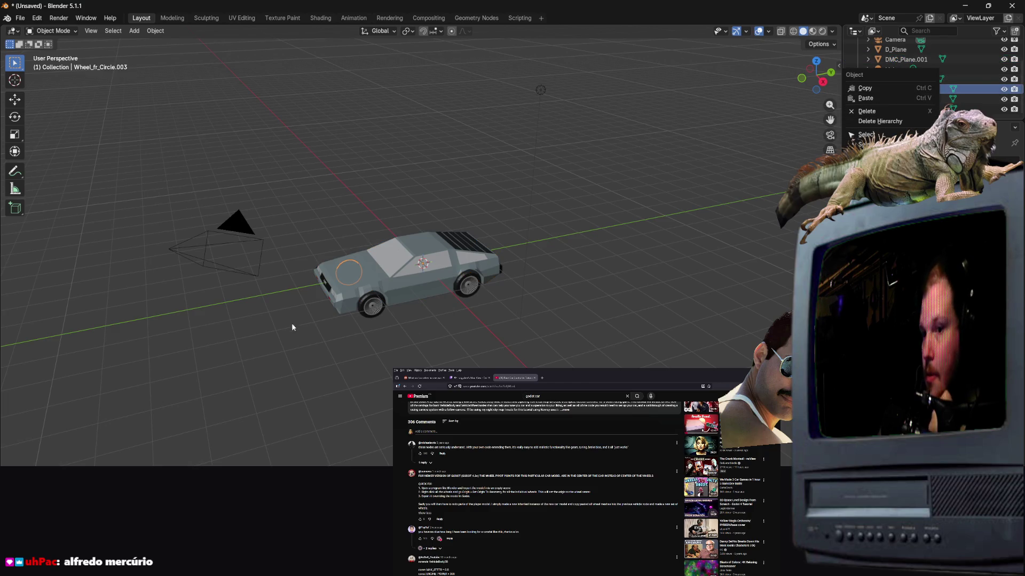
{"action": "right_click", "coordinate": [351, 268]}
{"action": "mouse_move", "coordinate": [361, 270]}
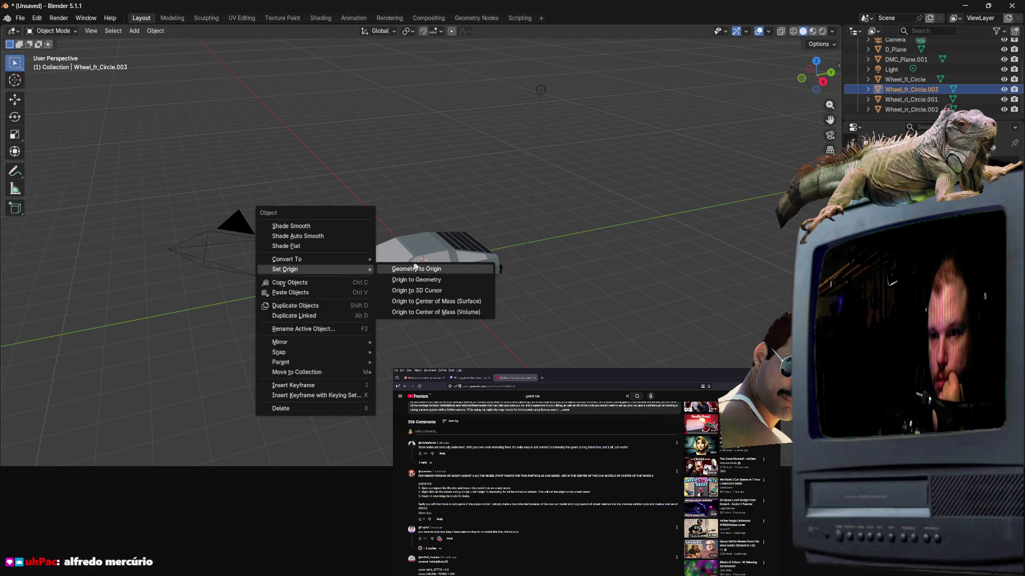
{"action": "left_click", "coordinate": [424, 280]}
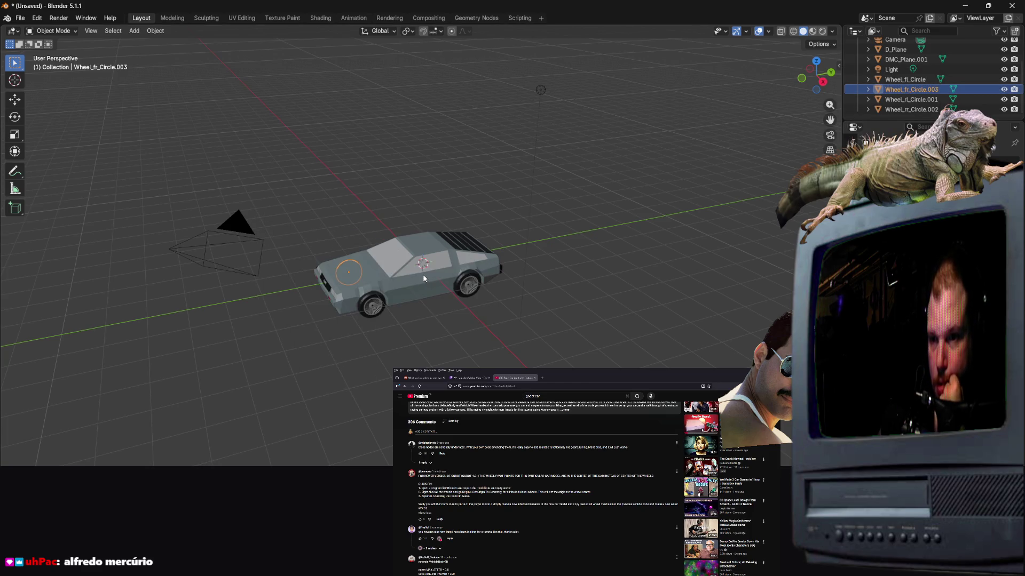
{"action": "right_click", "coordinate": [539, 262]}
{"action": "right_click", "coordinate": [500, 206]}
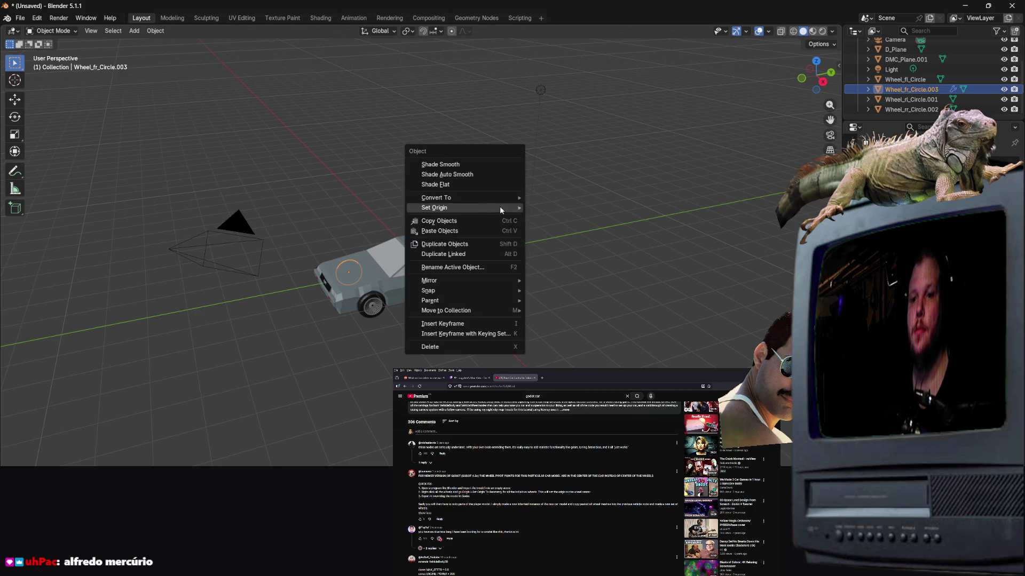
{"action": "left_click", "coordinate": [432, 181]}
{"action": "left_click_drag", "start_coordinate": [310, 187], "coordinate": [373, 175]}
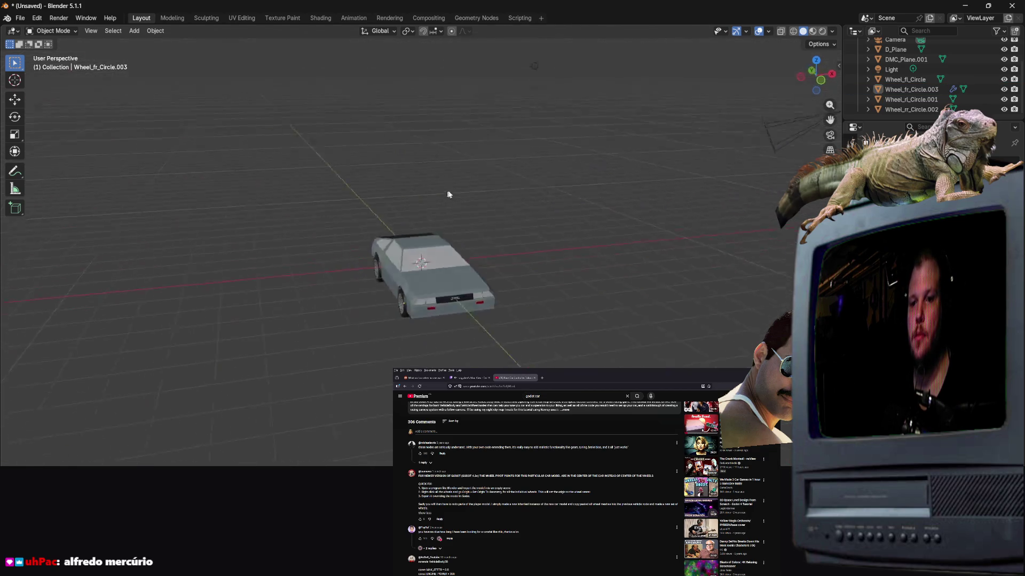
Set Wheel_rr_Circle.002's origin to geometry, undoing the accidental Geometry to Origin move.
{"action": "left_click", "coordinate": [382, 284]}
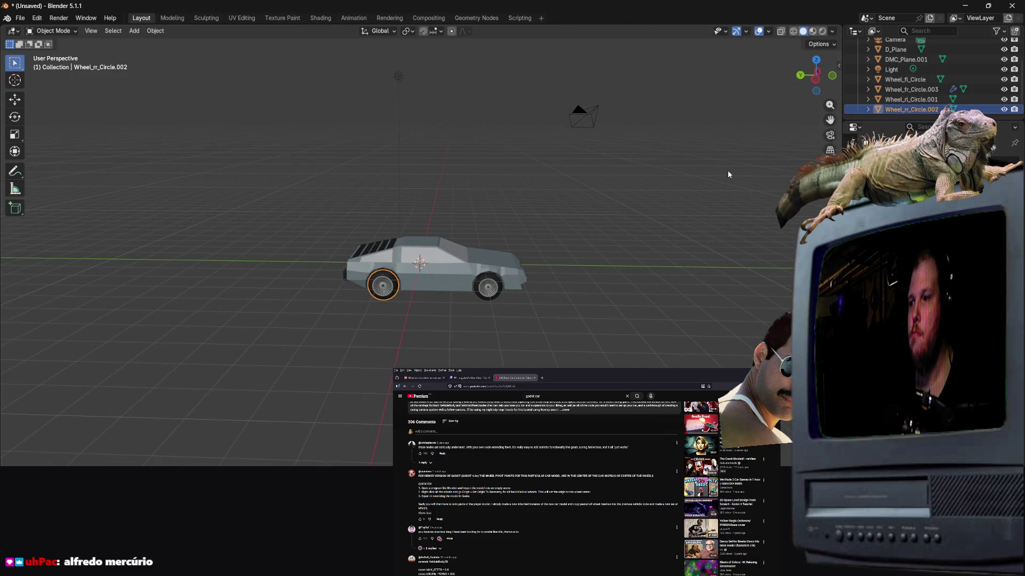
{"action": "right_click", "coordinate": [401, 302]}
{"action": "mouse_move", "coordinate": [382, 283]}
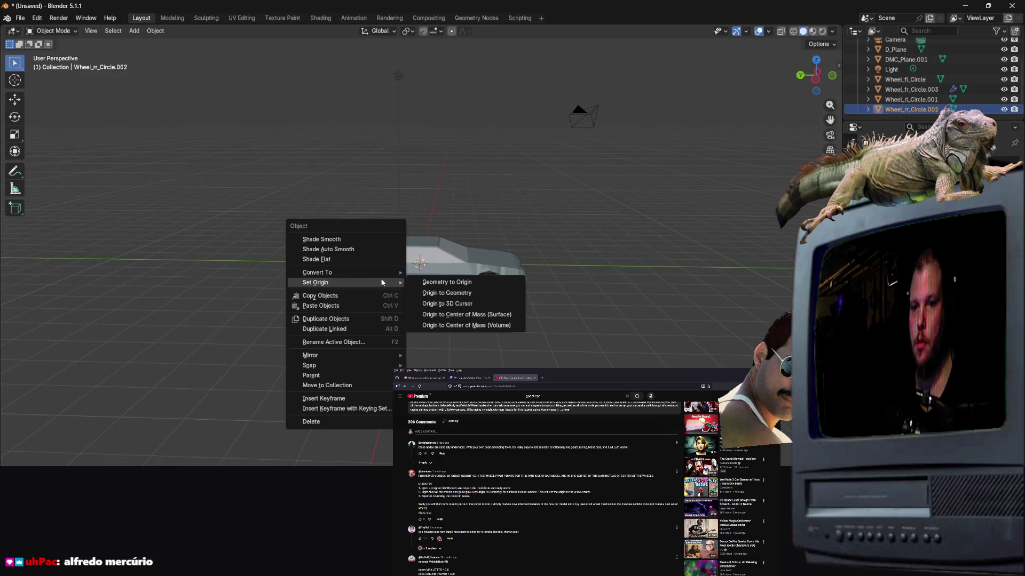
{"action": "left_click", "coordinate": [459, 281]}
{"action": "key", "text": "ctrl+z"}
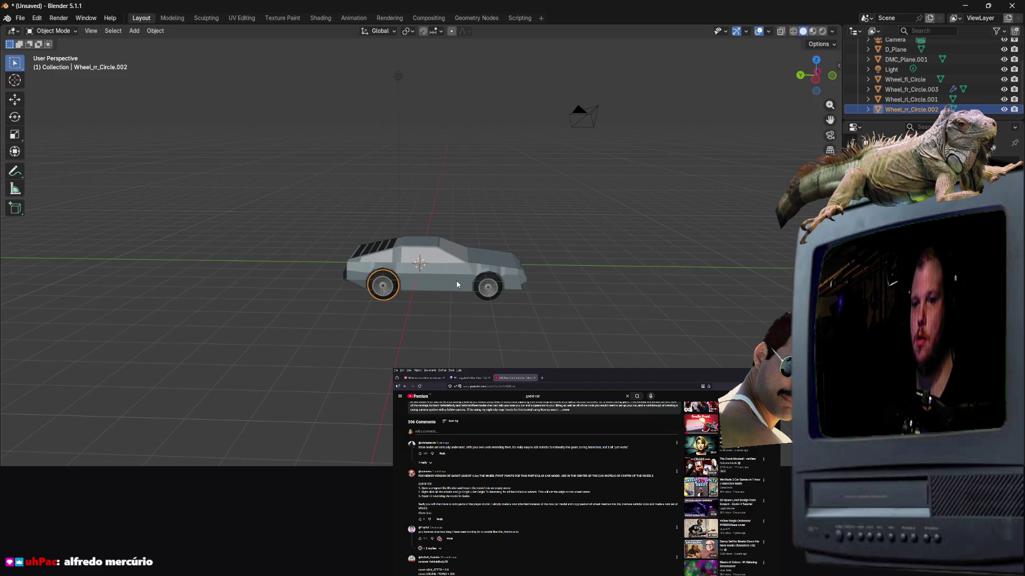
{"action": "right_click", "coordinate": [377, 286]}
{"action": "mouse_move", "coordinate": [380, 281]}
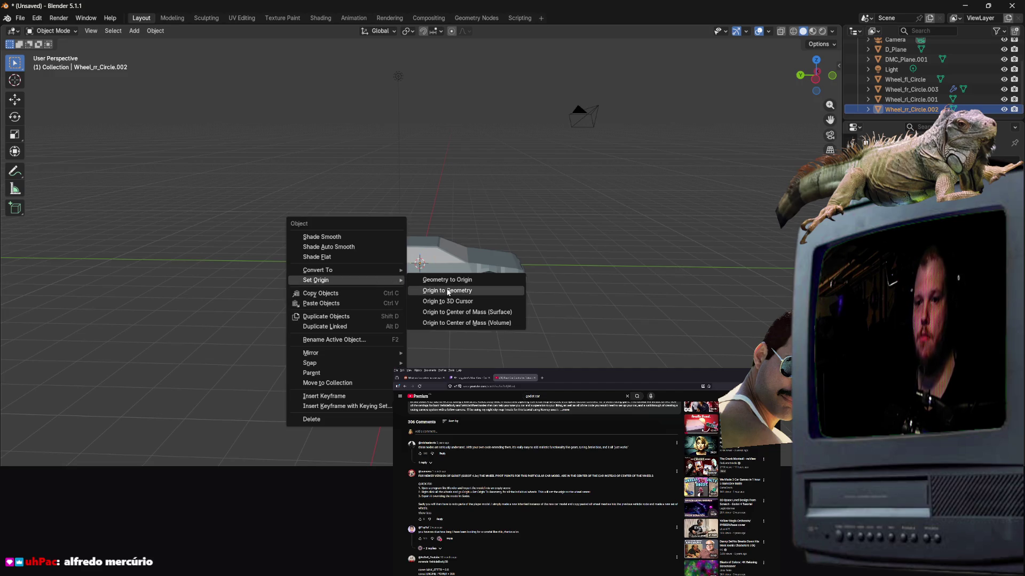
{"action": "left_click", "coordinate": [450, 291]}
{"action": "left_click", "coordinate": [507, 224]}
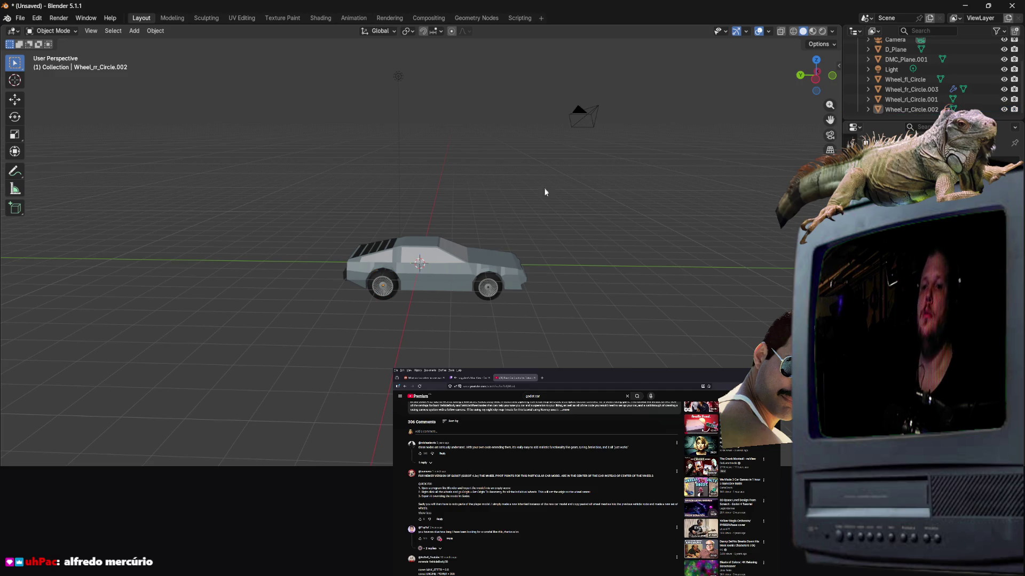
{"action": "right_click", "coordinate": [560, 244]}
{"action": "mouse_move", "coordinate": [482, 188]}
{"action": "left_mouse_down"}
{"action": "mouse_move", "coordinate": [411, 179]}
{"action": "mouse_move", "coordinate": [373, 210]}
{"action": "mouse_move", "coordinate": [251, 183]}
{"action": "left_mouse_up"}
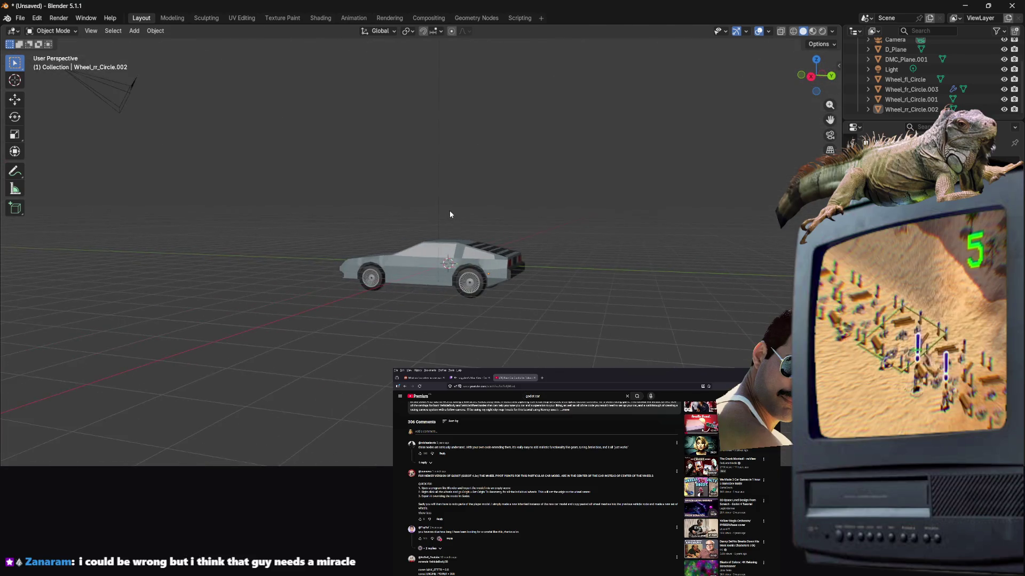
Orbit the viewport to look at the DeLorean from above and from behind.
{"action": "scroll", "coordinate": [454, 230], "scroll_direction": "up", "scroll_amount": 3}
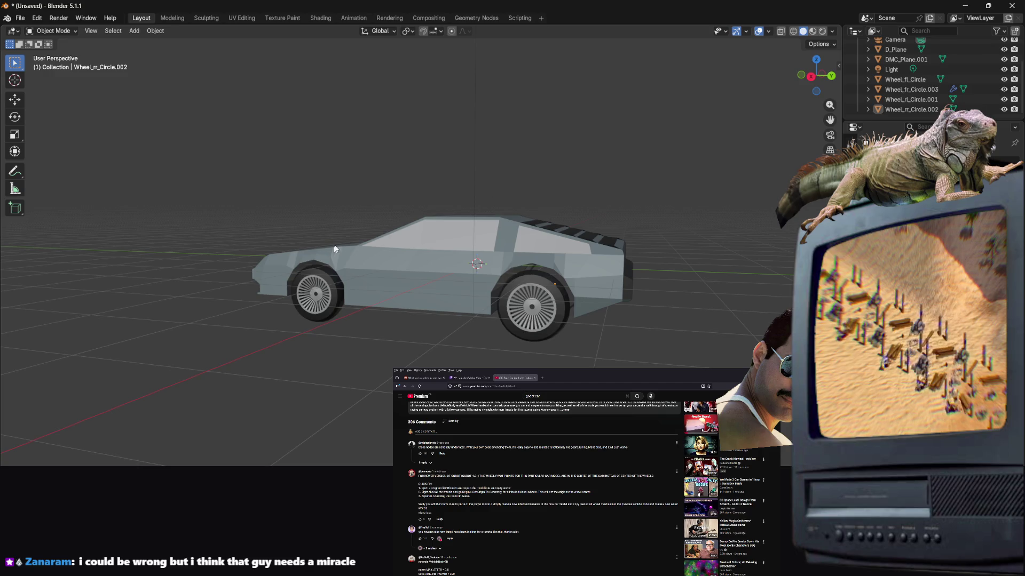
{"action": "mouse_move", "coordinate": [496, 186]}
{"action": "left_mouse_down"}
{"action": "mouse_move", "coordinate": [460, 189]}
{"action": "mouse_move", "coordinate": [588, 184]}
{"action": "mouse_move", "coordinate": [598, 189]}
{"action": "mouse_move", "coordinate": [464, 187]}
{"action": "mouse_move", "coordinate": [597, 222]}
{"action": "left_mouse_up"}
{"action": "mouse_move", "coordinate": [412, 268]}
{"action": "left_mouse_down"}
{"action": "mouse_move", "coordinate": [463, 224]}
{"action": "mouse_move", "coordinate": [519, 228]}
{"action": "mouse_move", "coordinate": [366, 174]}
{"action": "mouse_move", "coordinate": [383, 193]}
{"action": "mouse_move", "coordinate": [492, 200]}
{"action": "left_mouse_up"}
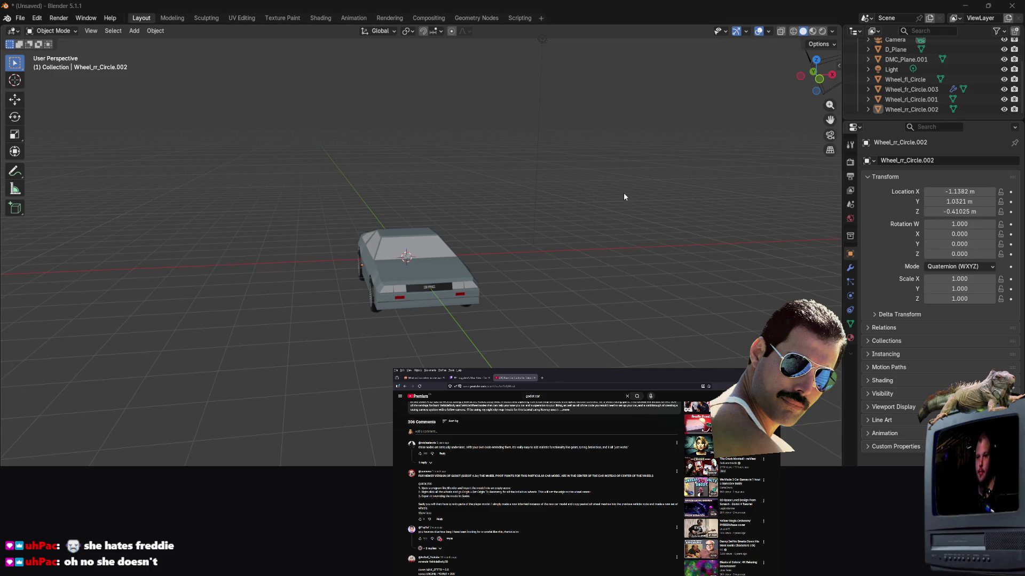
Export the car as a glTF 2.0 binary .glb into Documents, then return to Godot.
{"action": "left_click", "coordinate": [20, 18]}
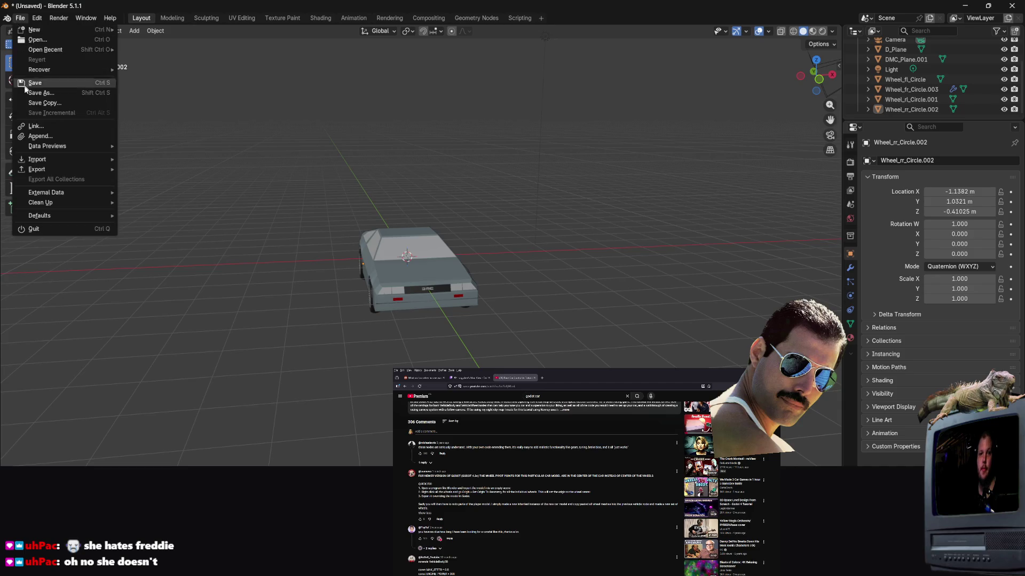
{"action": "mouse_move", "coordinate": [75, 169]}
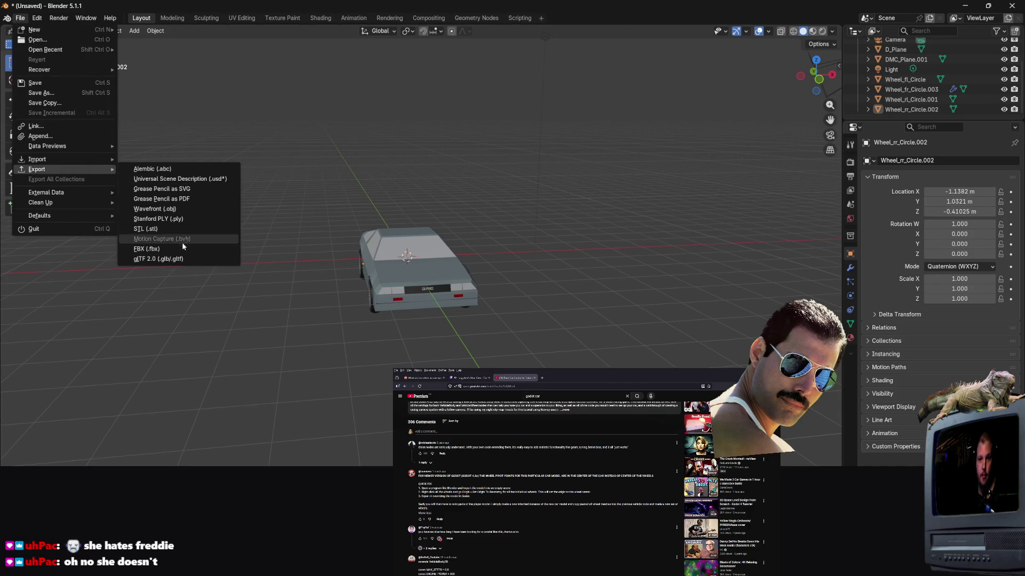
{"action": "left_click", "coordinate": [183, 258]}
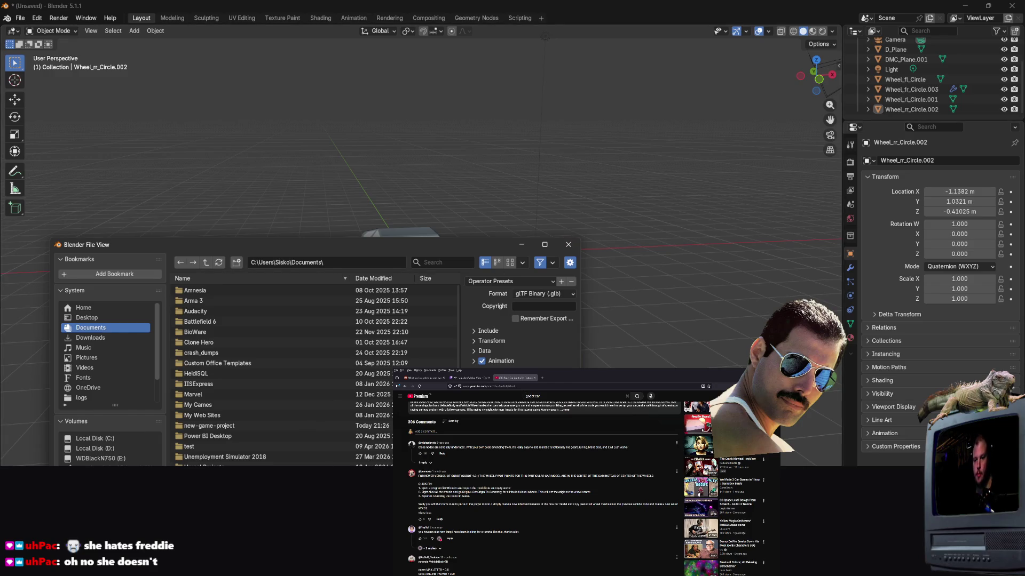
{"action": "key", "text": "Return"}
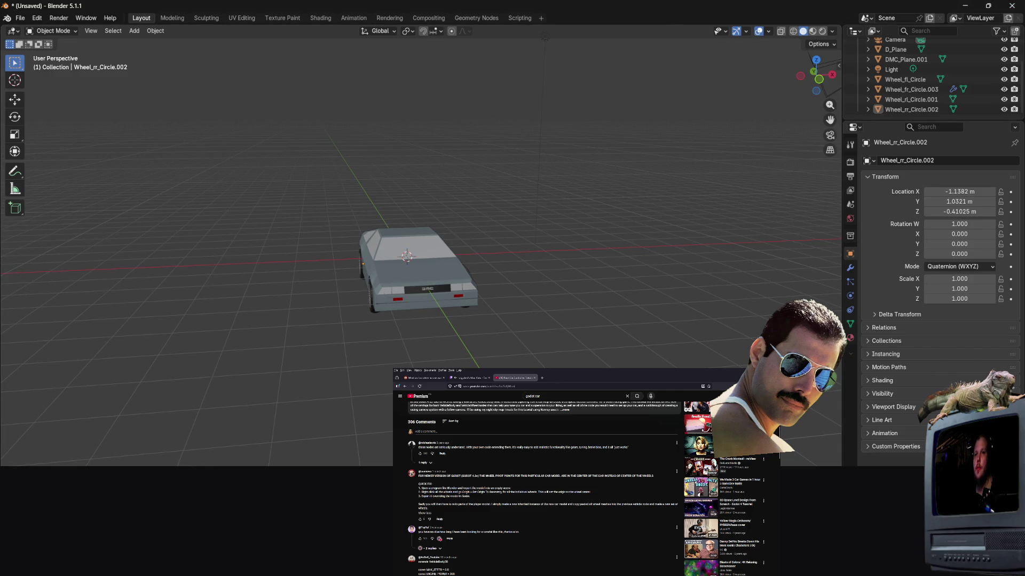
{"action": "key", "text": "alt+Tab"}
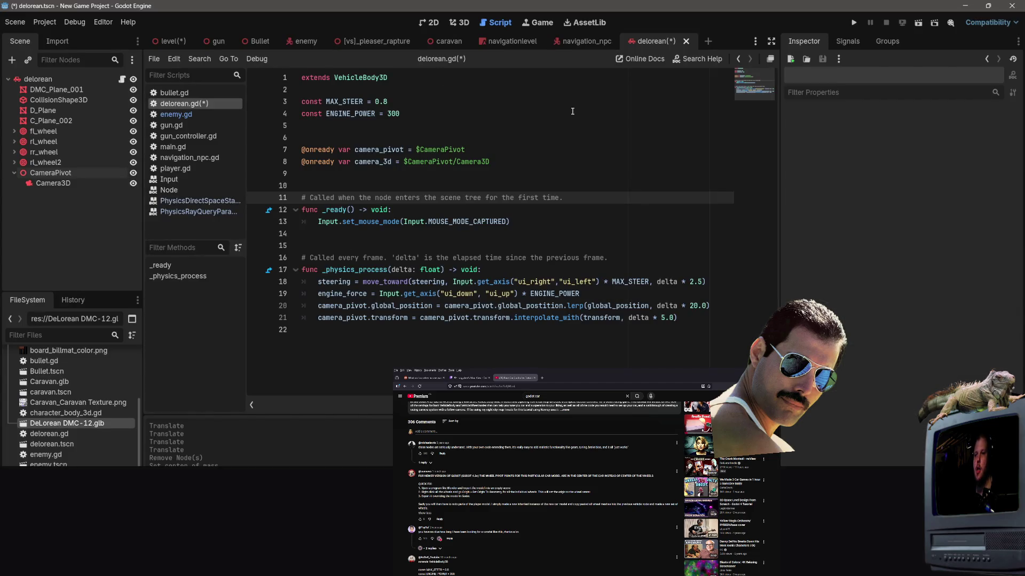
Save the delorean scene and delorean.gd with Ctrl+S, then create a new empty scene.
{"action": "left_click", "coordinate": [571, 110]}
{"action": "key", "text": "ctrl+s"}
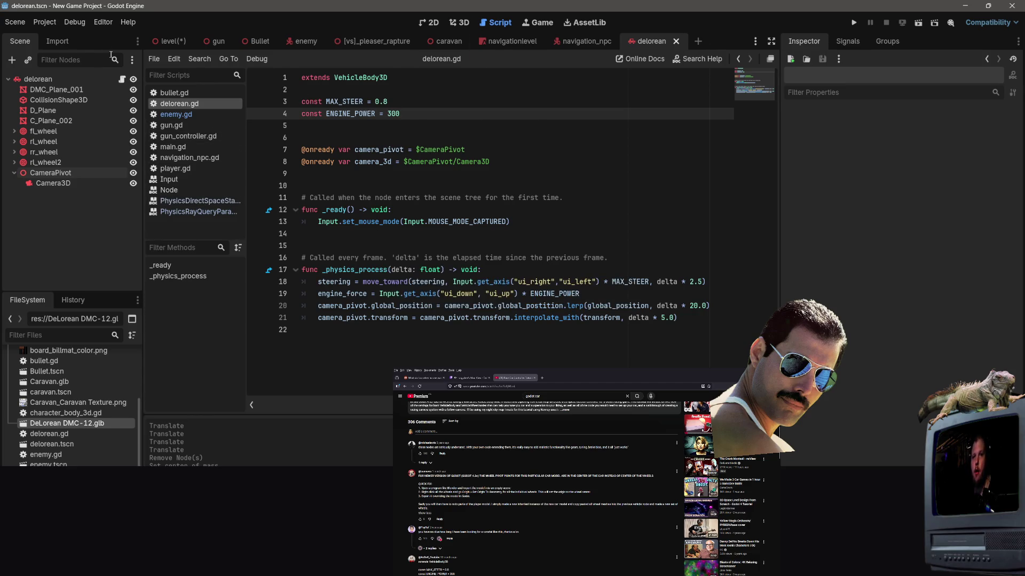
{"action": "left_click", "coordinate": [16, 22]}
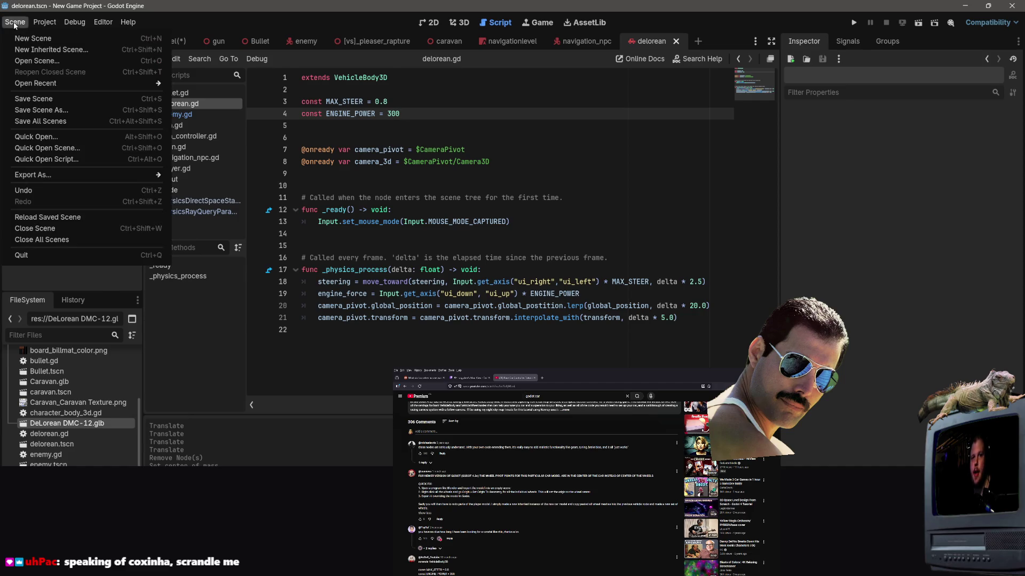
{"action": "left_click", "coordinate": [23, 41]}
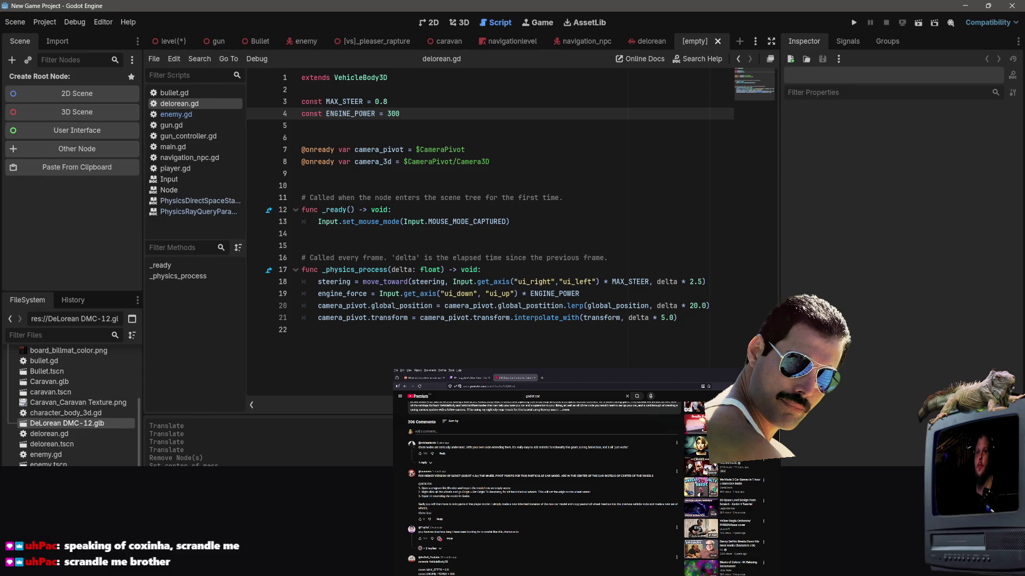
{"action": "scroll", "coordinate": [544, 485], "scroll_direction": "down", "scroll_amount": 1}
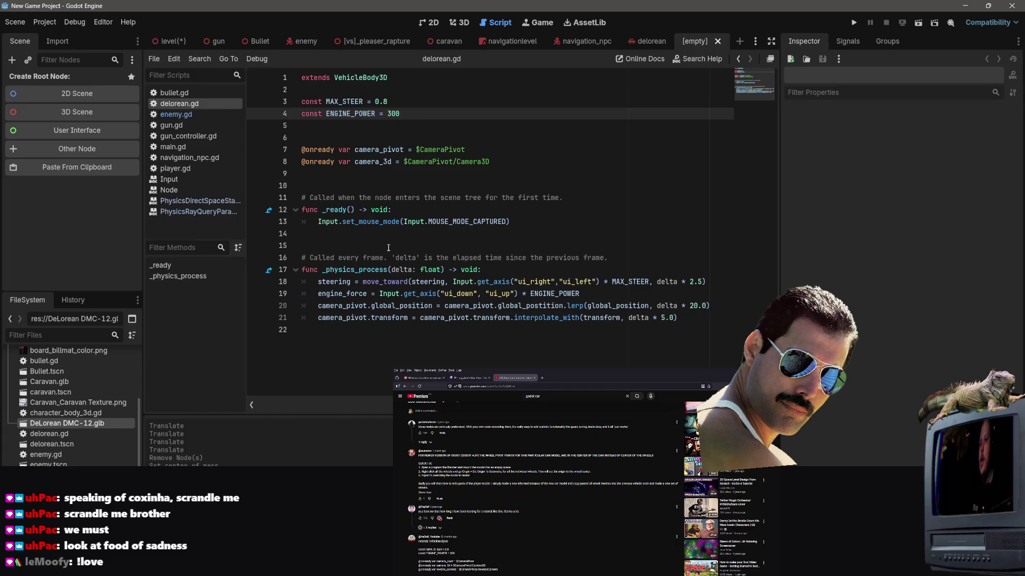
{"action": "mouse_move", "coordinate": [326, 291]}
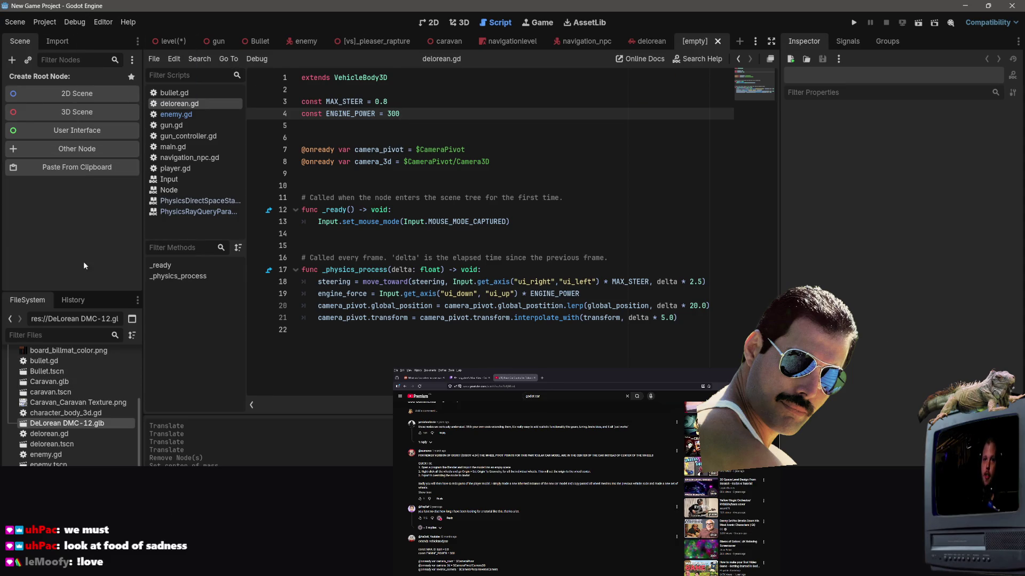
{"action": "scroll", "coordinate": [75, 410], "scroll_direction": "down", "scroll_amount": 3}
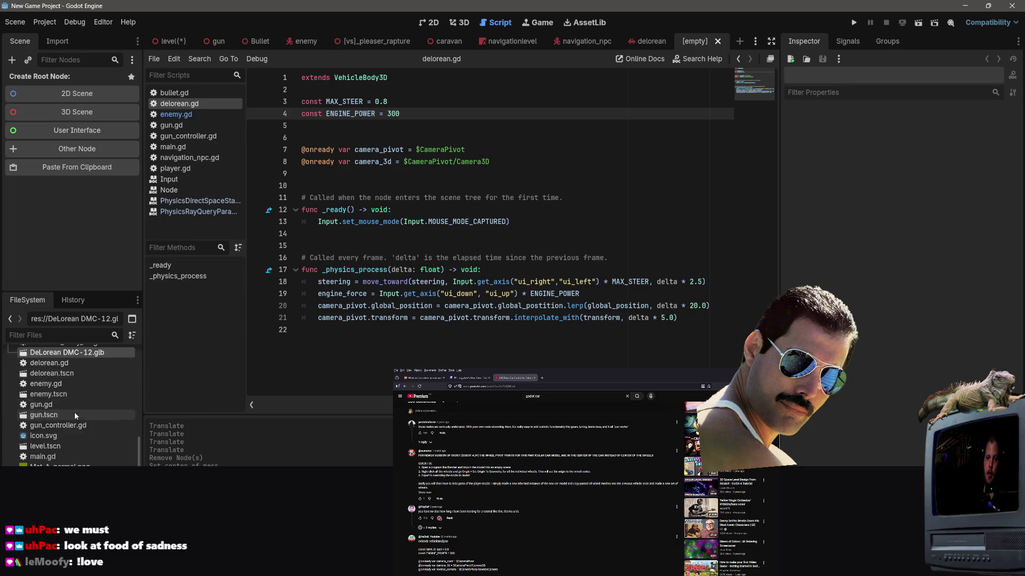
{"action": "scroll", "coordinate": [75, 415], "scroll_direction": "up", "scroll_amount": 2}
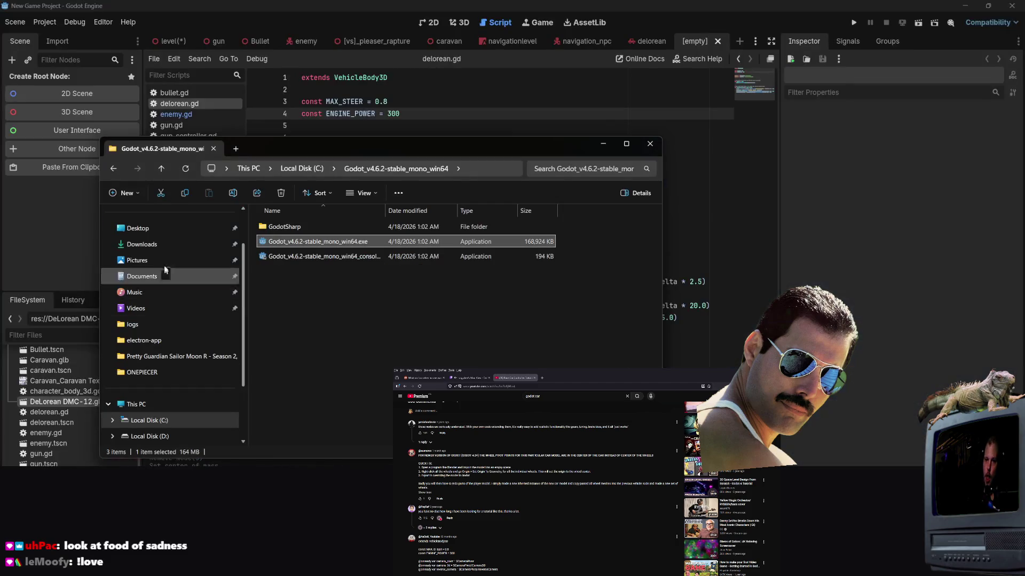
Bring delorean2.glb from the Documents folder into Godot's FileSystem dock.
{"action": "left_click", "coordinate": [158, 277]}
{"action": "scroll", "coordinate": [417, 372], "scroll_direction": "down", "scroll_amount": 10}
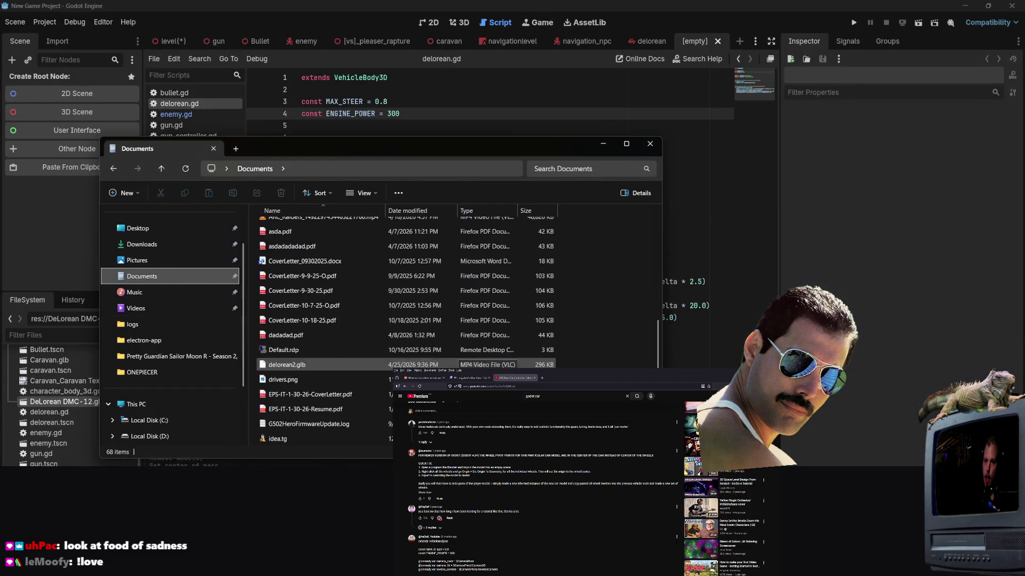
{"action": "scroll", "coordinate": [373, 372], "scroll_direction": "down", "scroll_amount": 5}
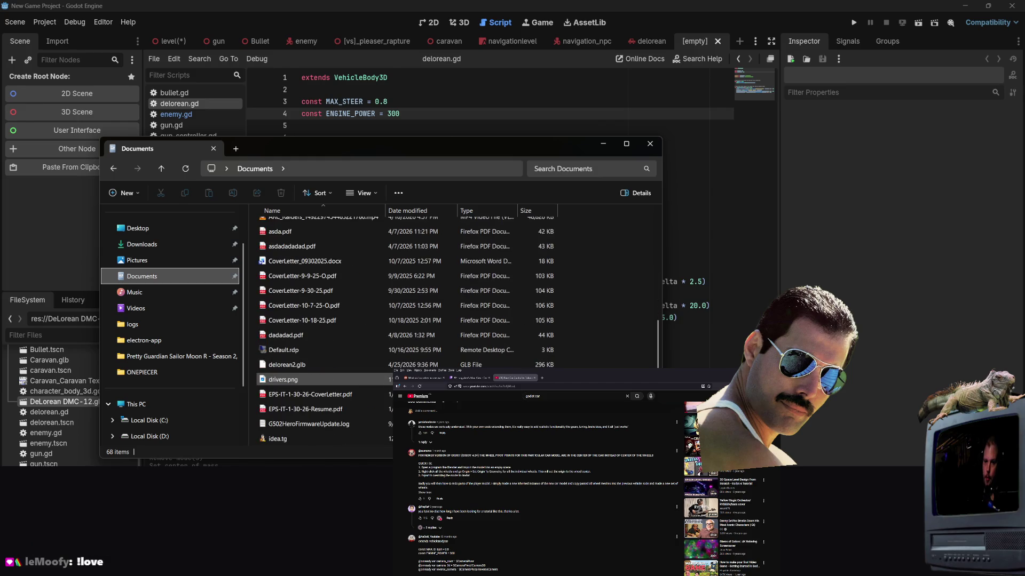
{"action": "left_click", "coordinate": [290, 364]}
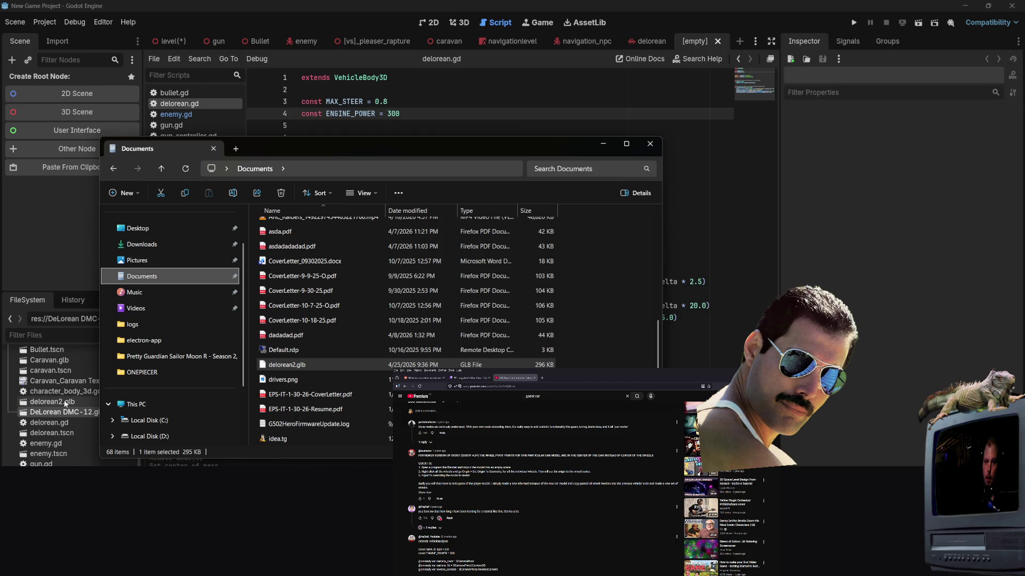
Open delorean2.glb as a New Inherited Scene and view it in the 3D workspace.
{"action": "right_click", "coordinate": [65, 402]}
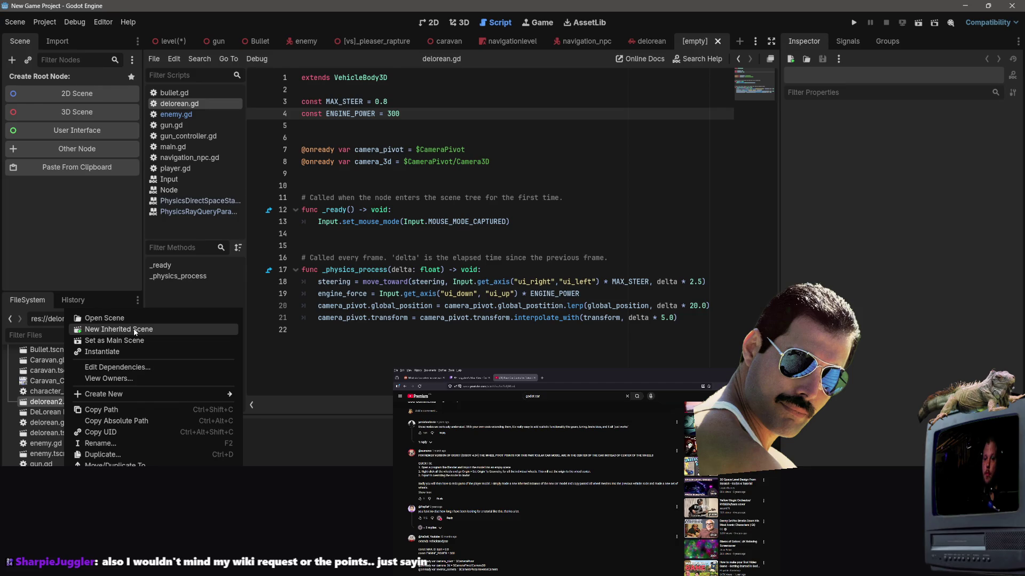
{"action": "left_click", "coordinate": [135, 332]}
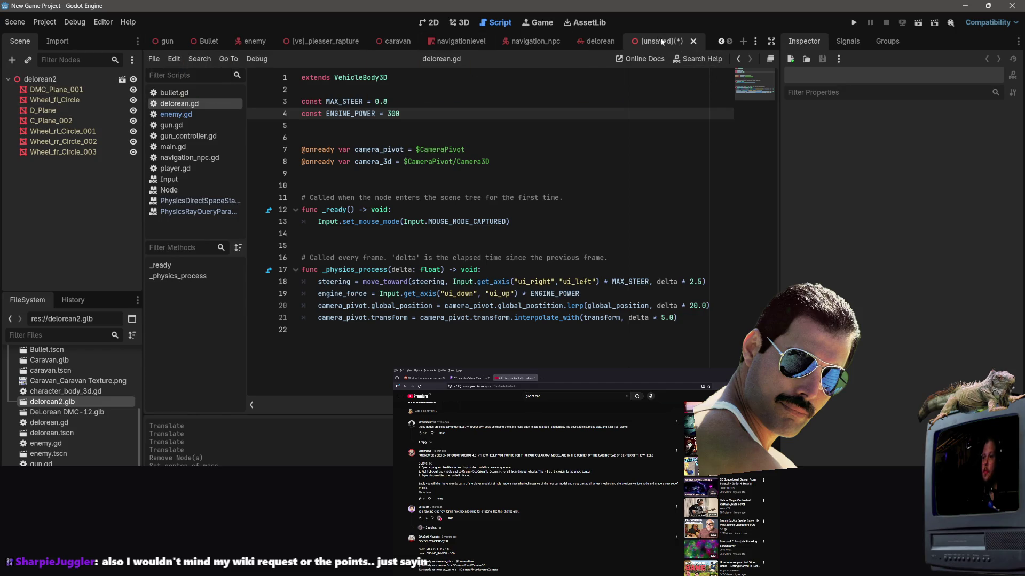
{"action": "mouse_move", "coordinate": [661, 42]}
{"action": "left_mouse_down"}
{"action": "mouse_move", "coordinate": [713, 141]}
{"action": "mouse_move", "coordinate": [803, 205]}
{"action": "mouse_move", "coordinate": [833, 209]}
{"action": "mouse_move", "coordinate": [758, 224]}
{"action": "left_mouse_up"}
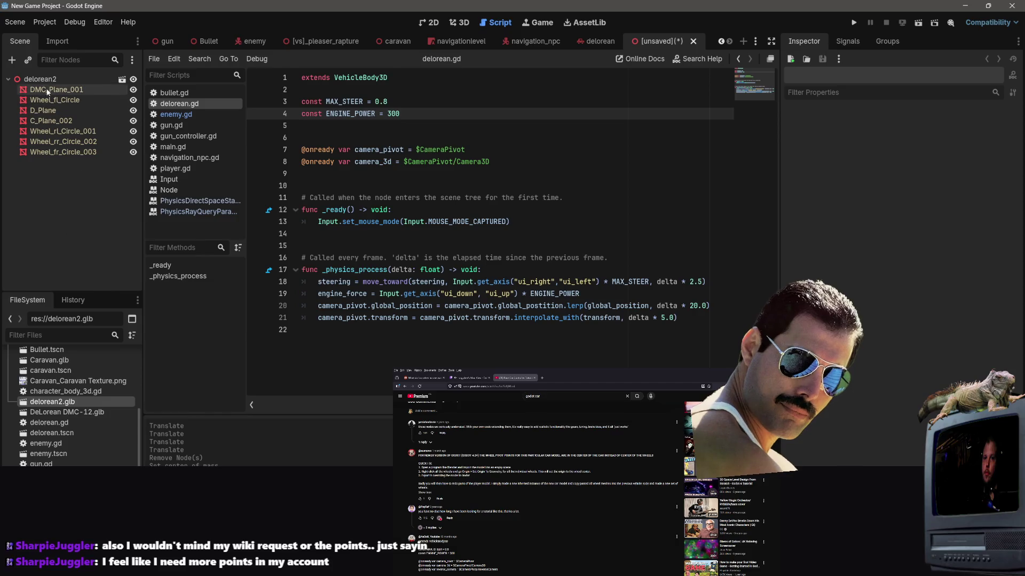
{"action": "left_click", "coordinate": [459, 23]}
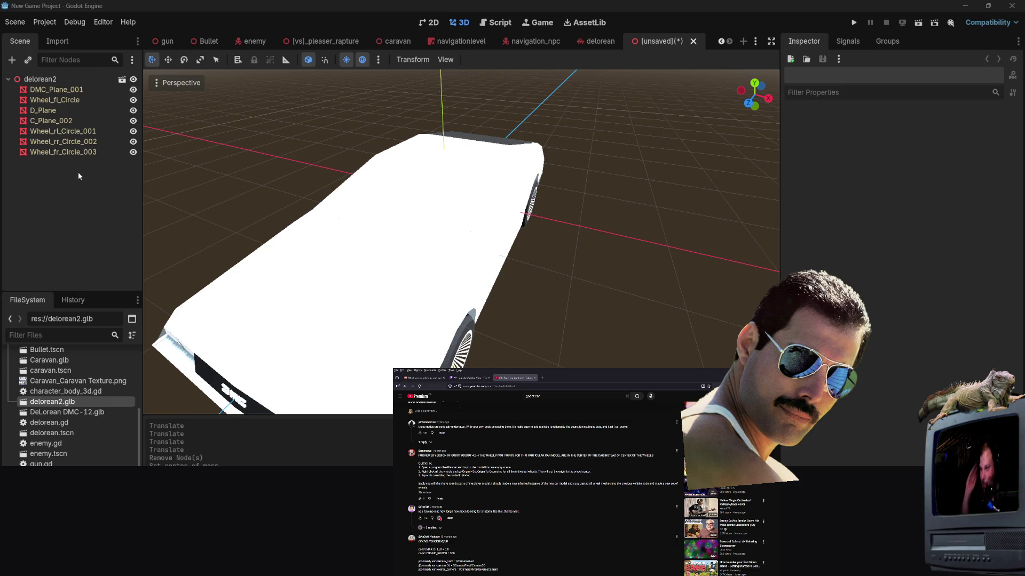
Bring Godot forward and browse the delorean2 scene's wheel meshes and root node.
{"action": "left_click", "coordinate": [105, 186]}
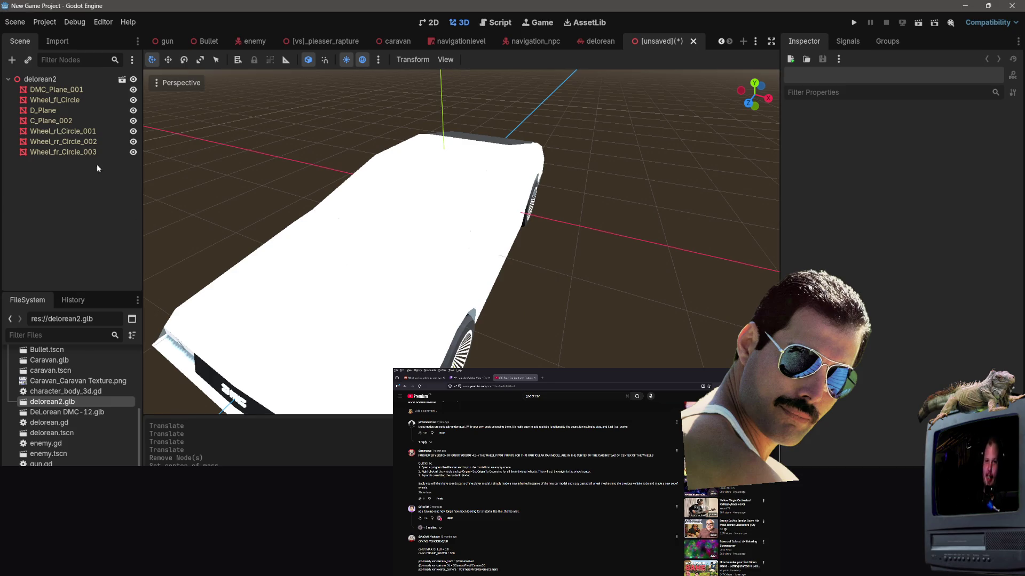
{"action": "left_click", "coordinate": [91, 132]}
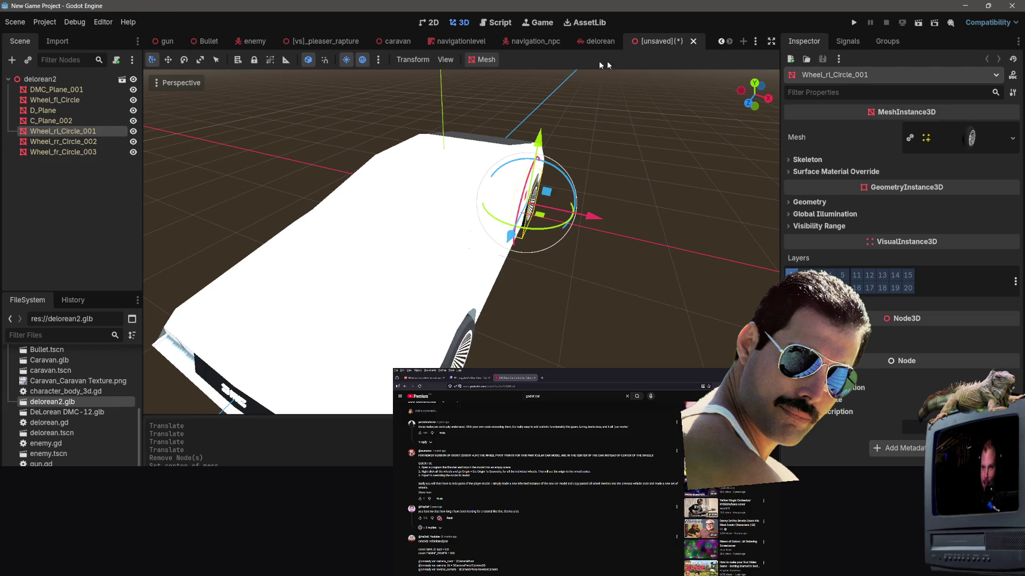
{"action": "left_click", "coordinate": [61, 192]}
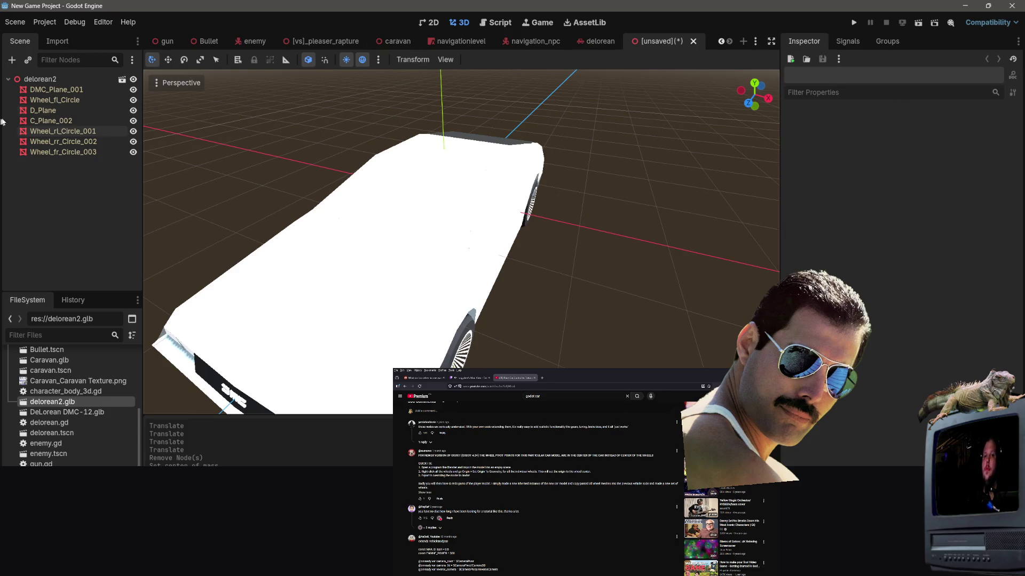
{"action": "left_click", "coordinate": [75, 82]}
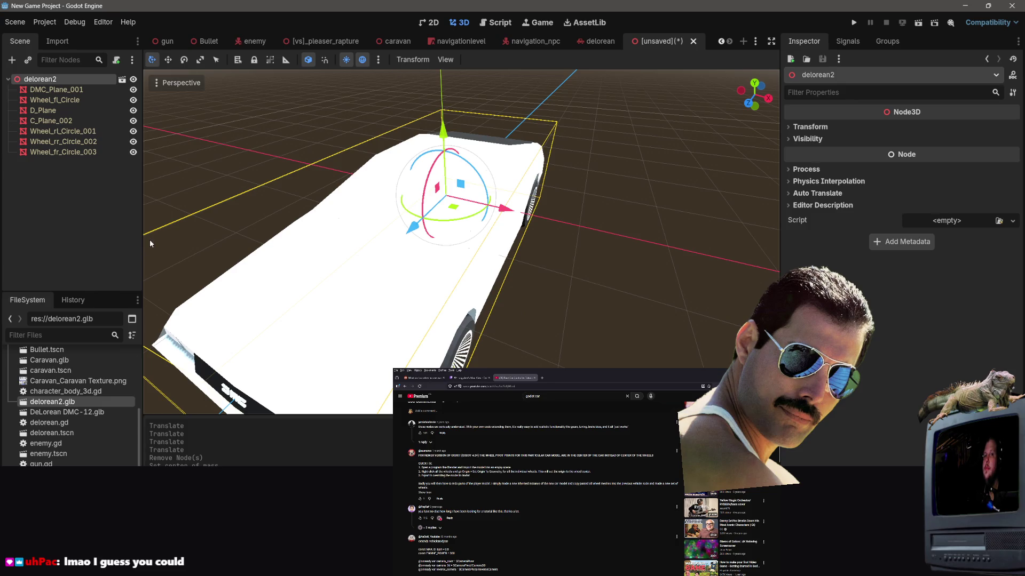
{"action": "left_click", "coordinate": [112, 222]}
{"action": "left_click", "coordinate": [97, 154]}
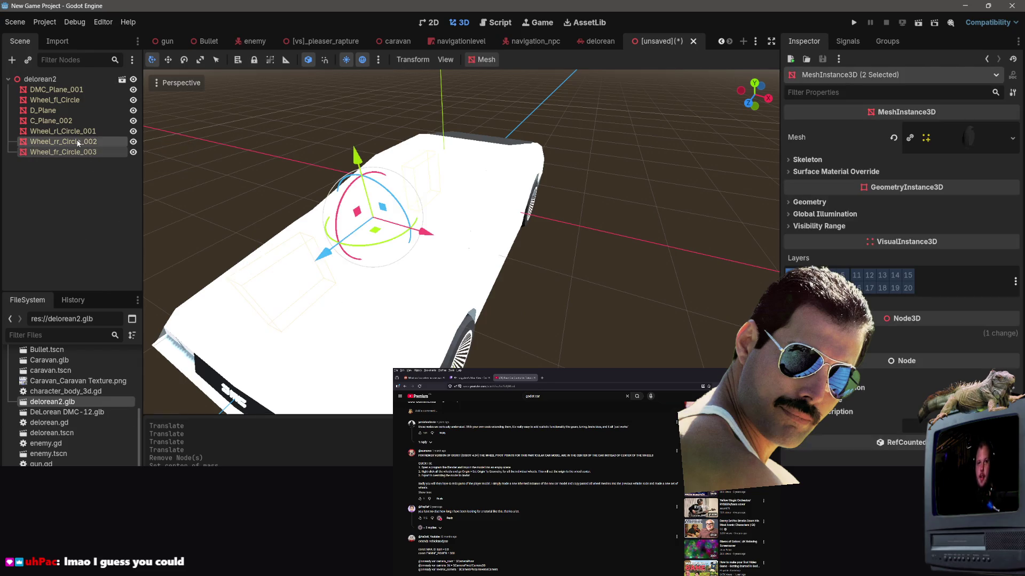
{"action": "left_click", "coordinate": [92, 184]}
Multi-select Wheel_fr_Circle_003, Wheel_rr_Circle_002, Wheel_rl_Circle_001 and Wheel_fl_Circle, then switch back to the delorean scene.
{"action": "left_click", "coordinate": [88, 153]}
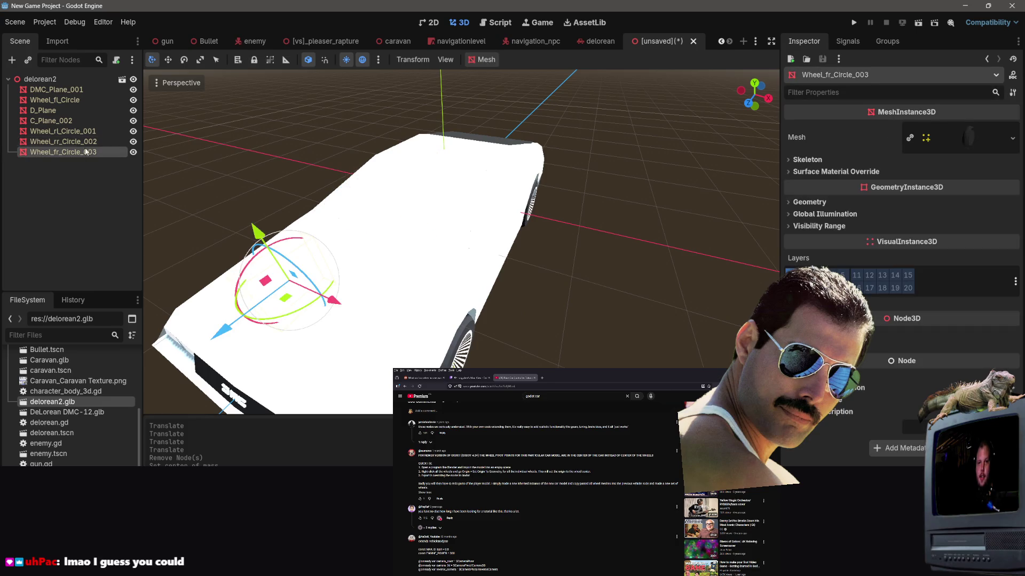
{"action": "left_click", "coordinate": [64, 142], "text": "ctrl"}
{"action": "left_click", "coordinate": [64, 131], "text": "ctrl"}
{"action": "left_click", "coordinate": [58, 100], "text": "ctrl"}
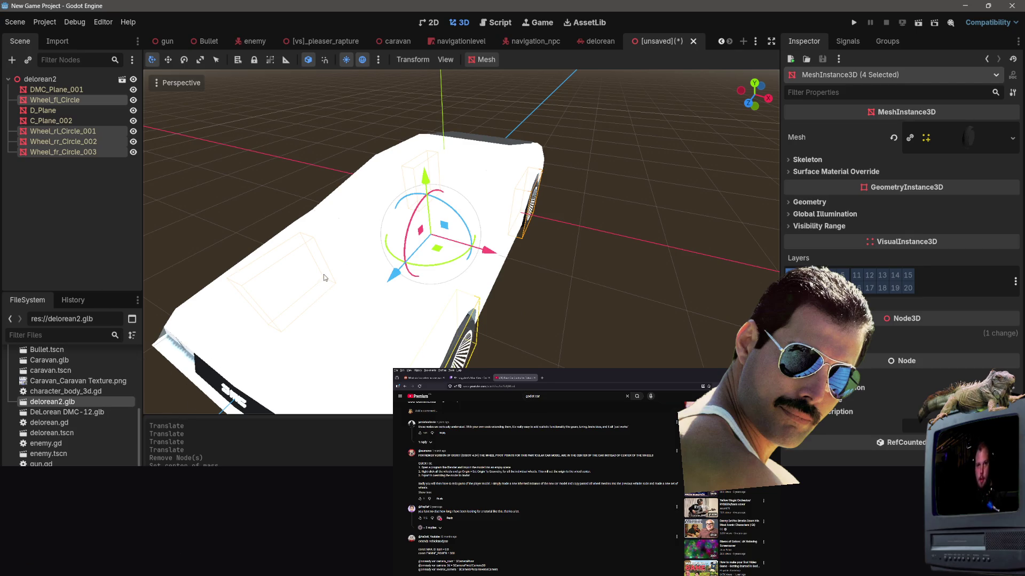
{"action": "left_click", "coordinate": [597, 42]}
Paste the four copied wheel meshes into the delorean scene root.
{"action": "left_click", "coordinate": [85, 278]}
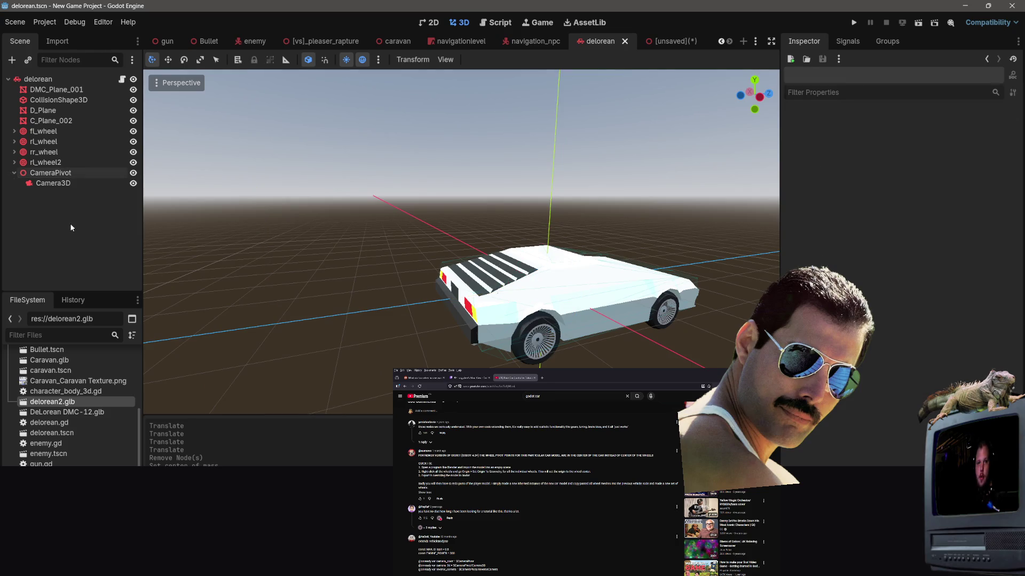
{"action": "right_click", "coordinate": [69, 223]}
{"action": "left_click", "coordinate": [66, 219]}
{"action": "right_click", "coordinate": [63, 217]}
{"action": "left_click", "coordinate": [45, 213]}
{"action": "key", "text": "ctrl+v"}
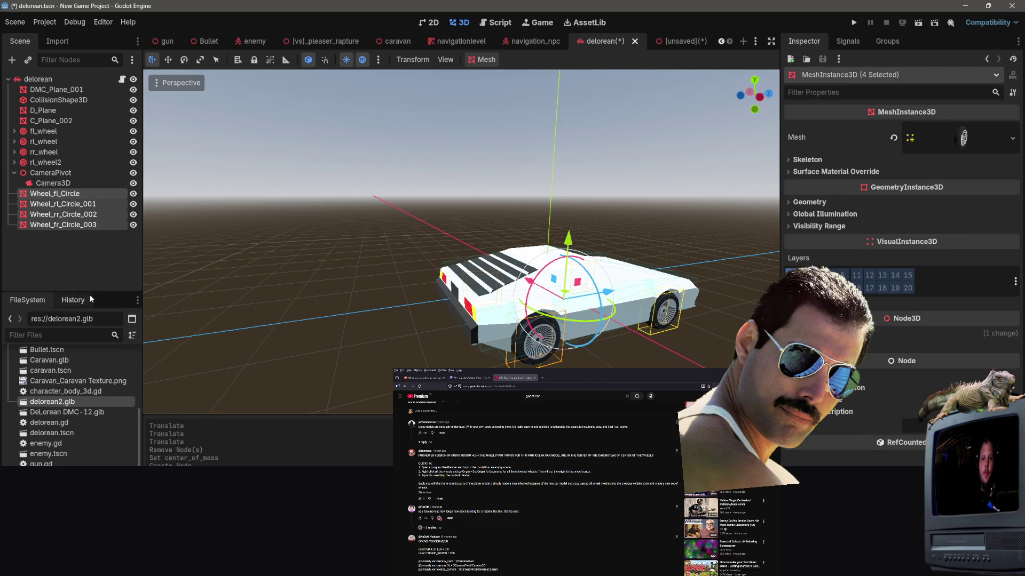
Select the four VehicleWheel3D nodes for deletion, then cancel the deletion.
{"action": "left_click", "coordinate": [68, 132]}
{"action": "left_click", "coordinate": [59, 162], "text": "shift"}
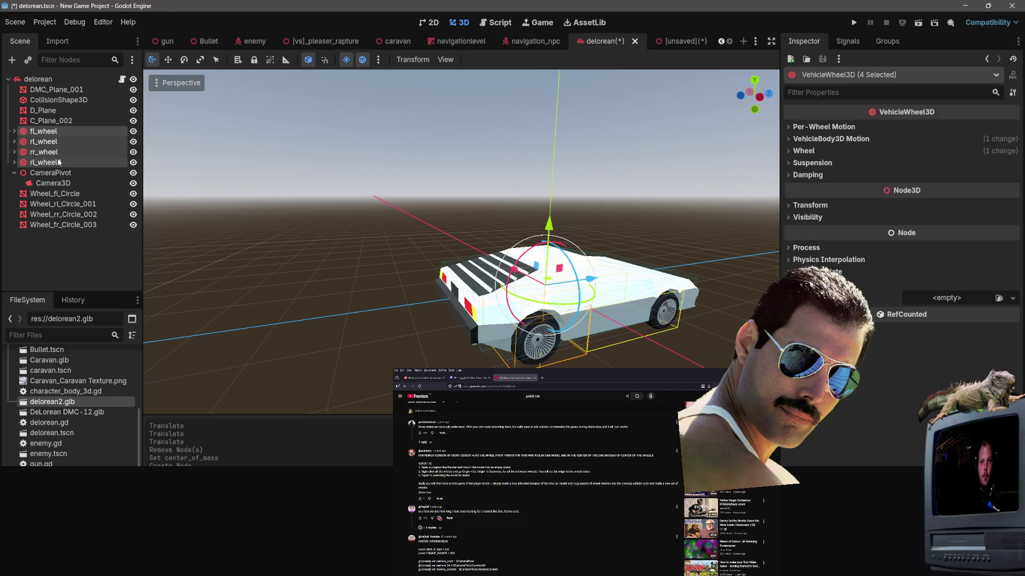
{"action": "key", "text": "Delete"}
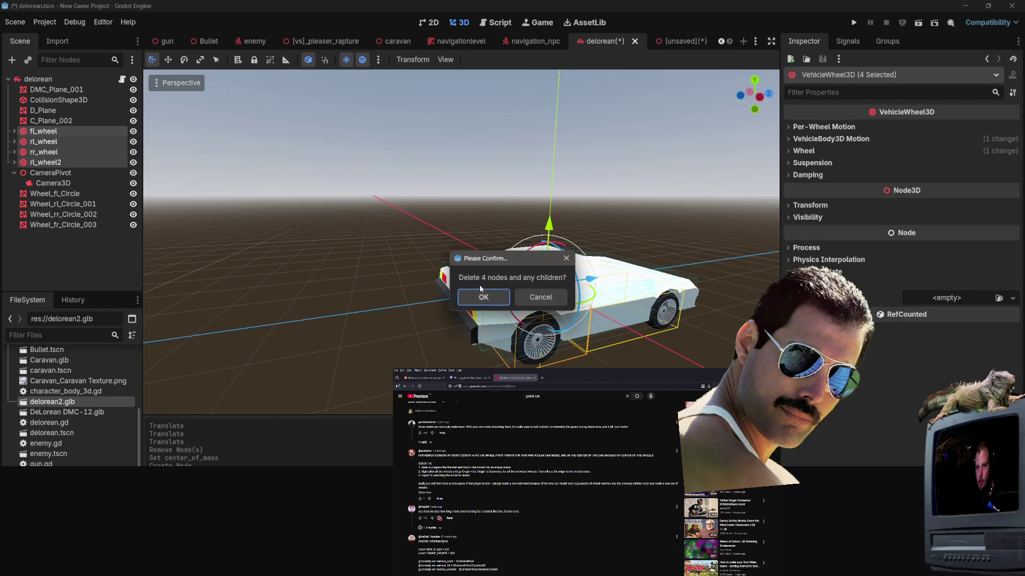
{"action": "left_click", "coordinate": [545, 300]}
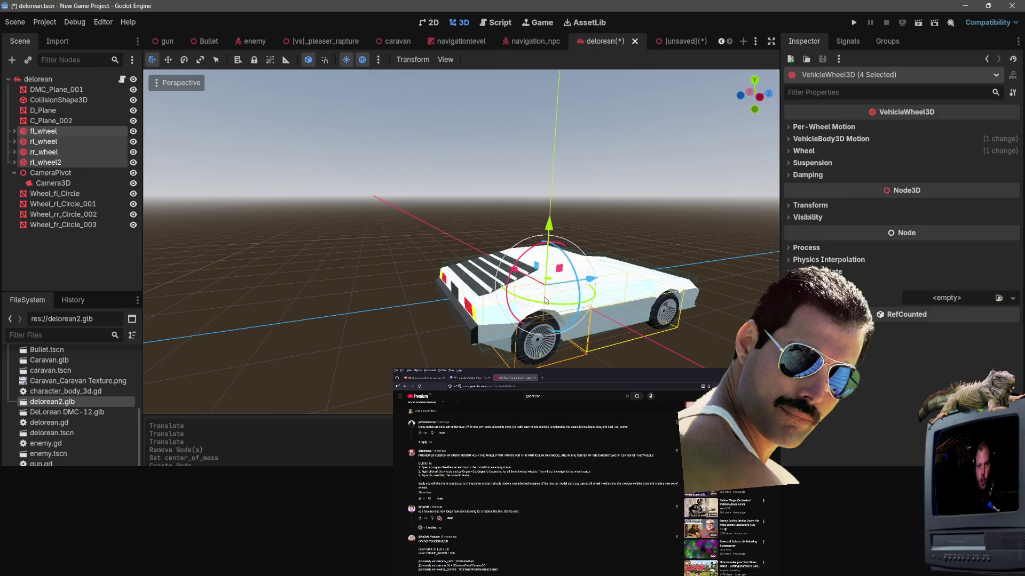
Expand fl_wheel, rl_wheel, rr_wheel and rl_wheel2 to reveal their mesh children.
{"action": "left_click", "coordinate": [14, 131]}
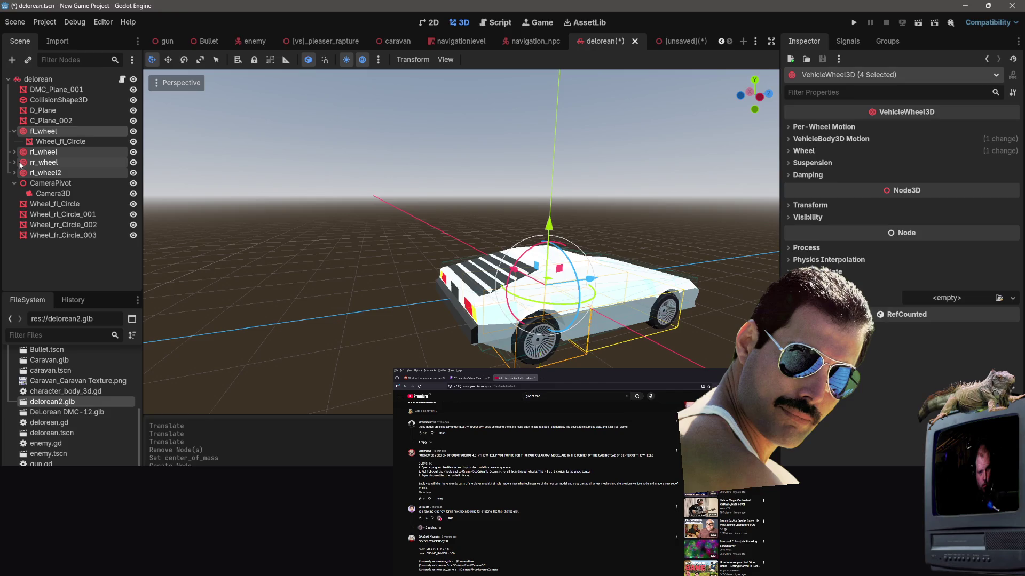
{"action": "left_click", "coordinate": [14, 152]}
{"action": "left_click", "coordinate": [13, 173]}
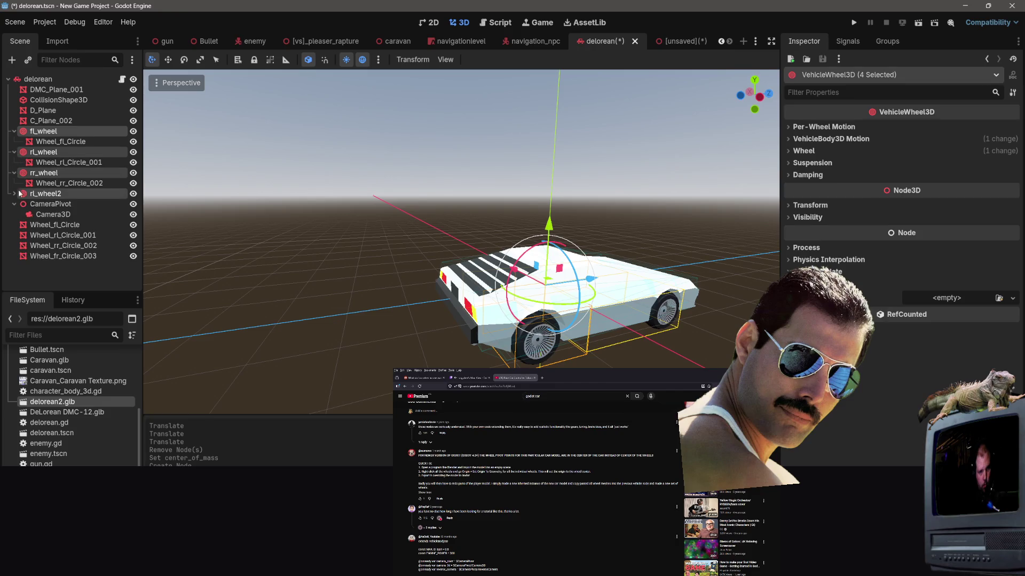
{"action": "left_click", "coordinate": [14, 194]}
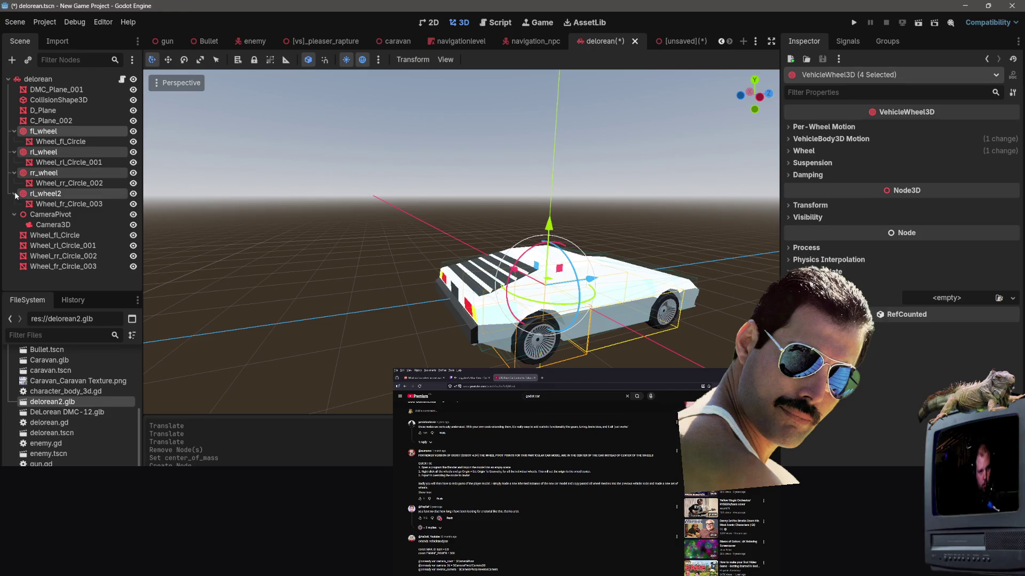
Select the four nested old Wheel_*_Circle meshes and delete them, bringing up the 'Delete 4 nodes?' confirmation.
{"action": "left_click", "coordinate": [78, 204]}
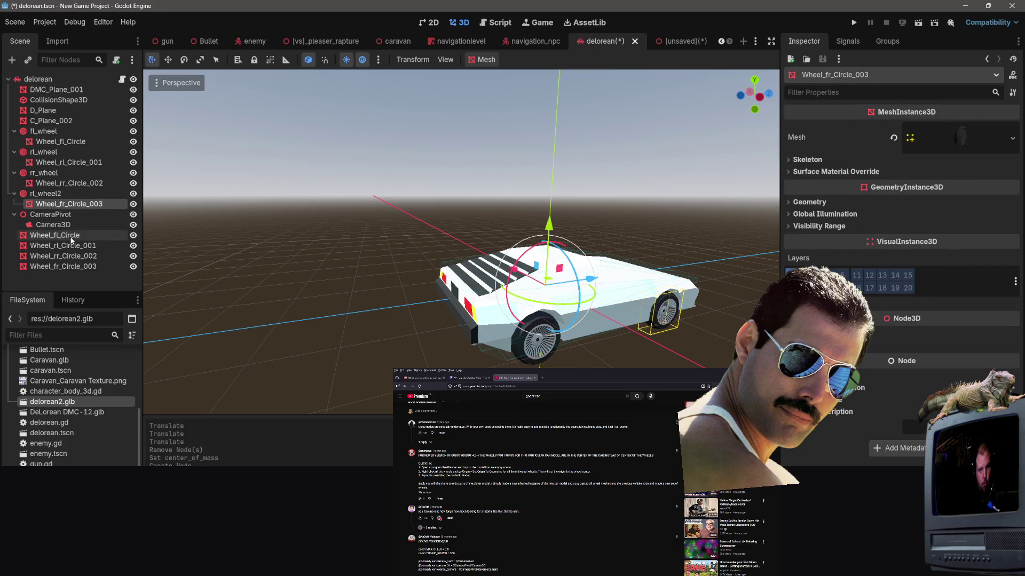
{"action": "left_click", "coordinate": [77, 141]}
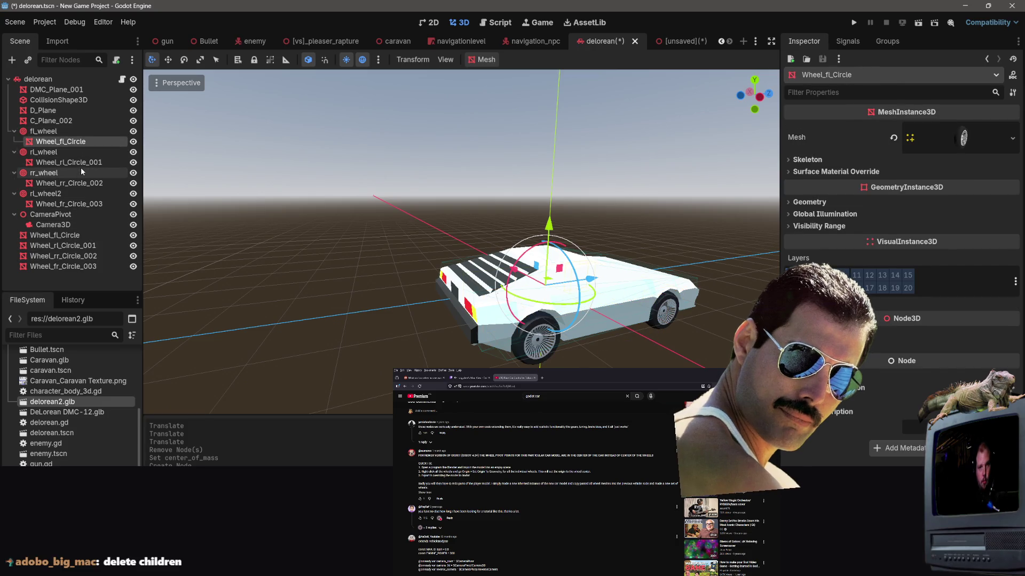
{"action": "left_click", "coordinate": [80, 170], "text": "ctrl"}
{"action": "left_click", "coordinate": [80, 172], "text": "ctrl"}
{"action": "left_click", "coordinate": [78, 162], "text": "ctrl"}
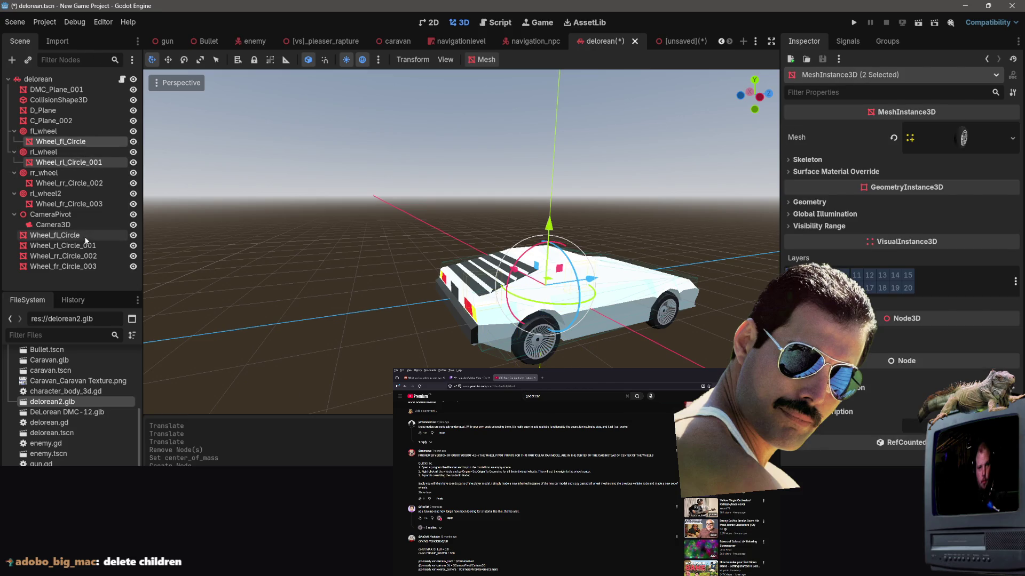
{"action": "left_click", "coordinate": [78, 183], "text": "ctrl"}
{"action": "left_click", "coordinate": [89, 205], "text": "ctrl"}
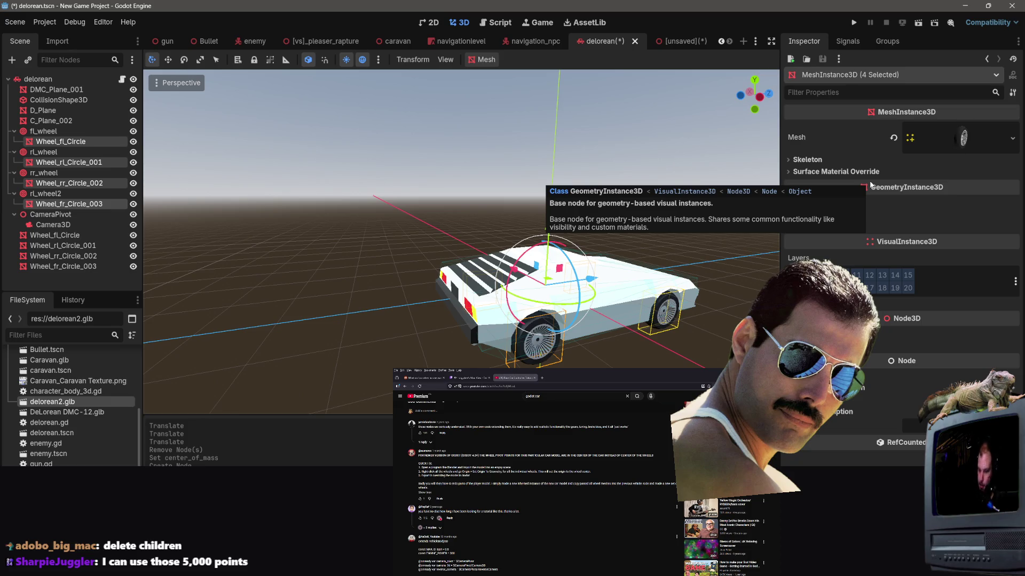
{"action": "key", "text": "Delete"}
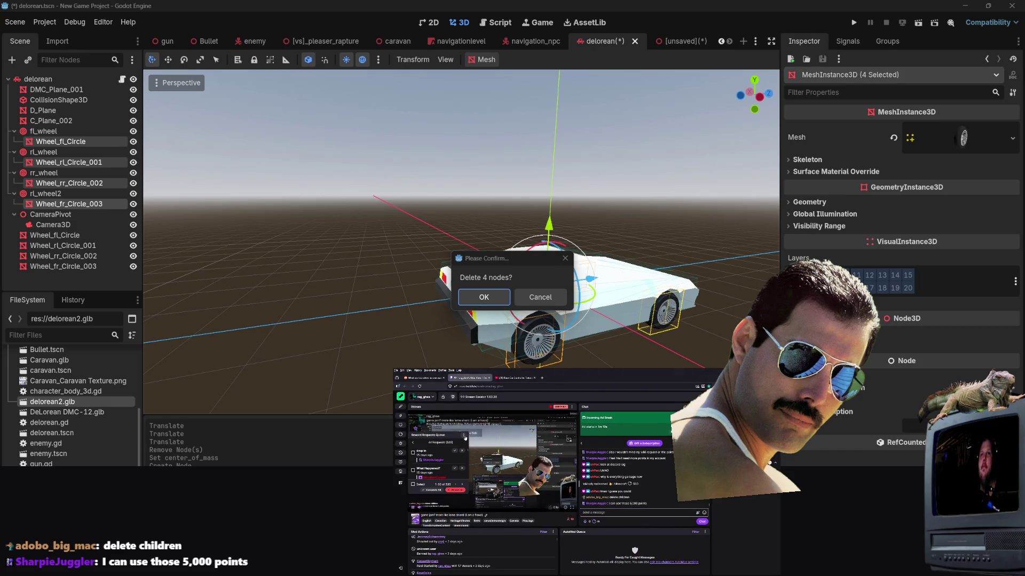
Reject the pending Wiki Speedrun reward request in the popped-out queue, then show the desktop.
{"action": "left_click", "coordinate": [455, 444]}
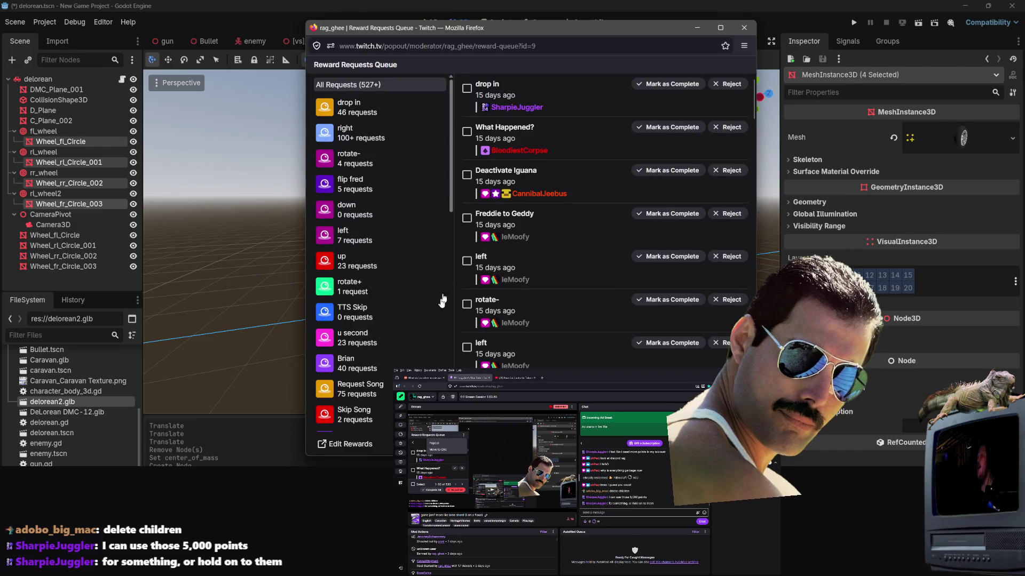
{"action": "scroll", "coordinate": [346, 320], "scroll_direction": "down", "scroll_amount": 5}
{"action": "scroll", "coordinate": [346, 353], "scroll_direction": "down", "scroll_amount": 3}
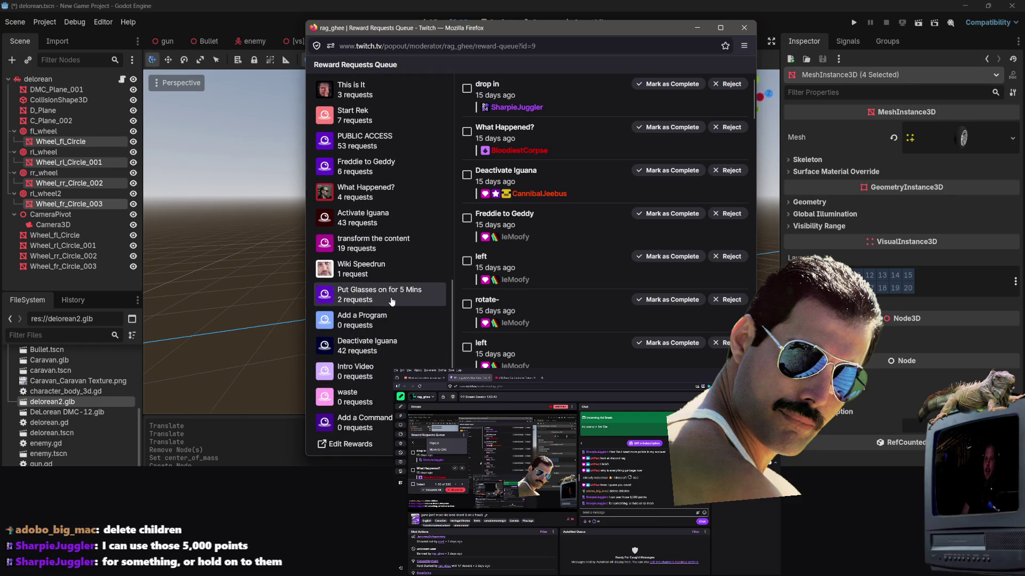
{"action": "left_click", "coordinate": [368, 269]}
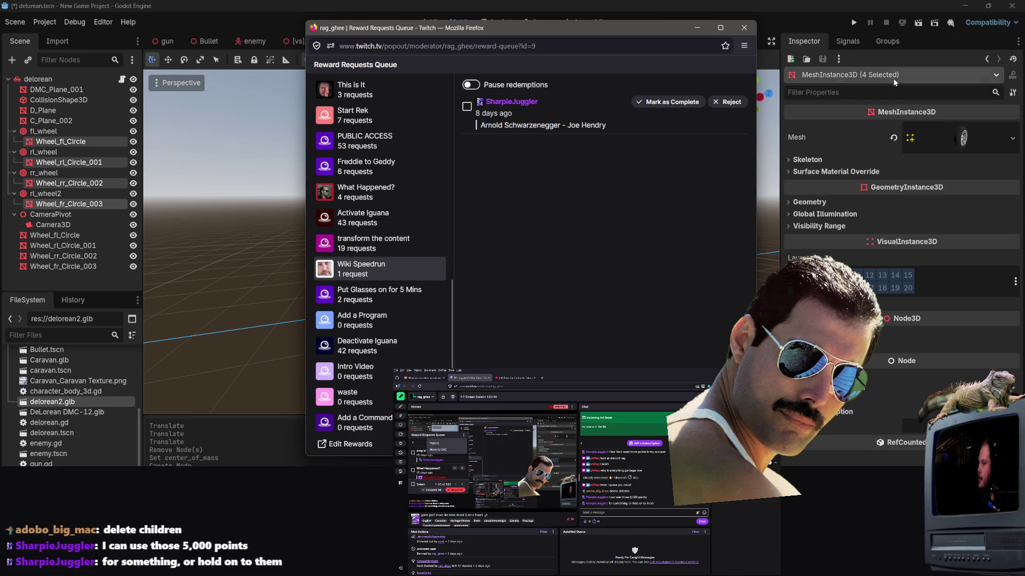
{"action": "left_click", "coordinate": [727, 102]}
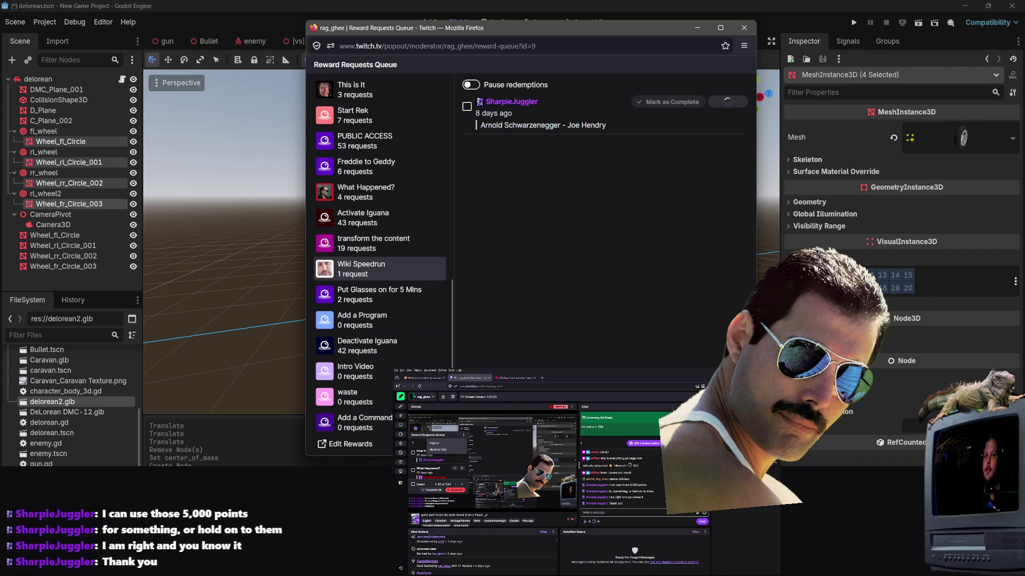
{"action": "key", "text": "super+d"}
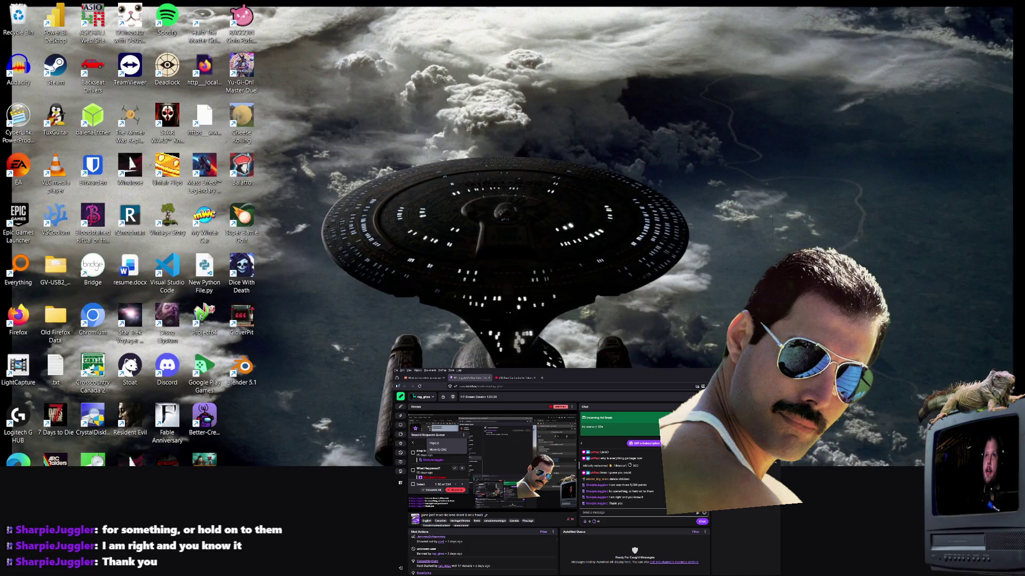
Restore the windows and stretch the Firefox window to fill the screen, focusing its address bar.
{"action": "key", "text": "super+d"}
{"action": "mouse_move", "coordinate": [427, 142]}
{"action": "left_mouse_down"}
{"action": "mouse_move", "coordinate": [381, 6]}
{"action": "mouse_move", "coordinate": [415, 55]}
{"action": "left_mouse_up"}
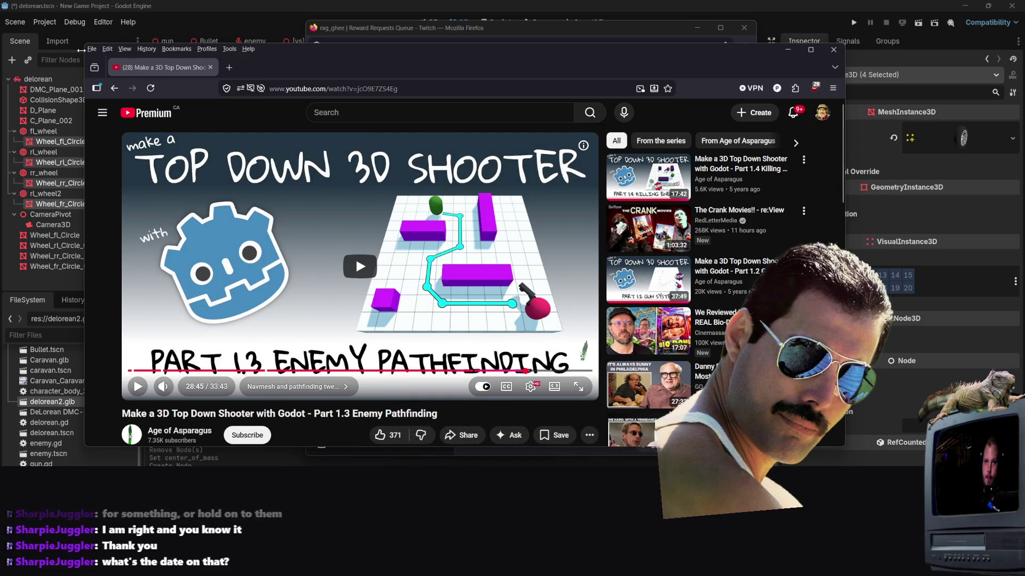
{"action": "left_click_drag", "start_coordinate": [81, 49], "coordinate": [4, 5]}
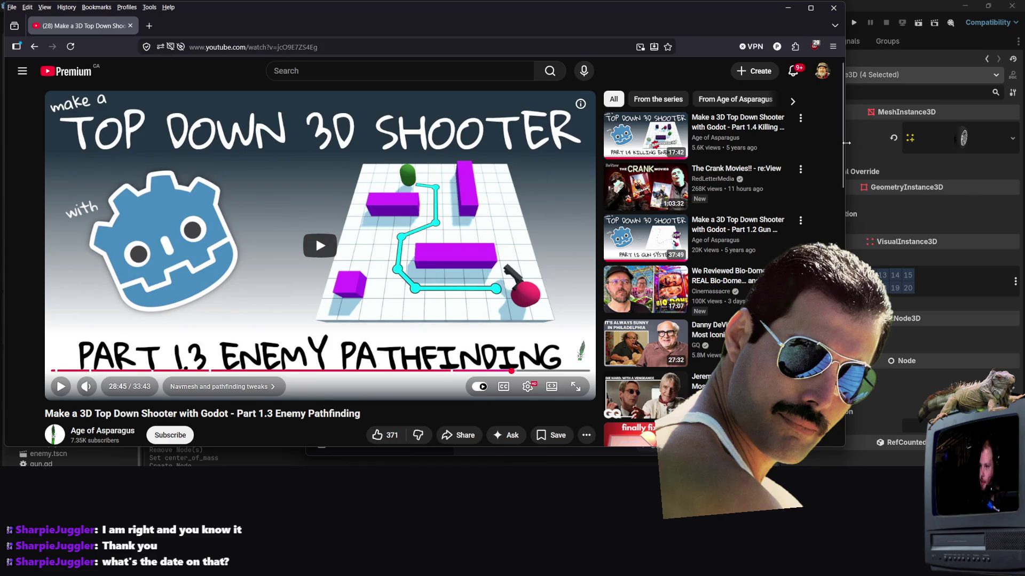
{"action": "left_click_drag", "start_coordinate": [845, 152], "coordinate": [1019, 157]}
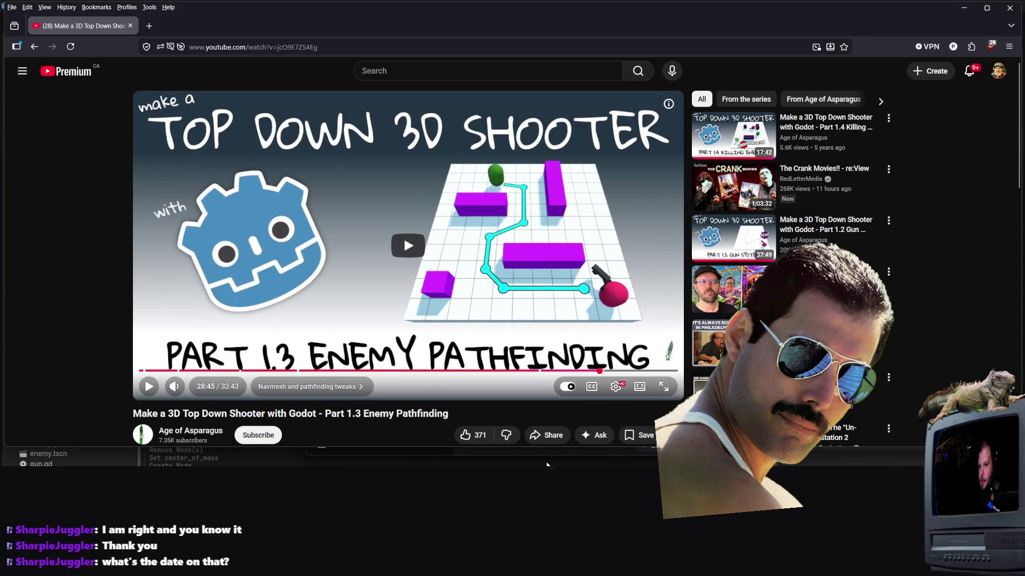
{"action": "left_click", "coordinate": [330, 54]}
Load wikispeedruns.com and set the Quick Play start article to Arnold Schwarzenegger.
{"action": "type", "text": "wikispeedruns.com/"}
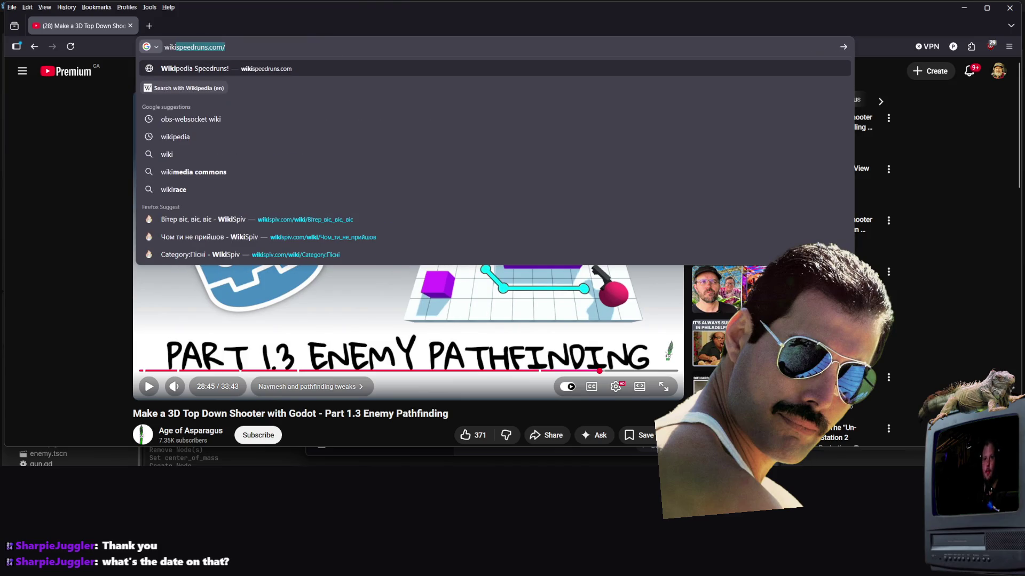
{"action": "key", "text": "Return"}
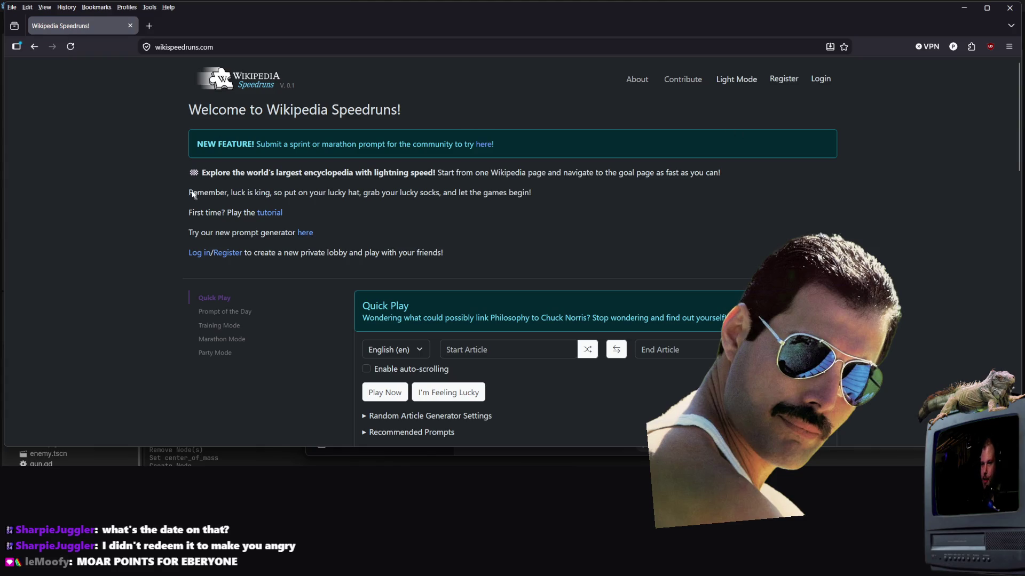
{"action": "left_click", "coordinate": [532, 355]}
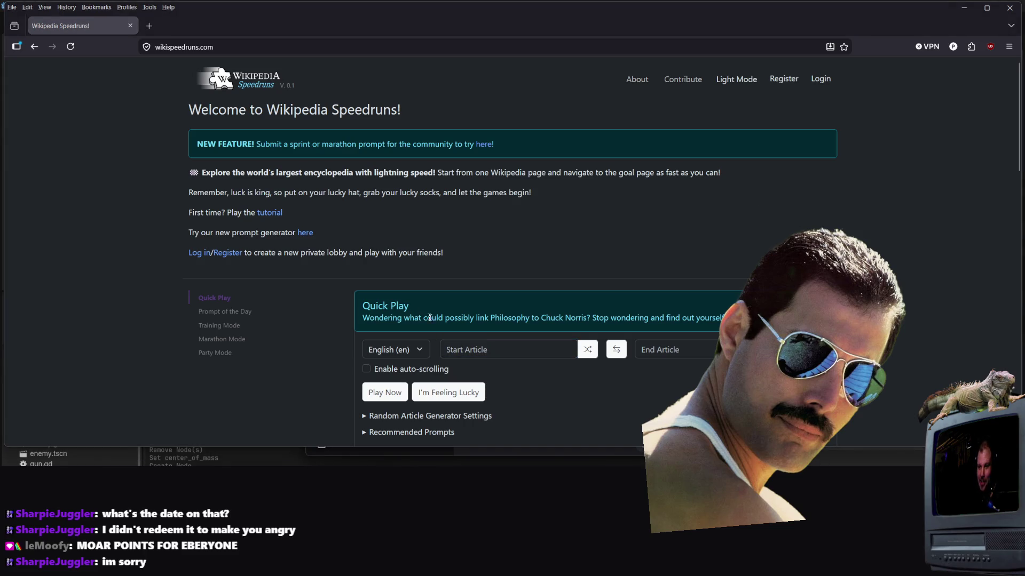
{"action": "left_click", "coordinate": [500, 338]}
{"action": "left_click", "coordinate": [502, 350]}
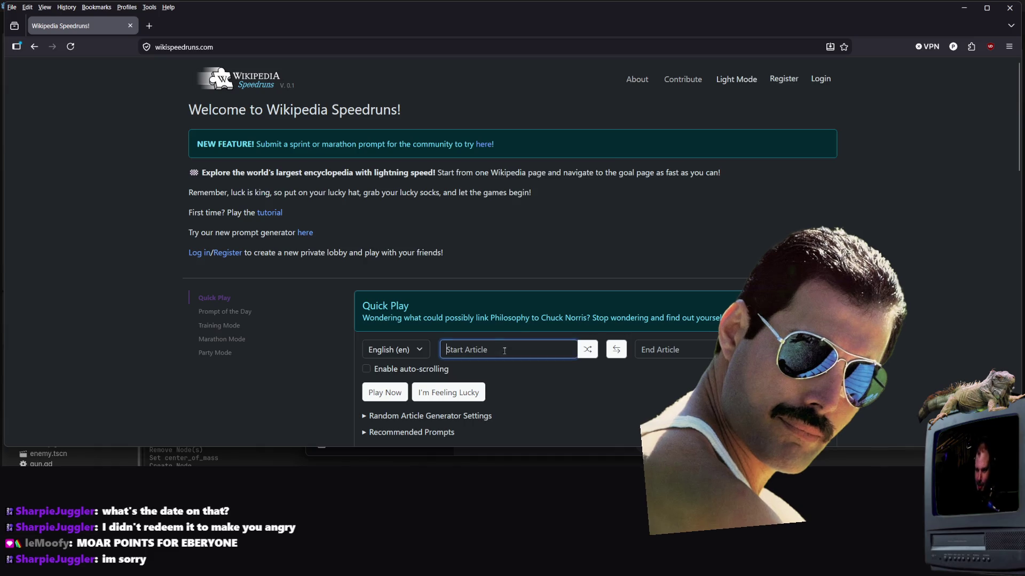
{"action": "type", "text": "Arnold"}
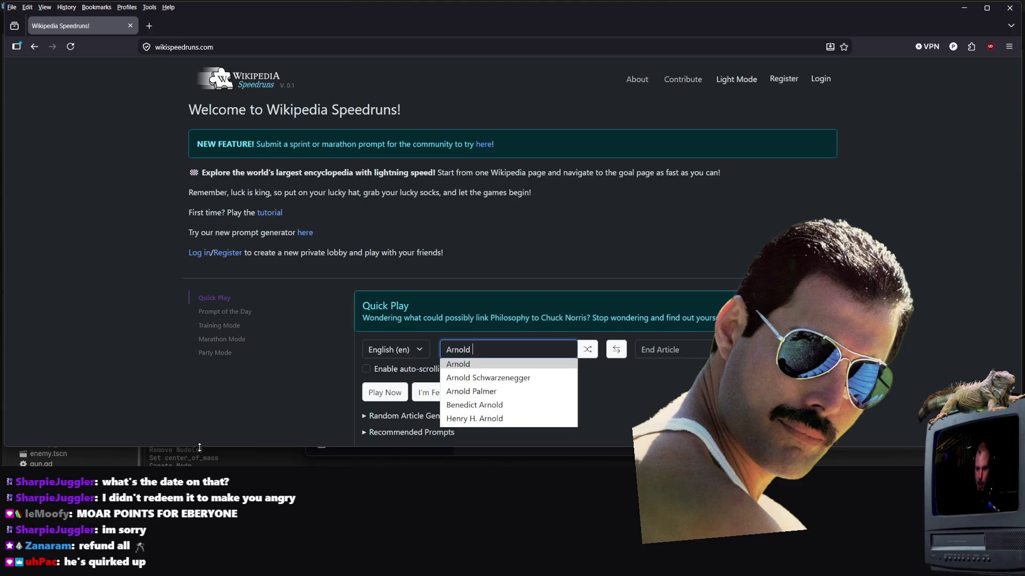
{"action": "key", "text": "Down"}
{"action": "key", "text": "Return"}
Enter Joe Hendry as the end article.
{"action": "key", "text": "Tab"}
{"action": "key", "text": "Tab"}
{"action": "key", "text": "Tab"}
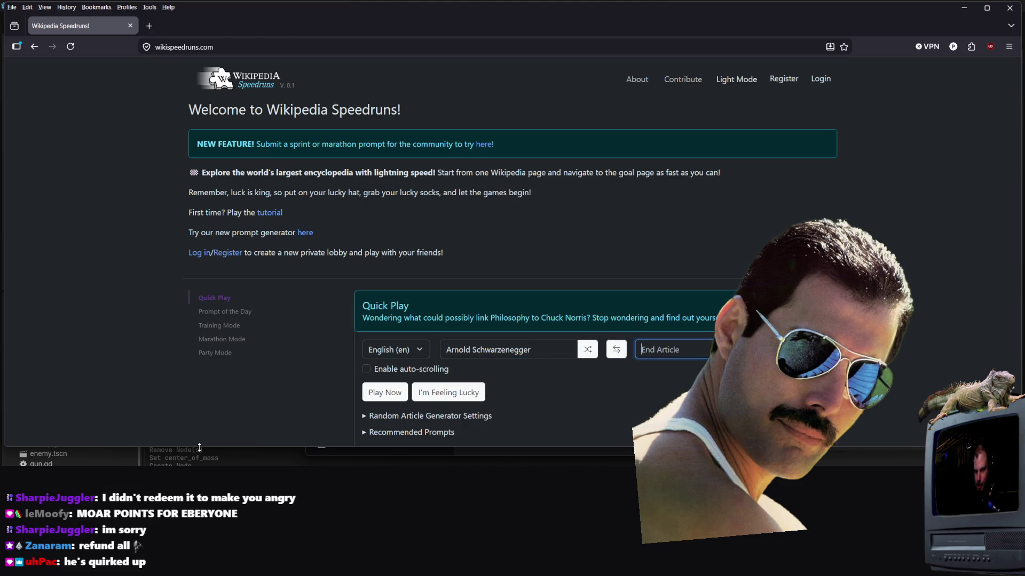
{"action": "type", "text": "Joe He"}
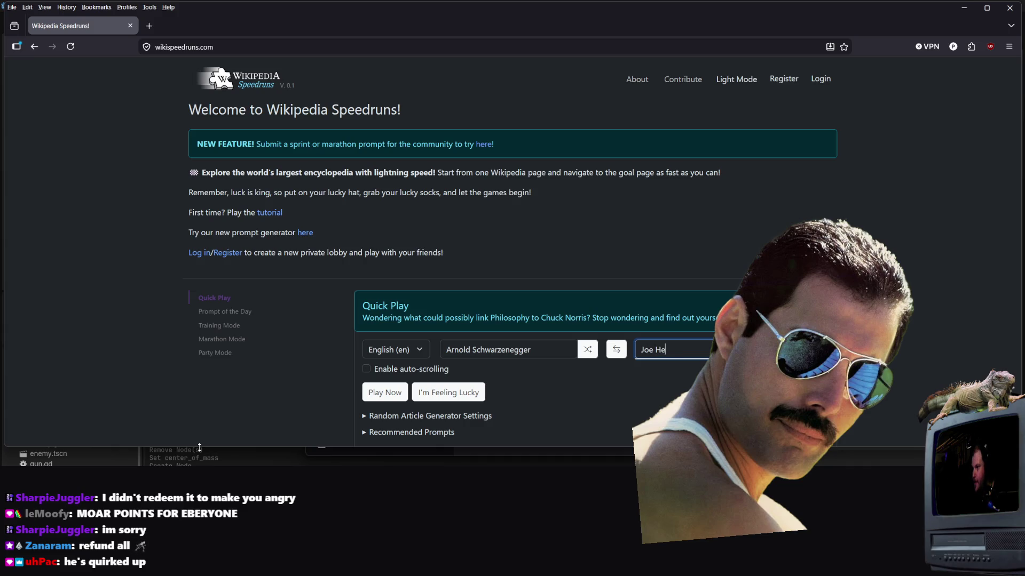
{"action": "type", "text": "ndry"}
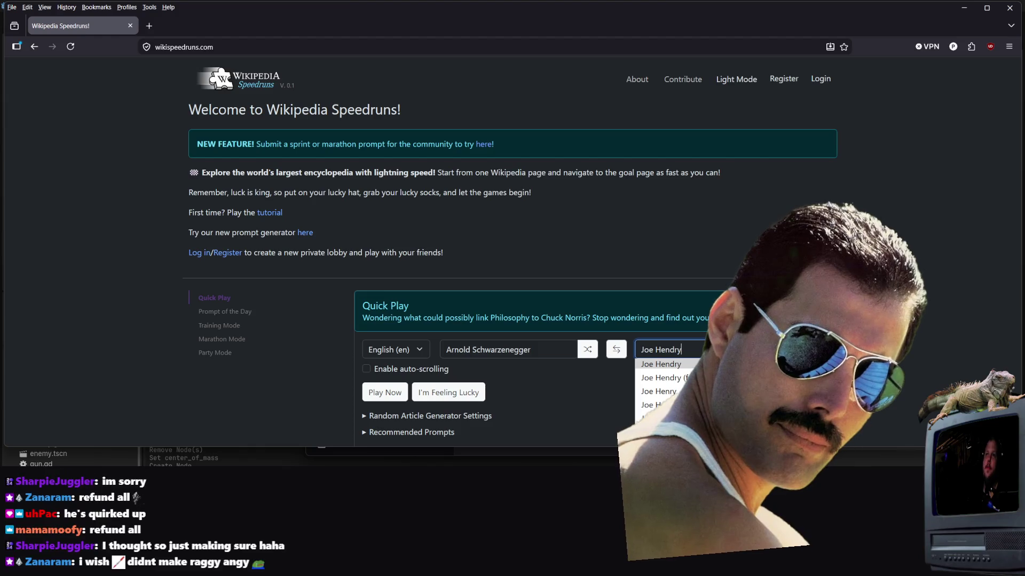
{"action": "key", "text": "alt+Tab"}
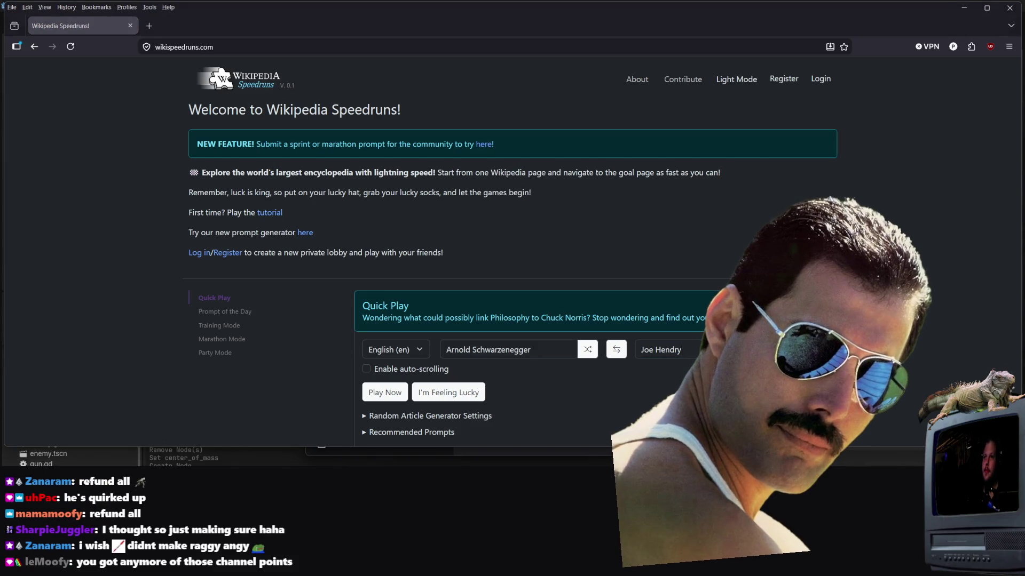
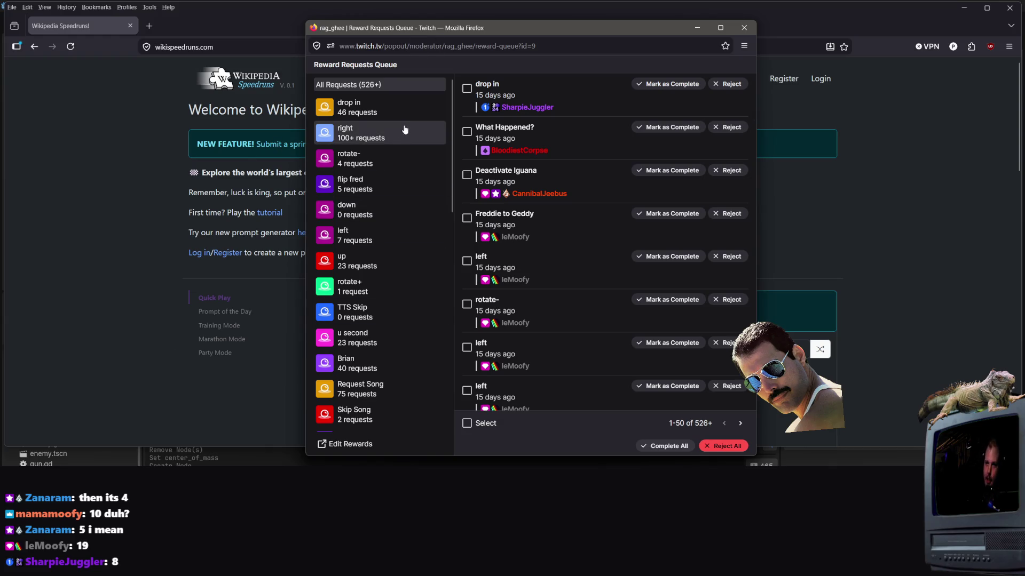
Reject and refund all pending drop in and right reward requests.
{"action": "left_click", "coordinate": [399, 109]}
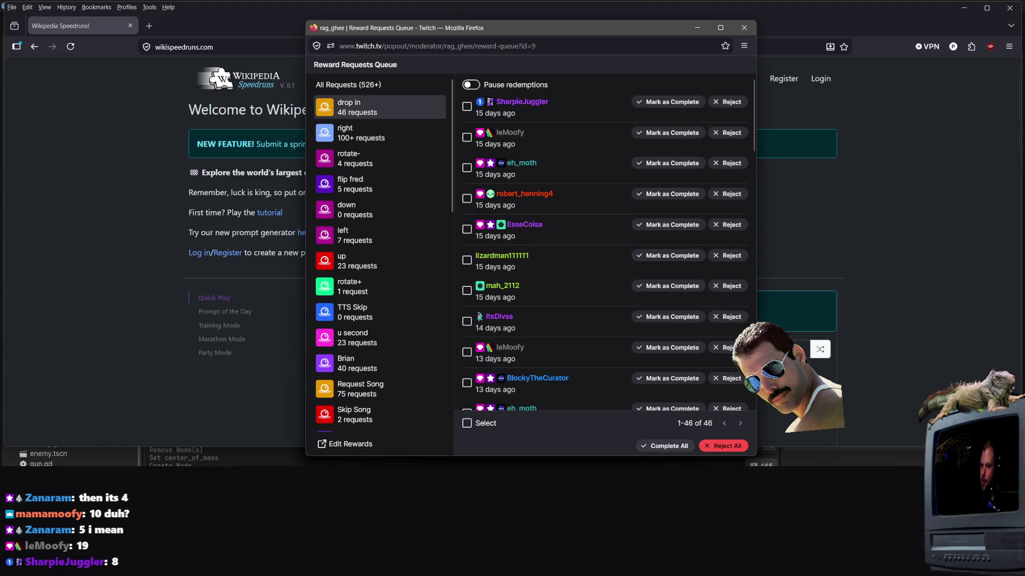
{"action": "left_click", "coordinate": [725, 455]}
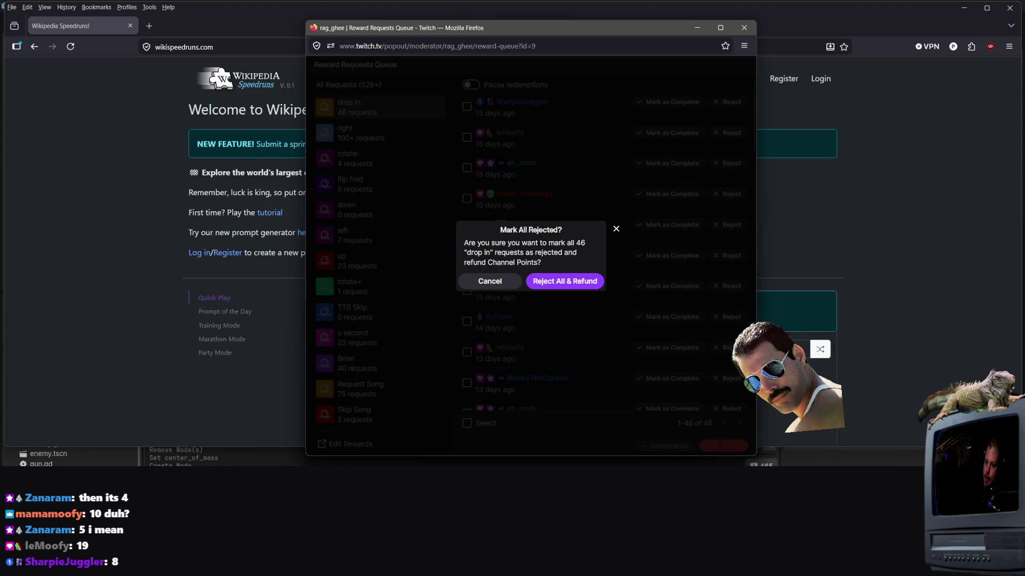
{"action": "left_click", "coordinate": [565, 282]}
{"action": "left_click", "coordinate": [380, 133]}
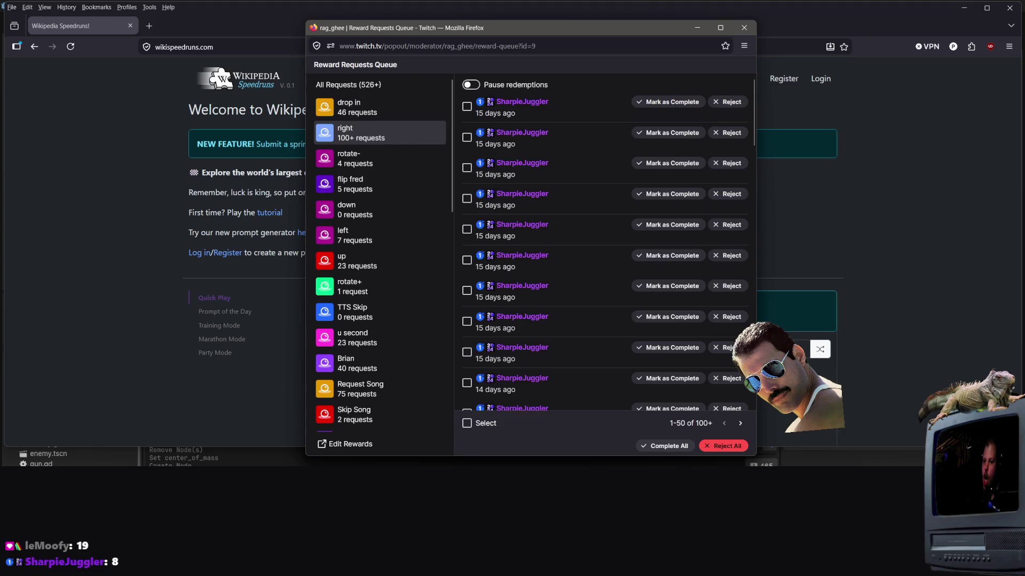
{"action": "left_click", "coordinate": [725, 449]}
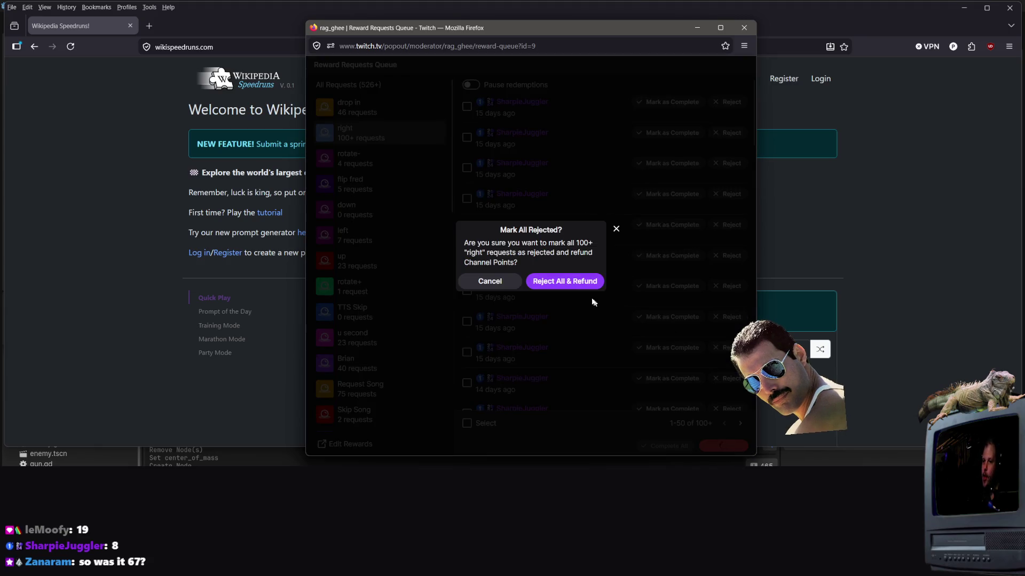
{"action": "left_click", "coordinate": [571, 280]}
Reject and refund the five flip fred requests and seven left requests.
{"action": "left_click", "coordinate": [341, 172]}
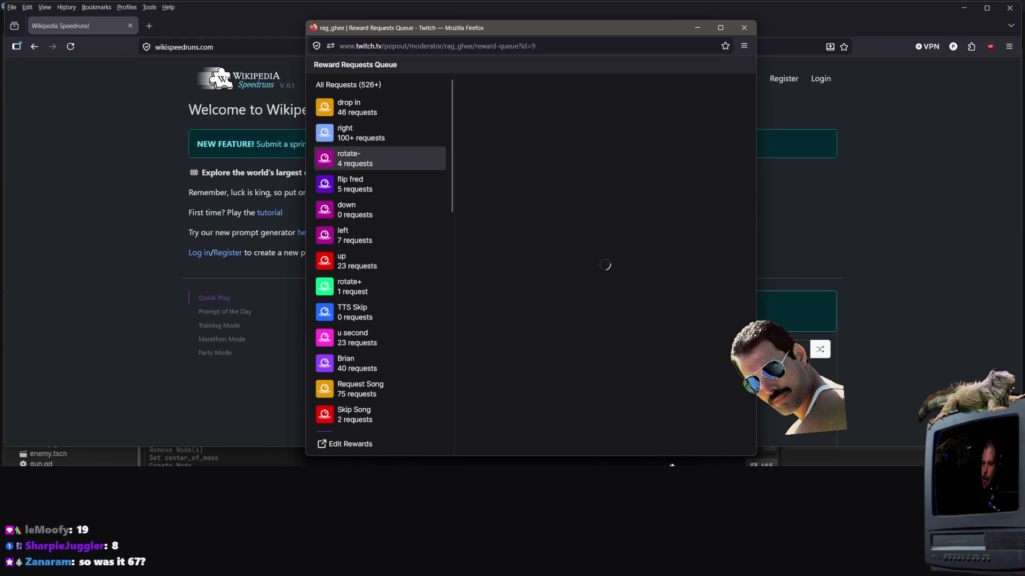
{"action": "left_click", "coordinate": [363, 184]}
{"action": "left_click", "coordinate": [718, 447]}
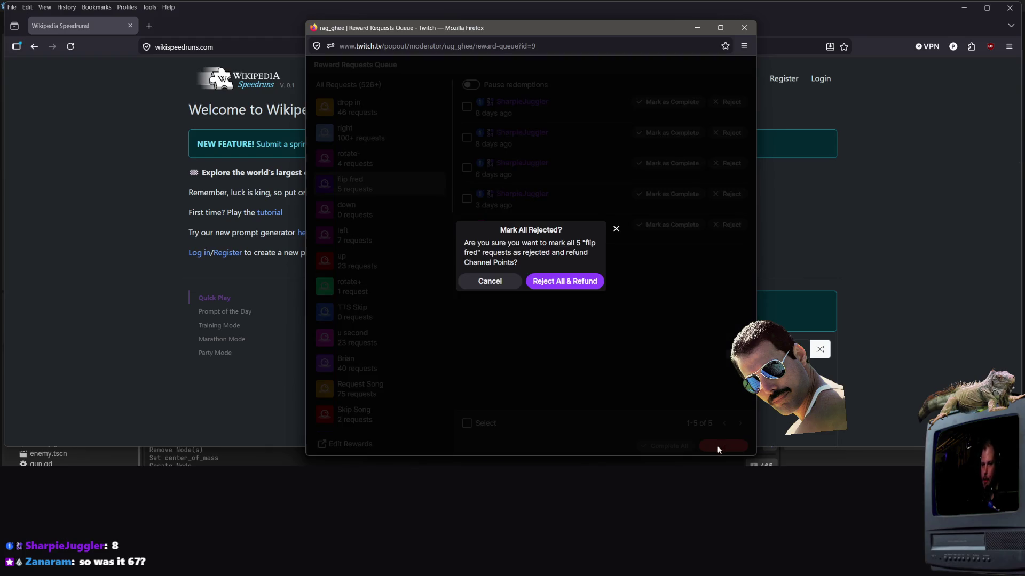
{"action": "left_click", "coordinate": [577, 279]}
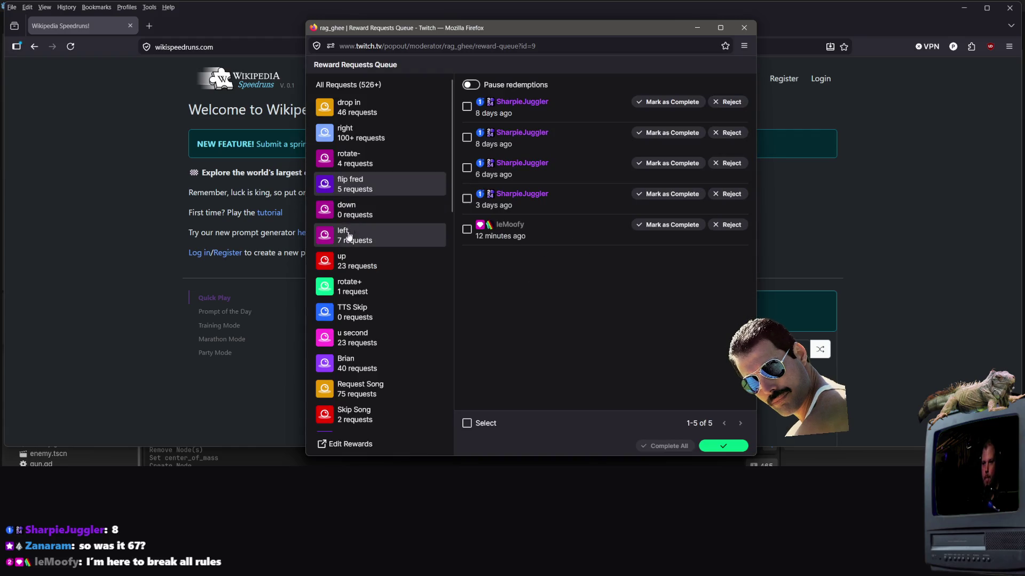
{"action": "left_click", "coordinate": [366, 236]}
{"action": "left_click", "coordinate": [723, 446]}
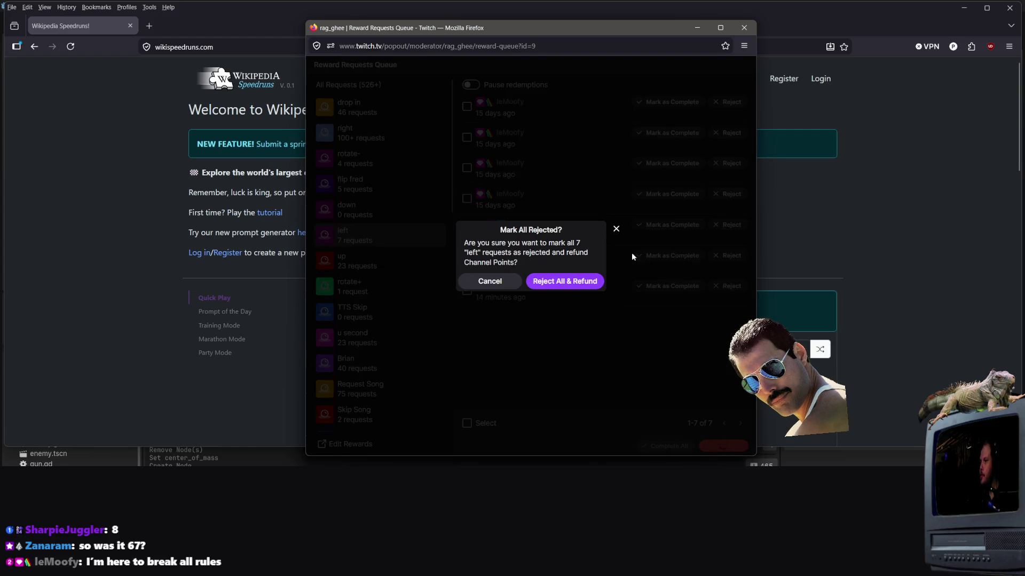
{"action": "left_click", "coordinate": [591, 287]}
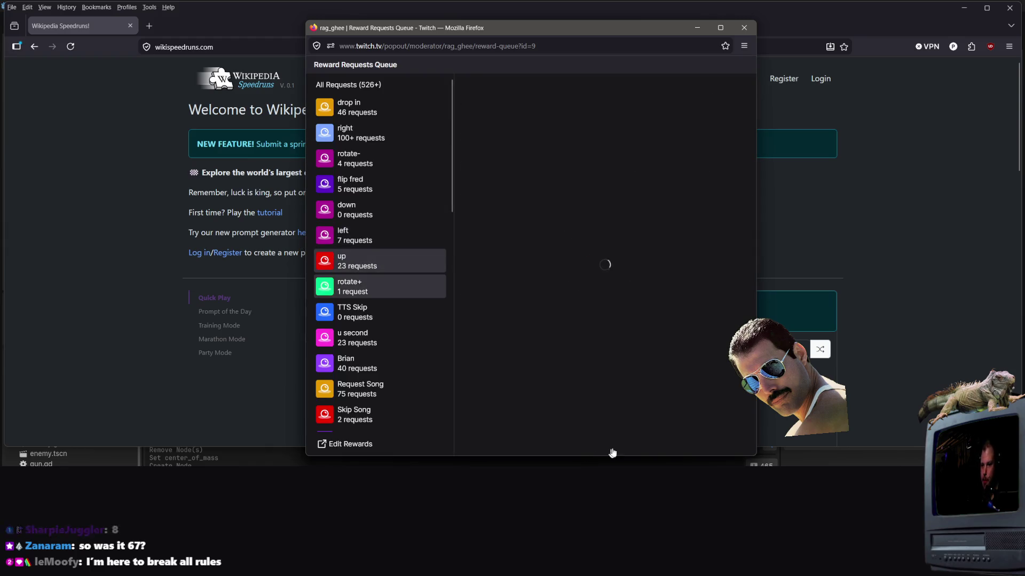
Reject and refund the 23 up requests and the single rotate+ request.
{"action": "left_click", "coordinate": [725, 446]}
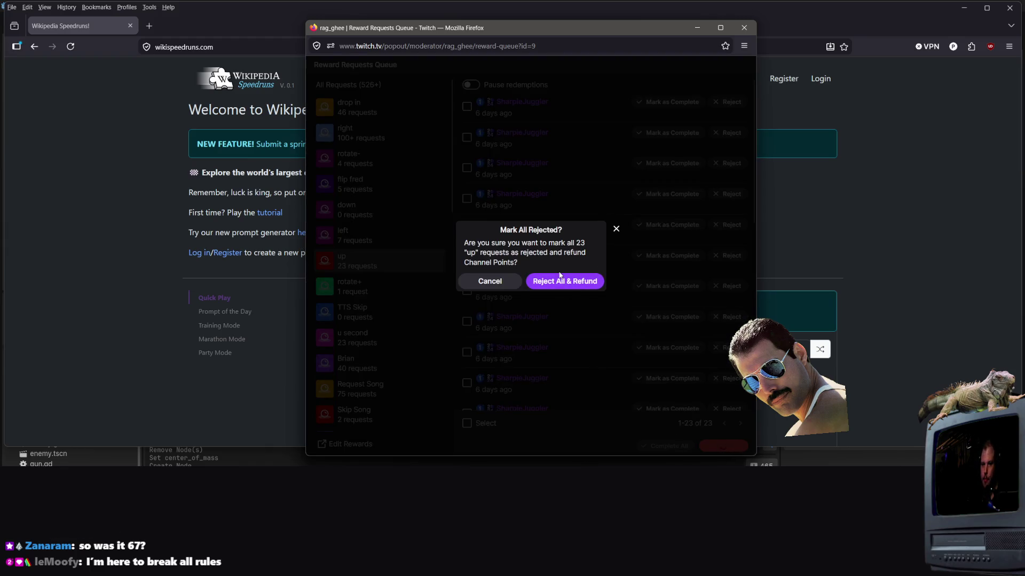
{"action": "left_click", "coordinate": [598, 291]}
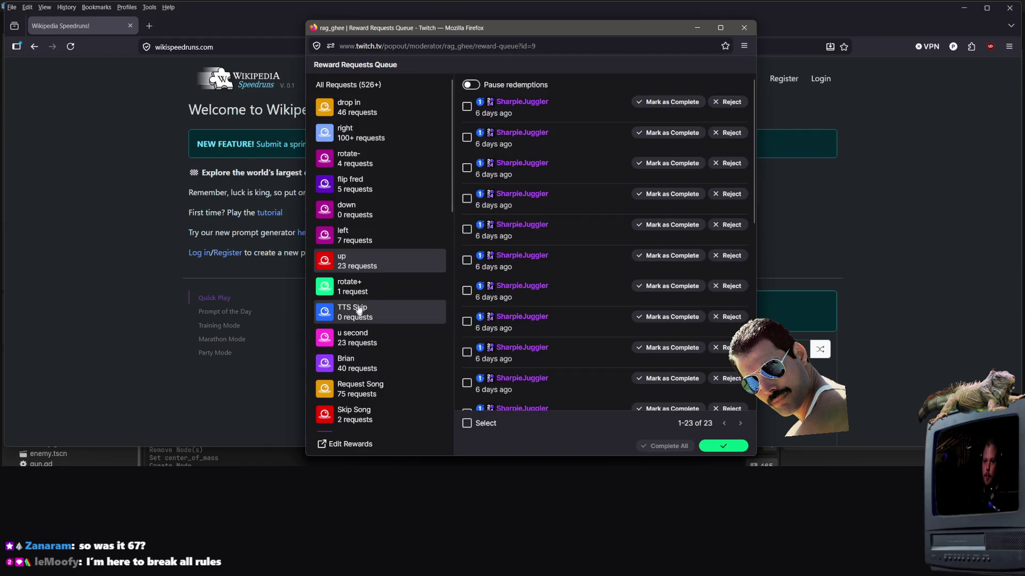
{"action": "left_click", "coordinate": [363, 287]}
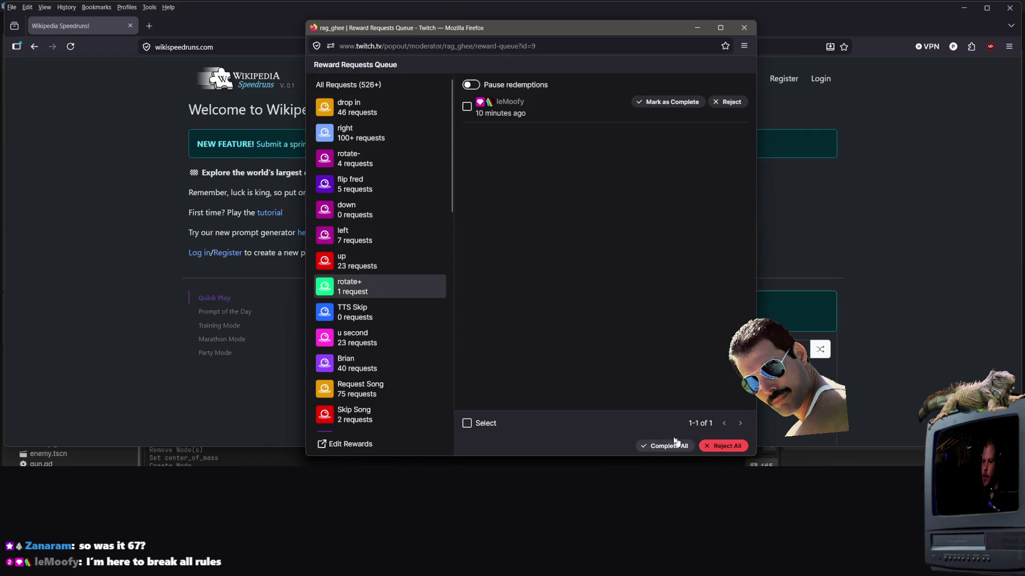
{"action": "left_click", "coordinate": [724, 446]}
{"action": "left_click", "coordinate": [564, 280]}
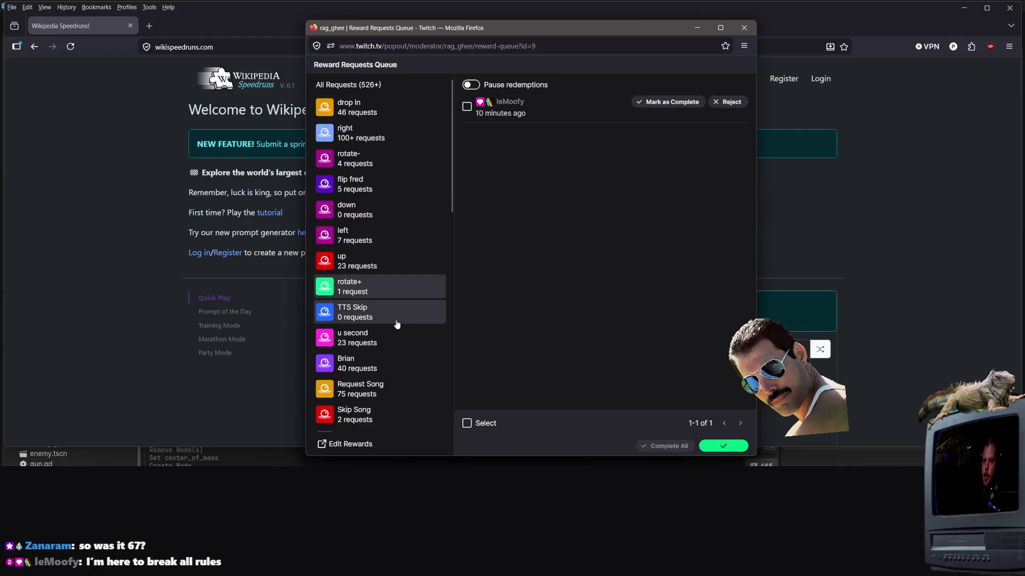
{"action": "left_click", "coordinate": [388, 339]}
Reject and refund all 40 Brian reward requests.
{"action": "left_click", "coordinate": [374, 367]}
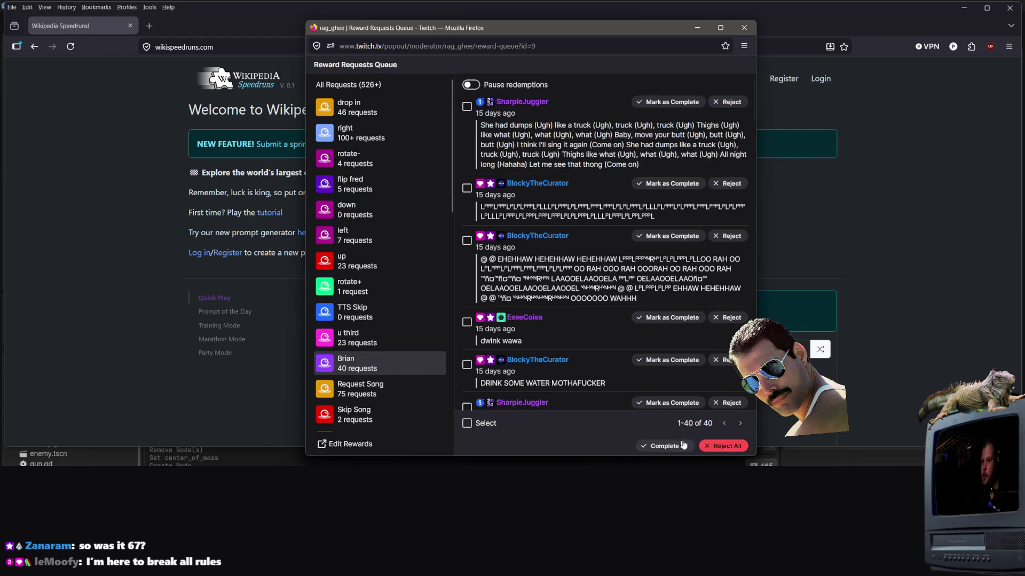
{"action": "left_click", "coordinate": [723, 446]}
{"action": "left_click", "coordinate": [570, 279]}
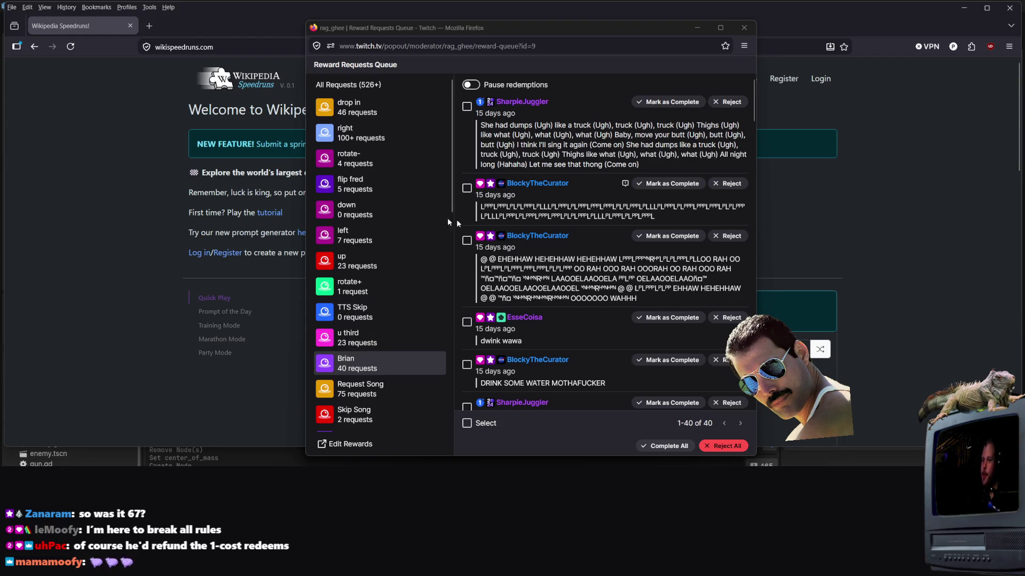
{"action": "left_click", "coordinate": [727, 445]}
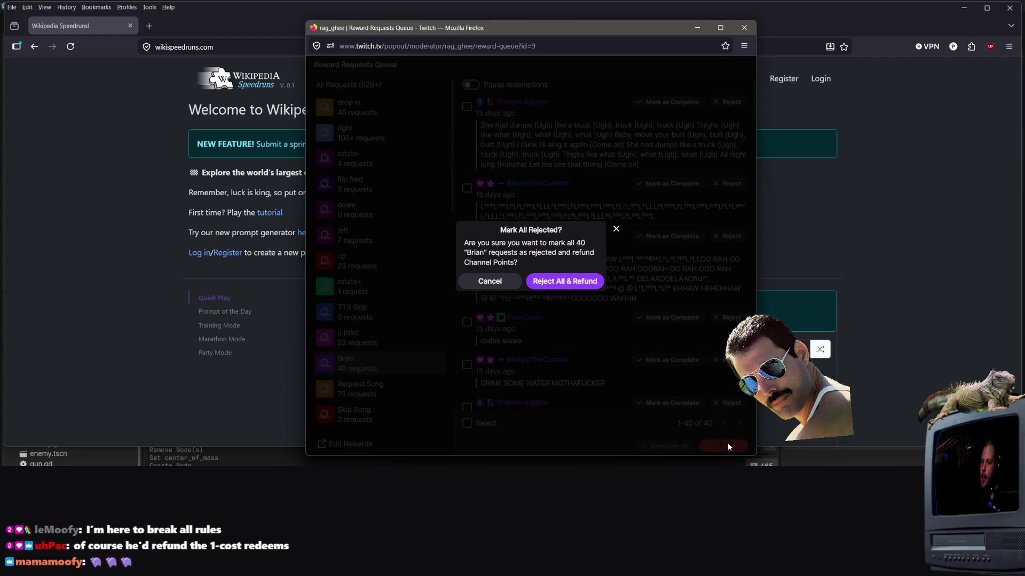
{"action": "left_click", "coordinate": [600, 275]}
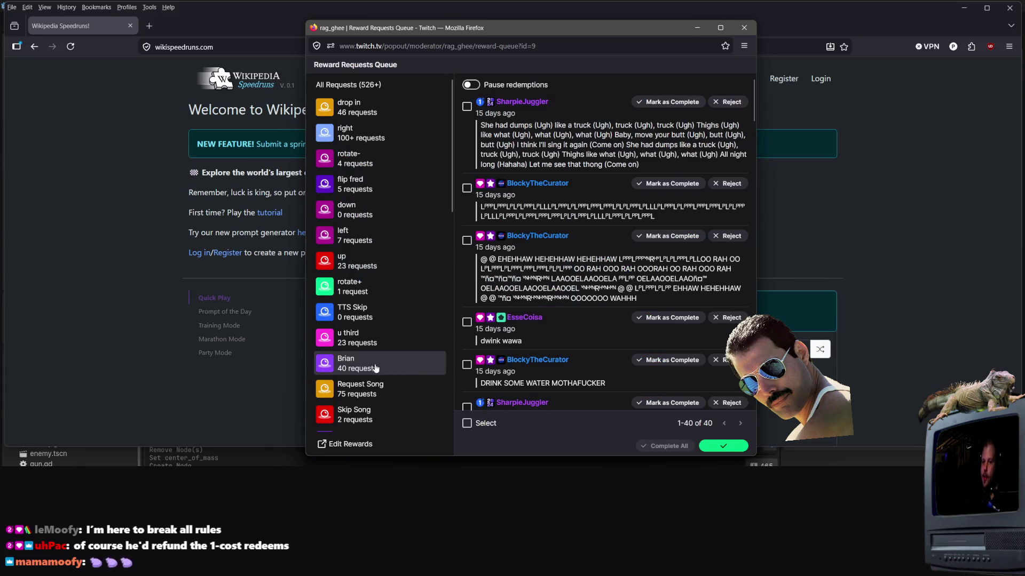
Reject and refund the 75 Request Song and two Skip Song requests.
{"action": "scroll", "coordinate": [390, 262], "scroll_direction": "down", "scroll_amount": 2}
{"action": "left_click", "coordinate": [379, 283]}
{"action": "left_click", "coordinate": [723, 445]}
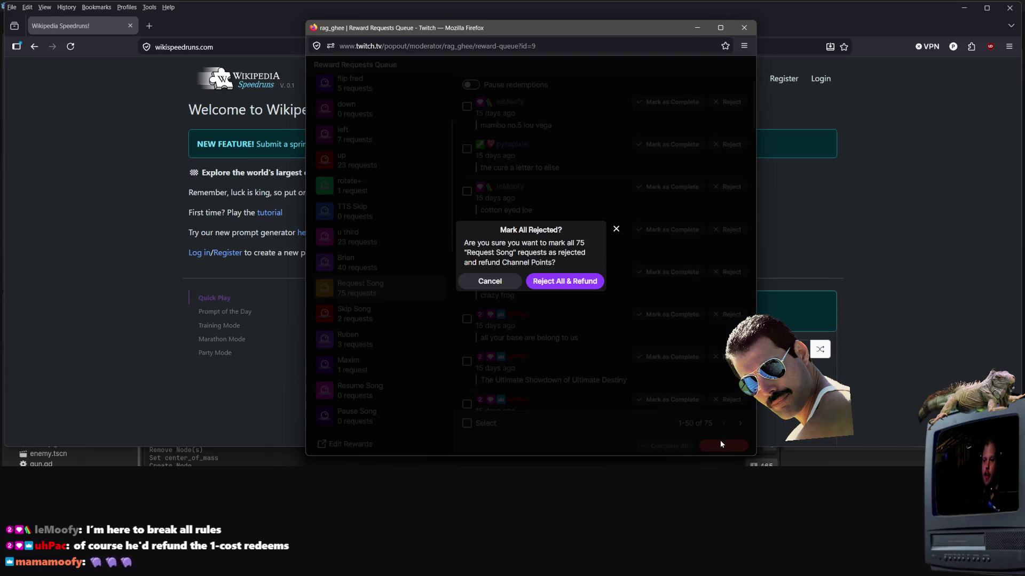
{"action": "left_click", "coordinate": [594, 286]}
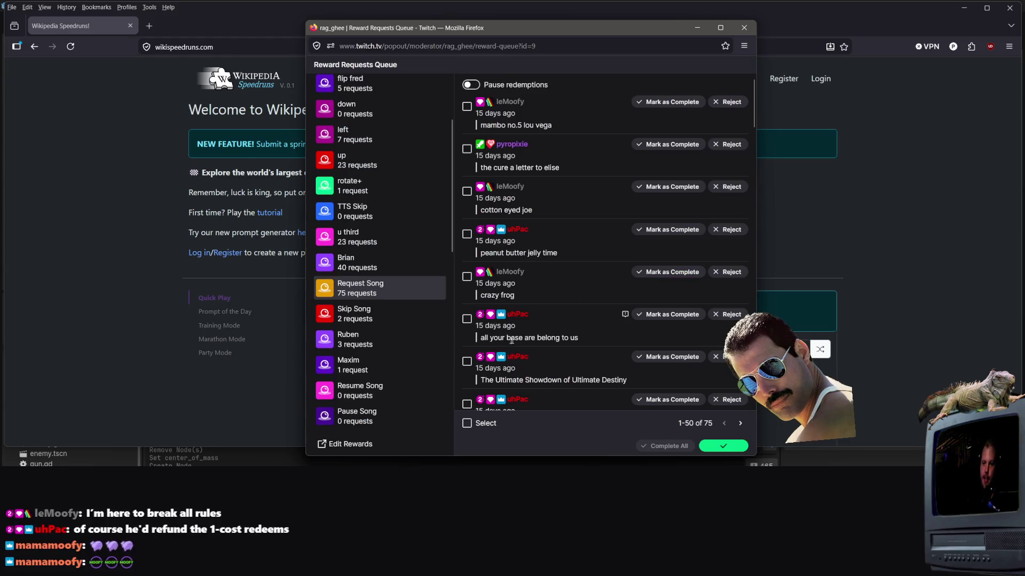
{"action": "left_click", "coordinate": [387, 311]}
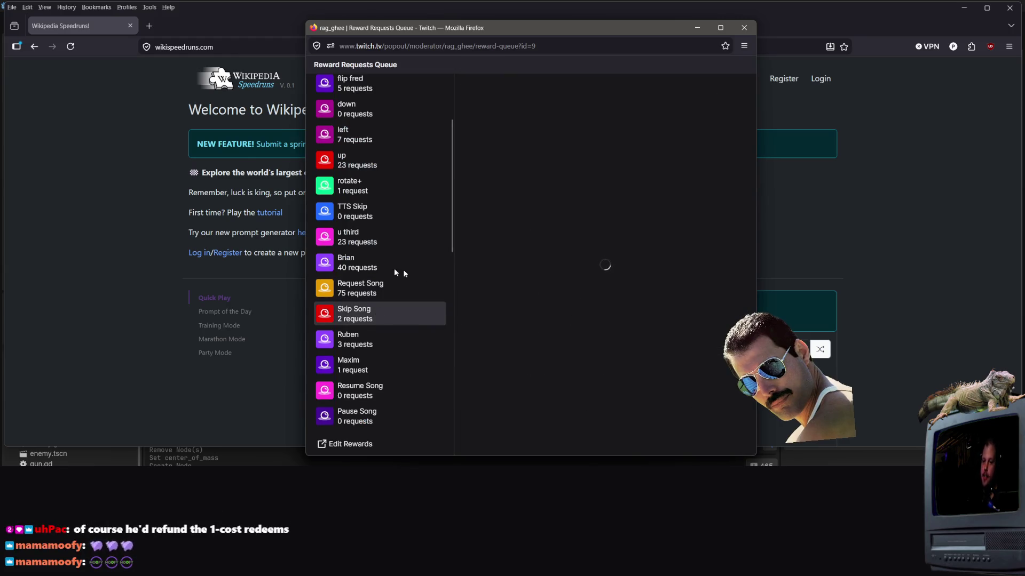
{"action": "scroll", "coordinate": [401, 299], "scroll_direction": "down", "scroll_amount": 3}
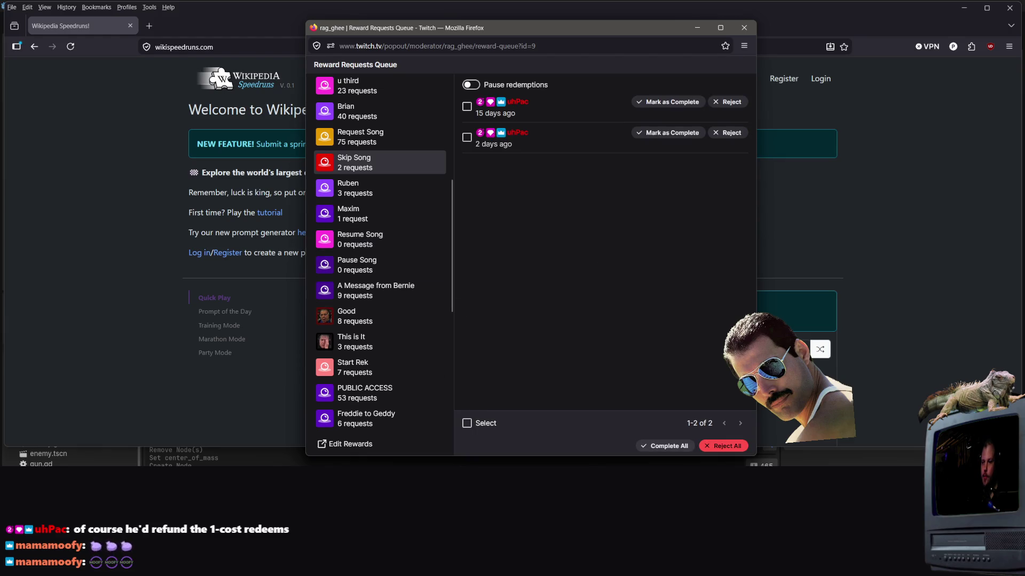
{"action": "left_click", "coordinate": [724, 445]}
{"action": "left_click", "coordinate": [565, 279]}
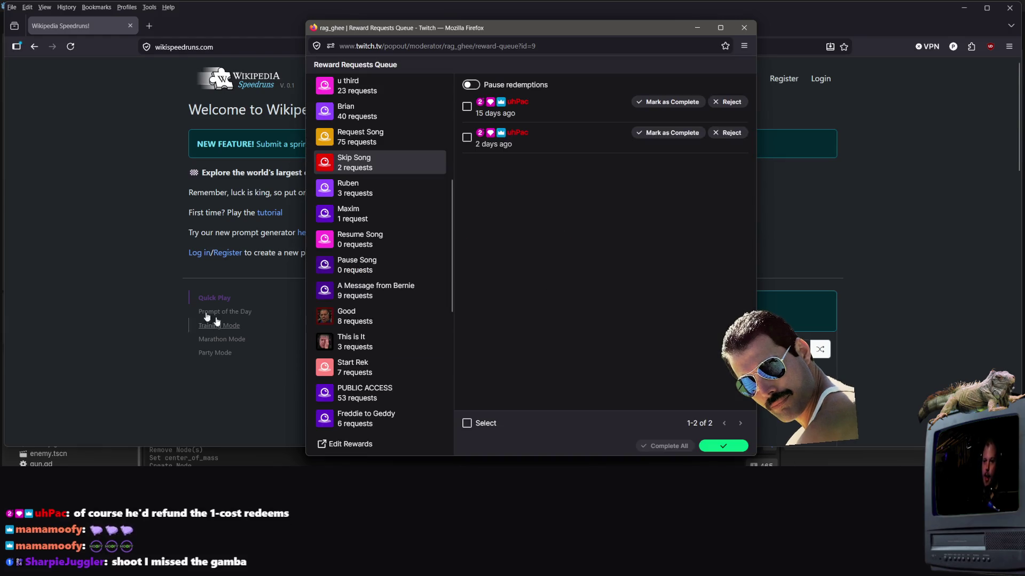
Reject and refund the nine A Message from Bernie and eight Good requests.
{"action": "left_click", "coordinate": [337, 287]}
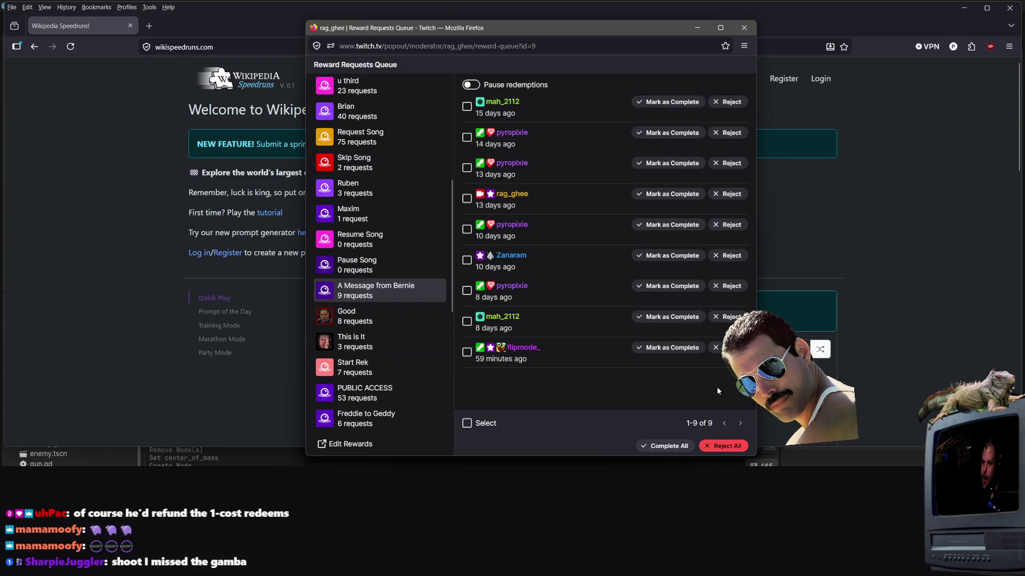
{"action": "left_click", "coordinate": [712, 446]}
{"action": "left_click", "coordinate": [564, 280]}
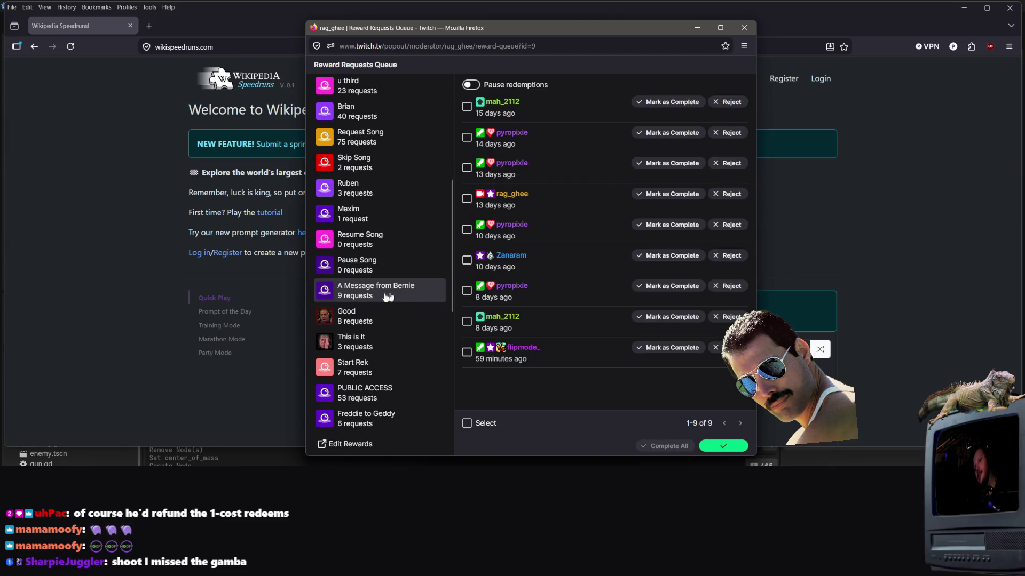
{"action": "left_click", "coordinate": [365, 321]}
{"action": "left_click", "coordinate": [732, 445]}
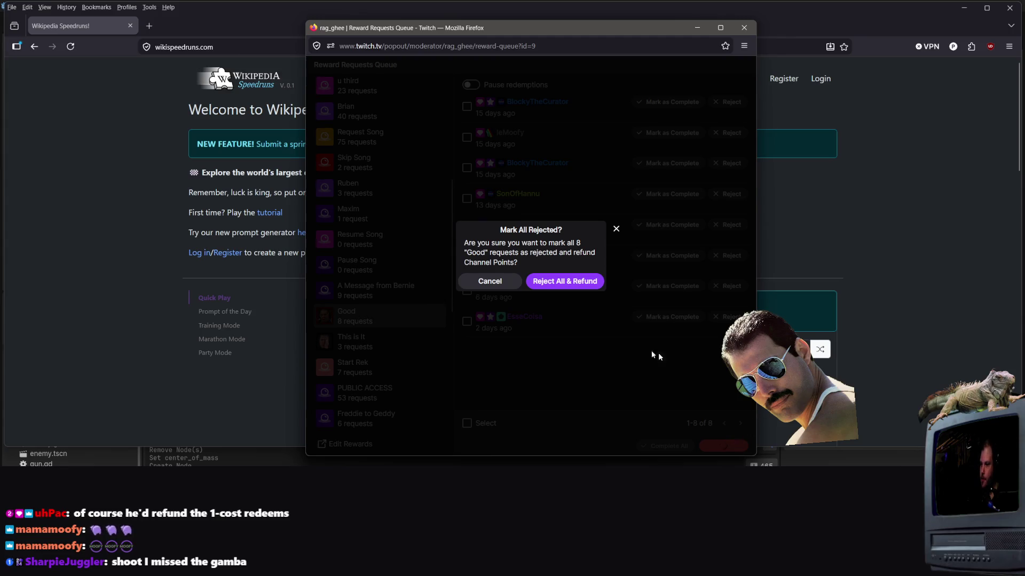
{"action": "left_click", "coordinate": [577, 284]}
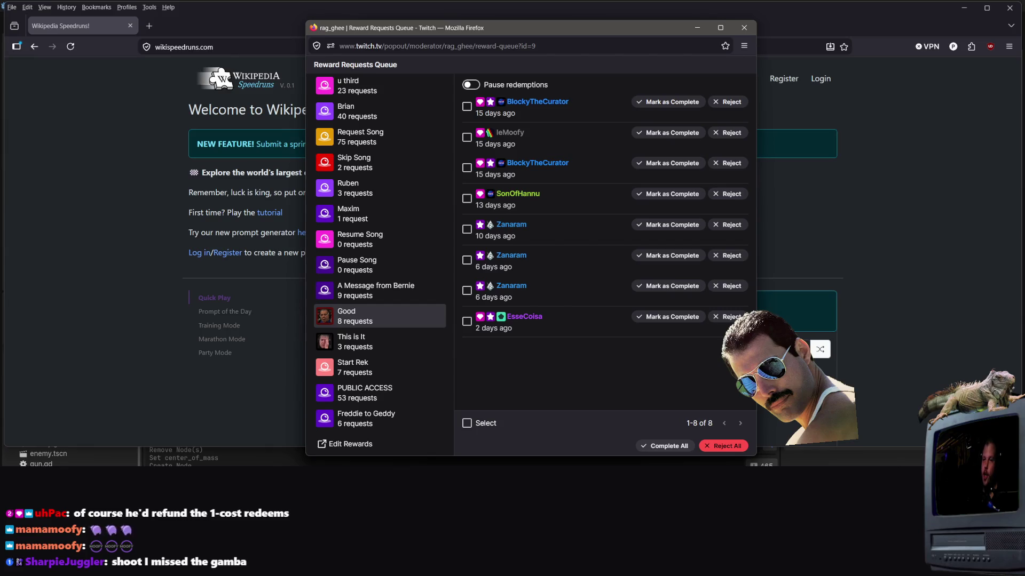
Reject and refund the This is It, Start Rek and 53 PUBLIC ACCESS requests.
{"action": "left_click", "coordinate": [358, 342]}
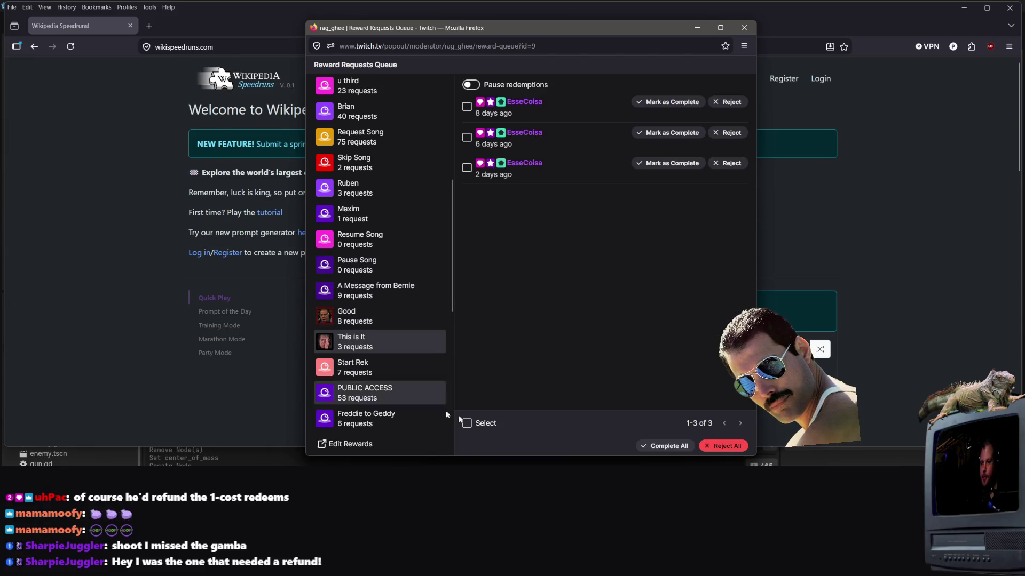
{"action": "left_click", "coordinate": [734, 447]}
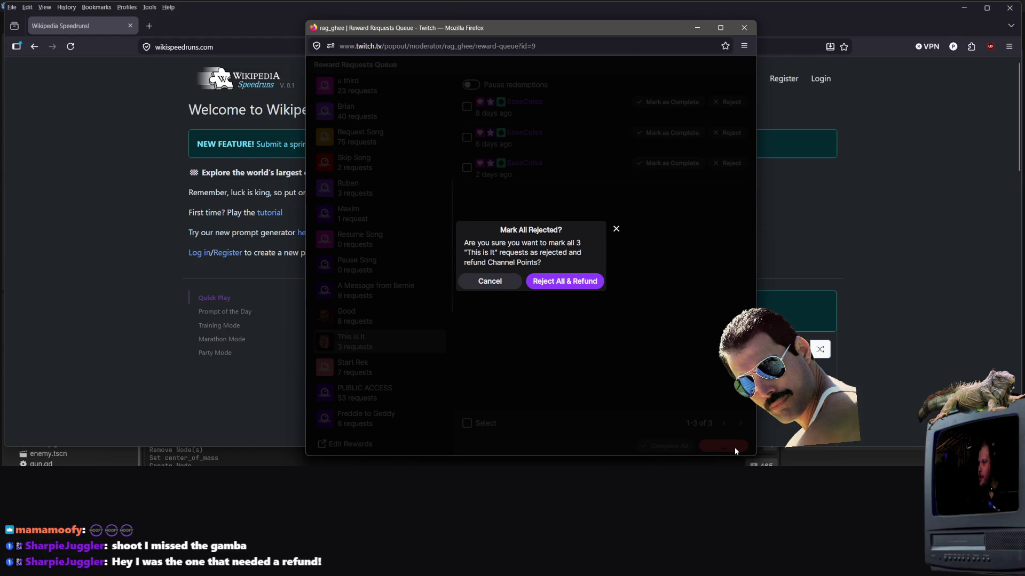
{"action": "left_click", "coordinate": [550, 283]}
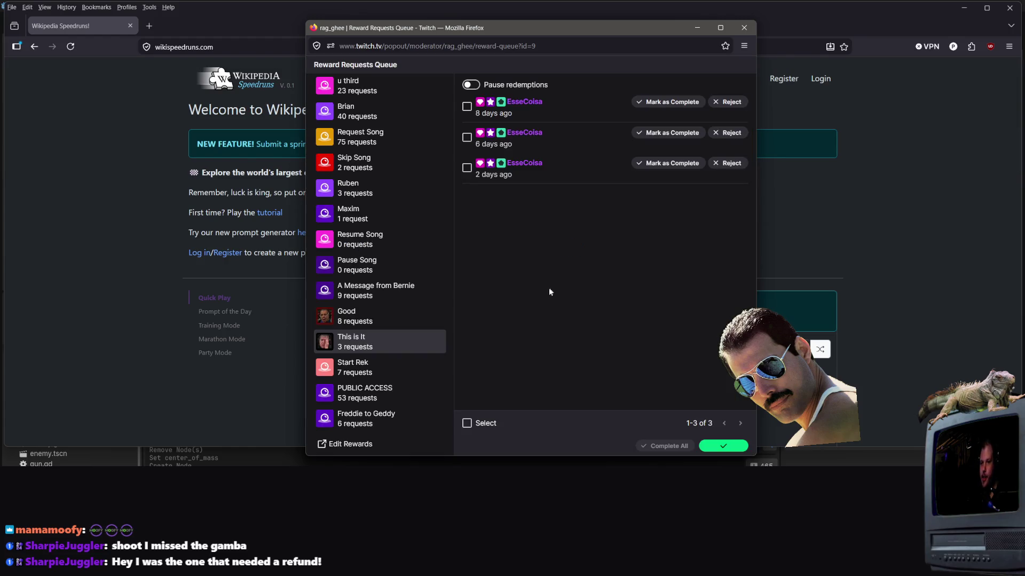
{"action": "left_click", "coordinate": [422, 368]}
{"action": "left_click", "coordinate": [724, 447]}
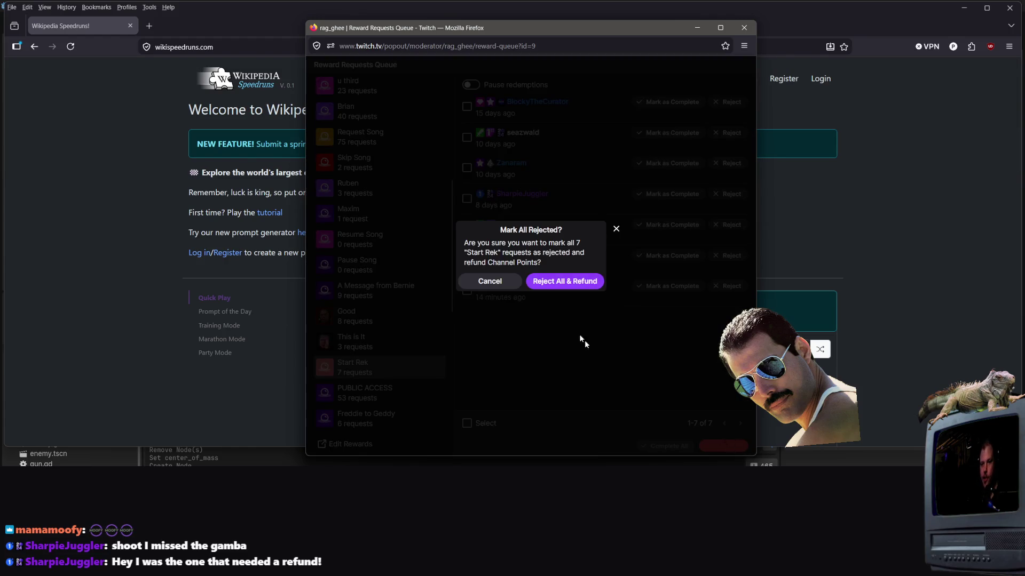
{"action": "left_click", "coordinate": [563, 283]}
{"action": "left_click", "coordinate": [373, 393]}
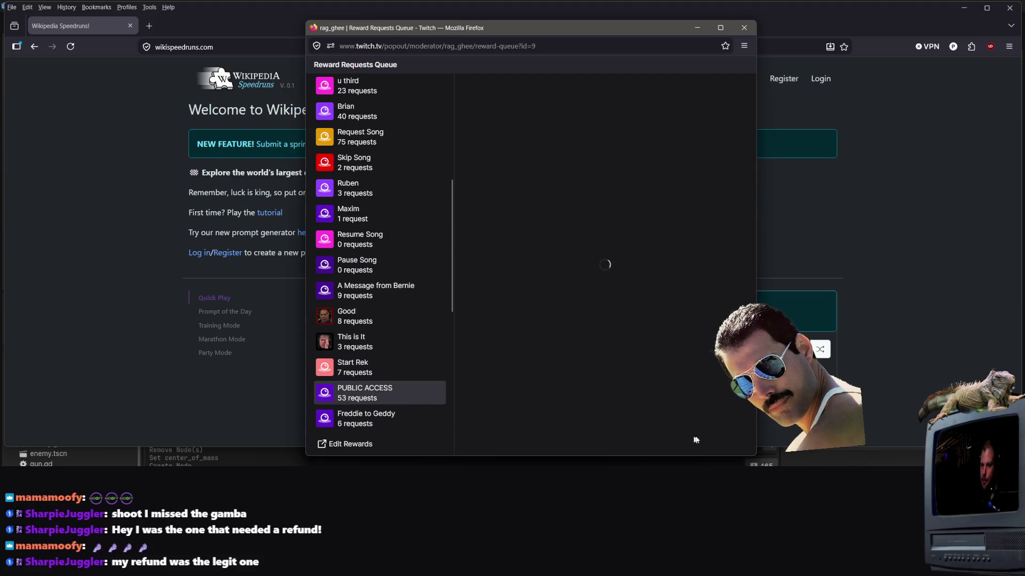
{"action": "left_click", "coordinate": [733, 447]}
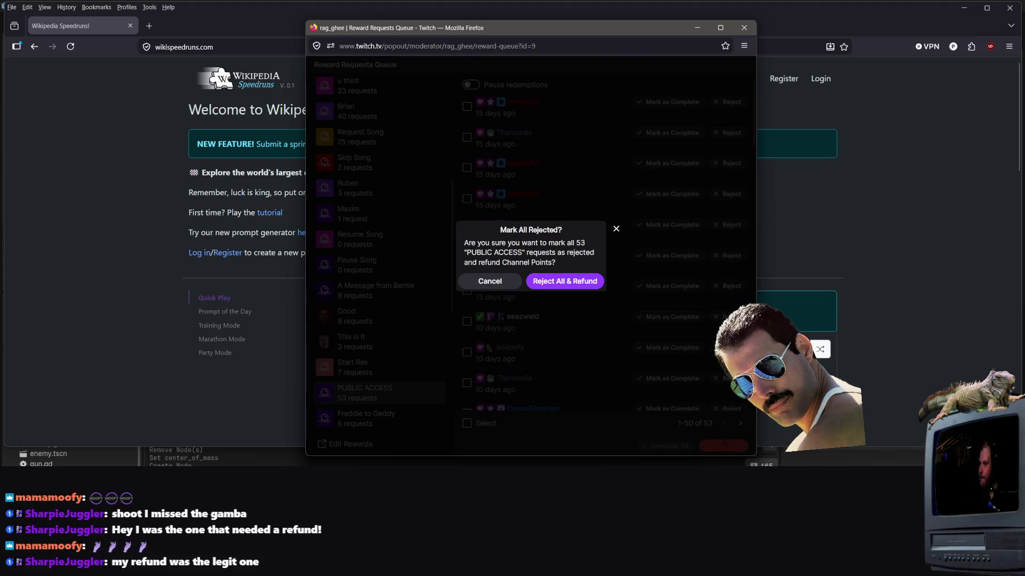
{"action": "left_click", "coordinate": [563, 283]}
Complete all 19 transform the content requests.
{"action": "scroll", "coordinate": [406, 288], "scroll_direction": "down", "scroll_amount": 4}
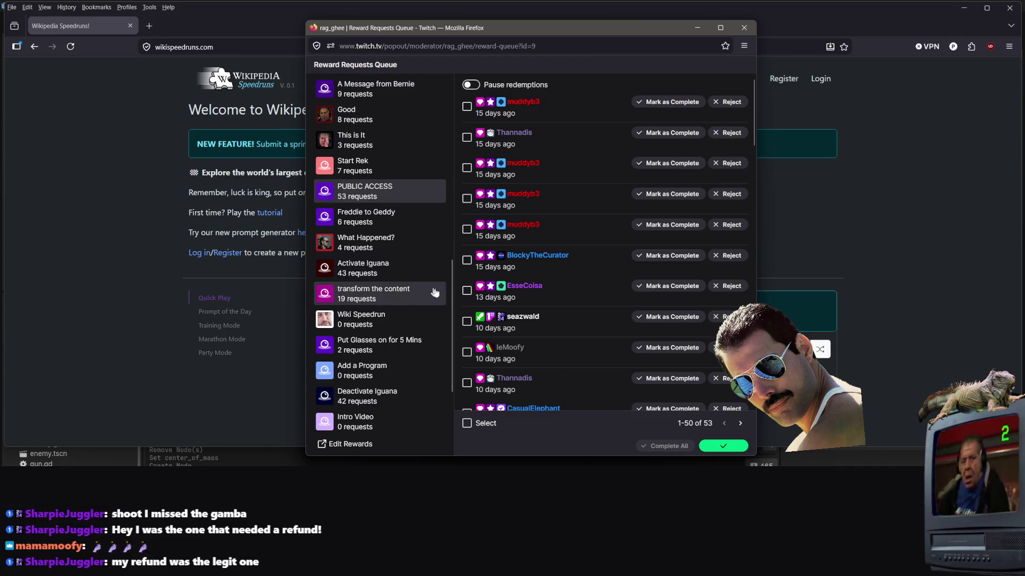
{"action": "left_click", "coordinate": [373, 294]}
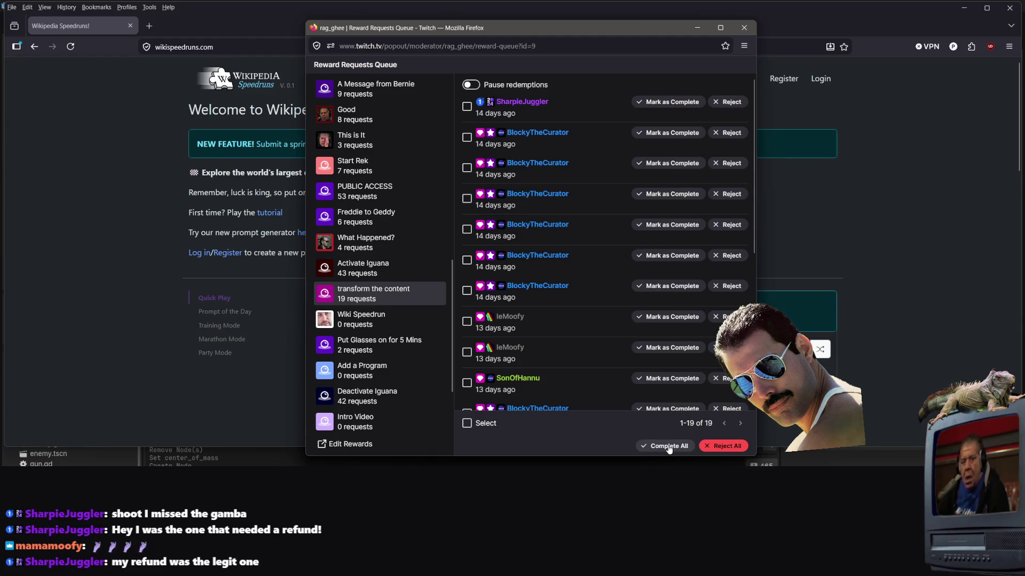
{"action": "left_click", "coordinate": [666, 447]}
{"action": "left_click", "coordinate": [568, 281]}
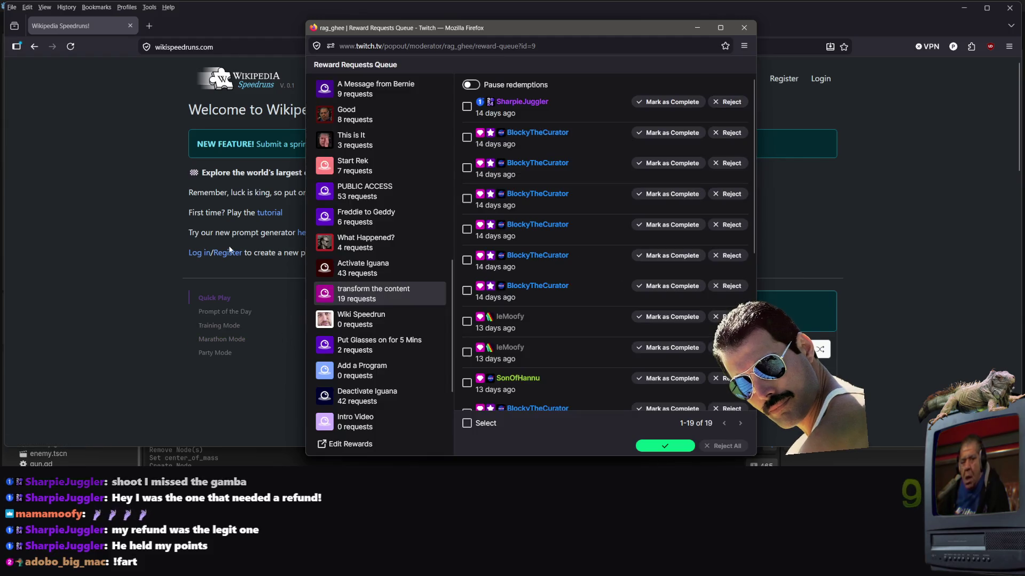
View the Activate Iguana requests and scroll down the reward list.
{"action": "left_click", "coordinate": [355, 276]}
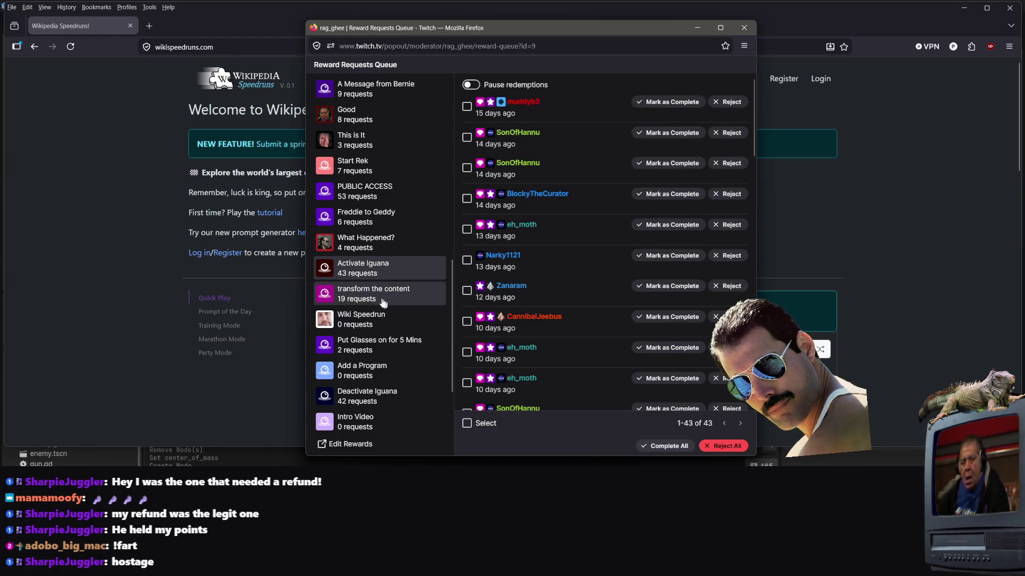
{"action": "scroll", "coordinate": [583, 379], "scroll_direction": "down", "scroll_amount": 5}
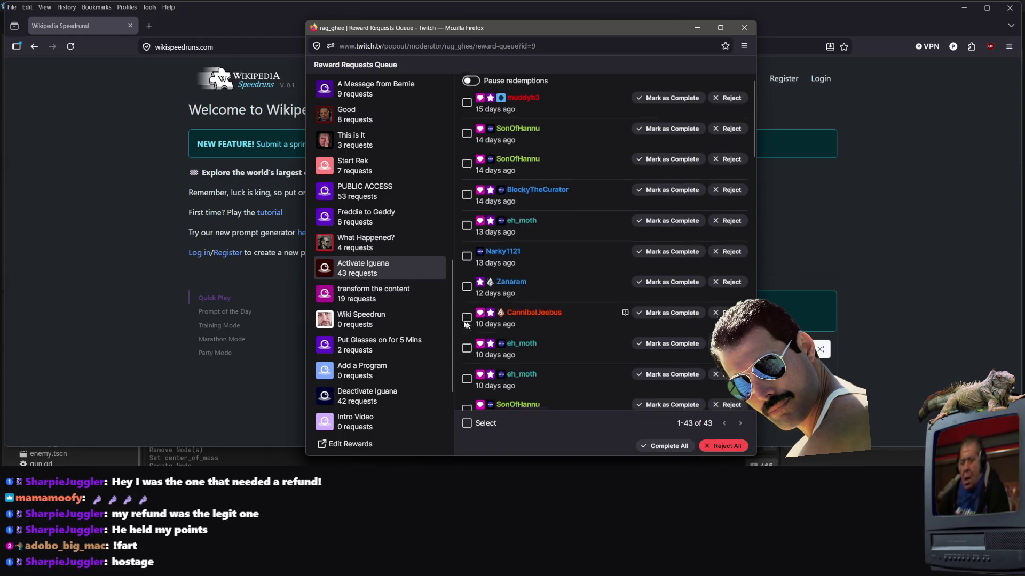
{"action": "scroll", "coordinate": [380, 267], "scroll_direction": "down", "scroll_amount": 1}
{"action": "scroll", "coordinate": [639, 314], "scroll_direction": "down", "scroll_amount": 3}
{"action": "scroll", "coordinate": [639, 314], "scroll_direction": "down", "scroll_amount": 3}
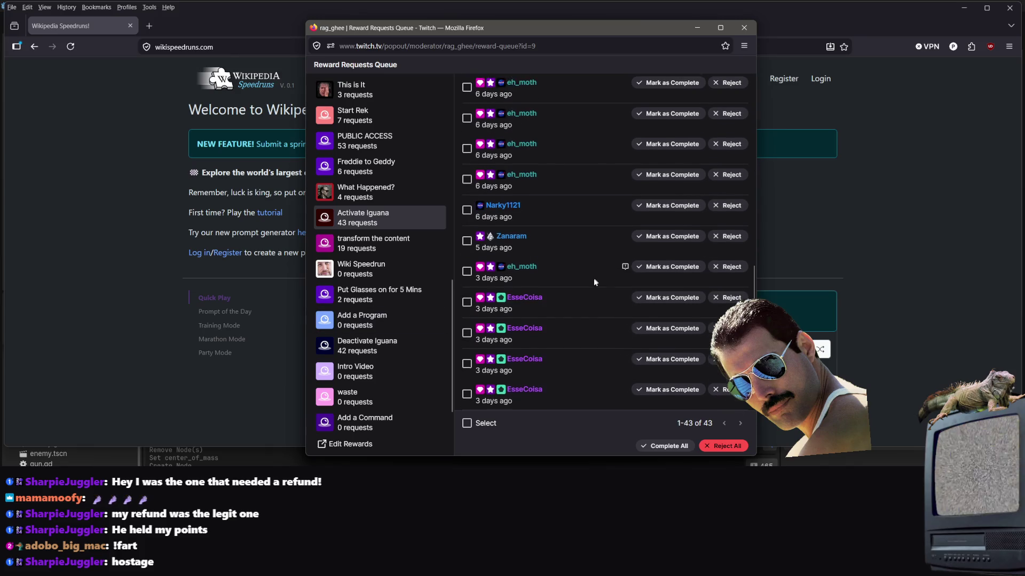
{"action": "scroll", "coordinate": [594, 277], "scroll_direction": "down", "scroll_amount": 3}
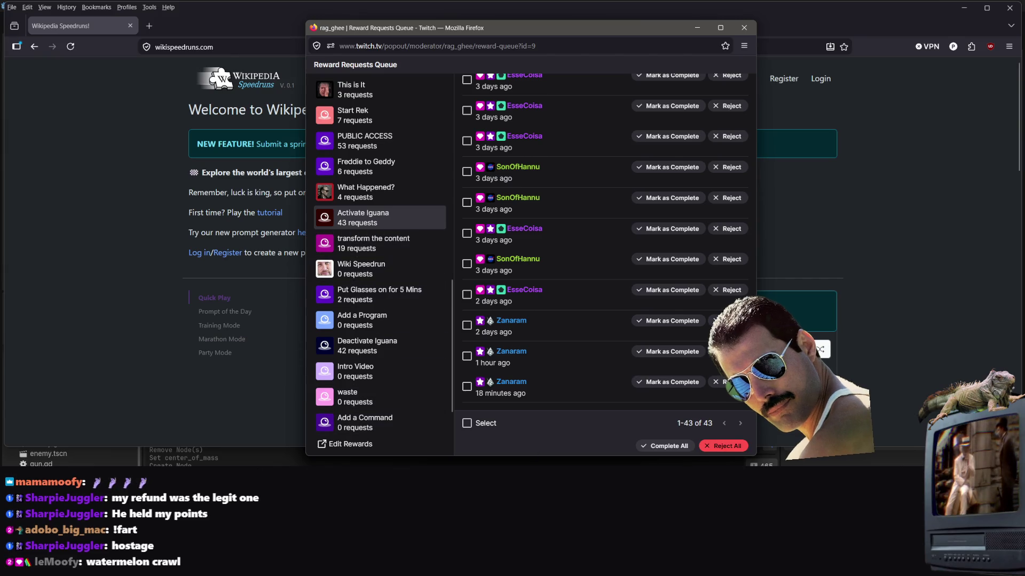
{"action": "left_click", "coordinate": [995, 102]}
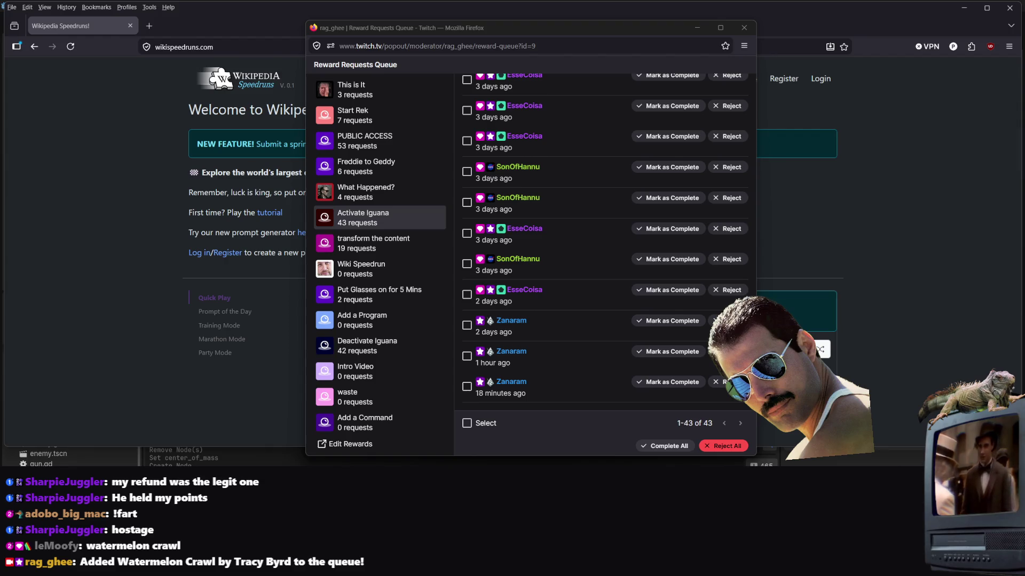
Reject and refund all What Happened? and Freddie to Geddy requests.
{"action": "left_click", "coordinate": [367, 187]}
{"action": "right_click", "coordinate": [368, 187]}
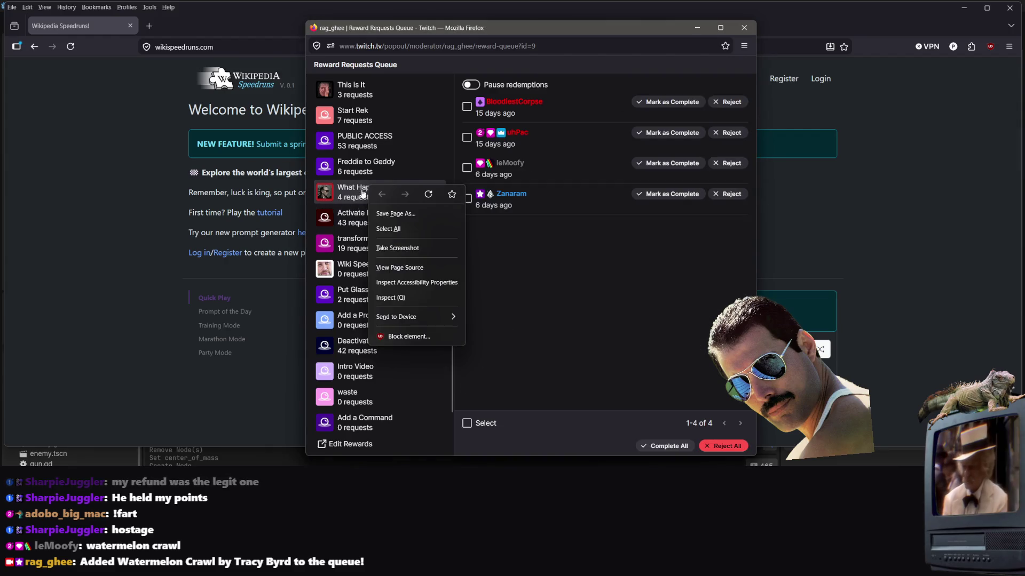
{"action": "left_click", "coordinate": [726, 447]}
{"action": "left_click", "coordinate": [587, 286]}
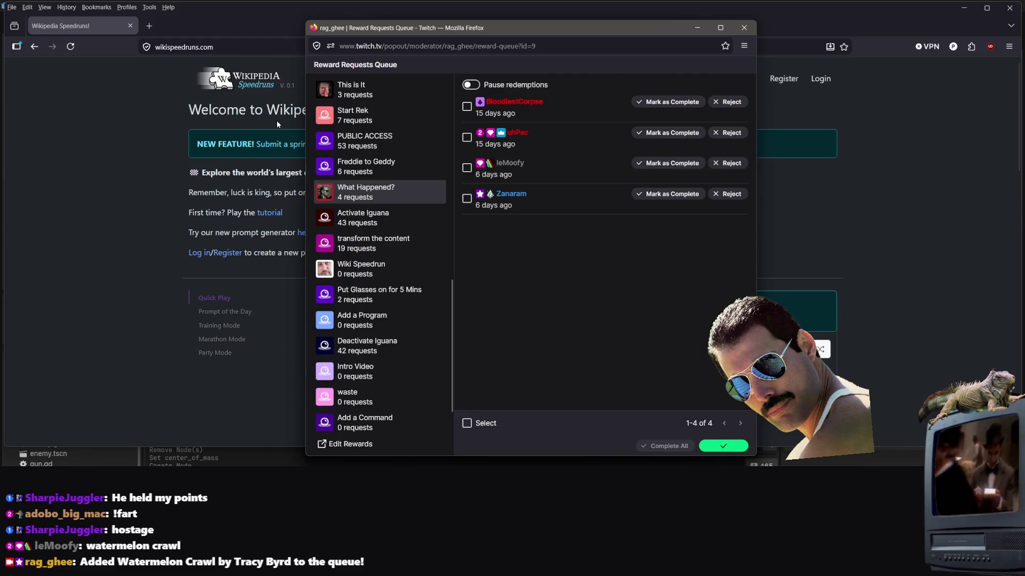
{"action": "left_click", "coordinate": [374, 167]}
{"action": "left_click", "coordinate": [734, 450]}
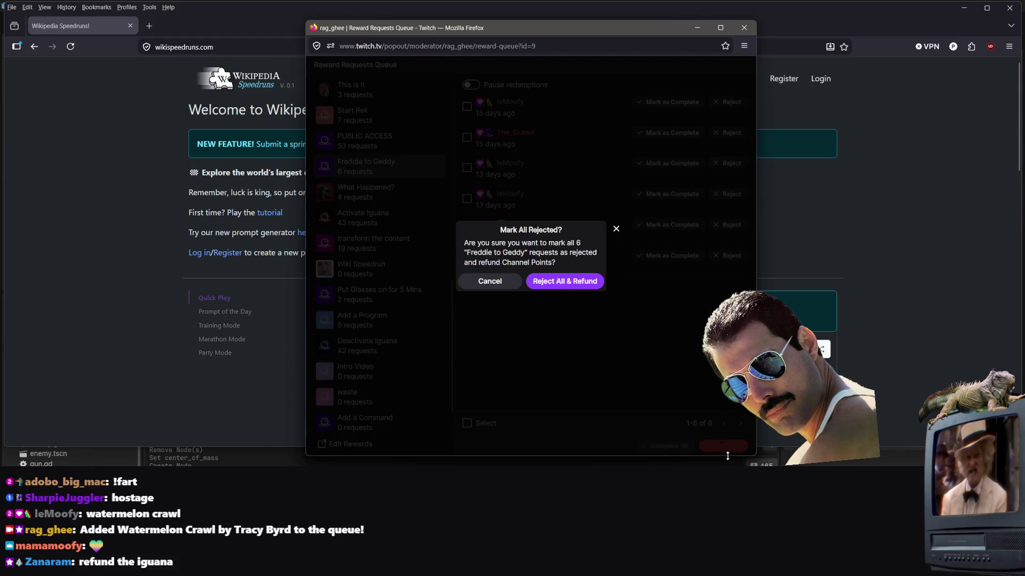
{"action": "left_click", "coordinate": [564, 282]}
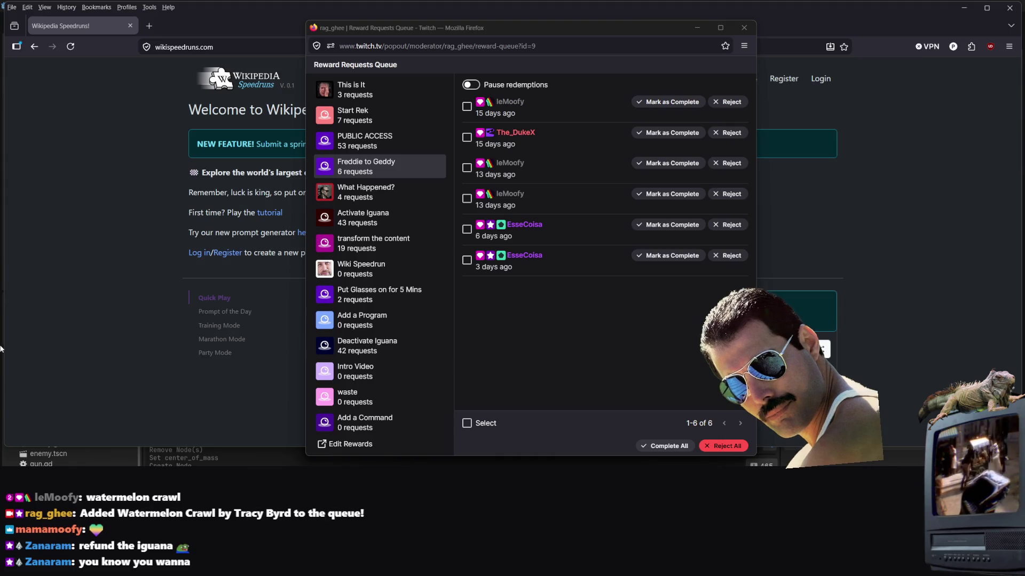
Search Google for 'coin flip' and flip the coin again, landing on Heads.
{"action": "left_click", "coordinate": [188, 46]}
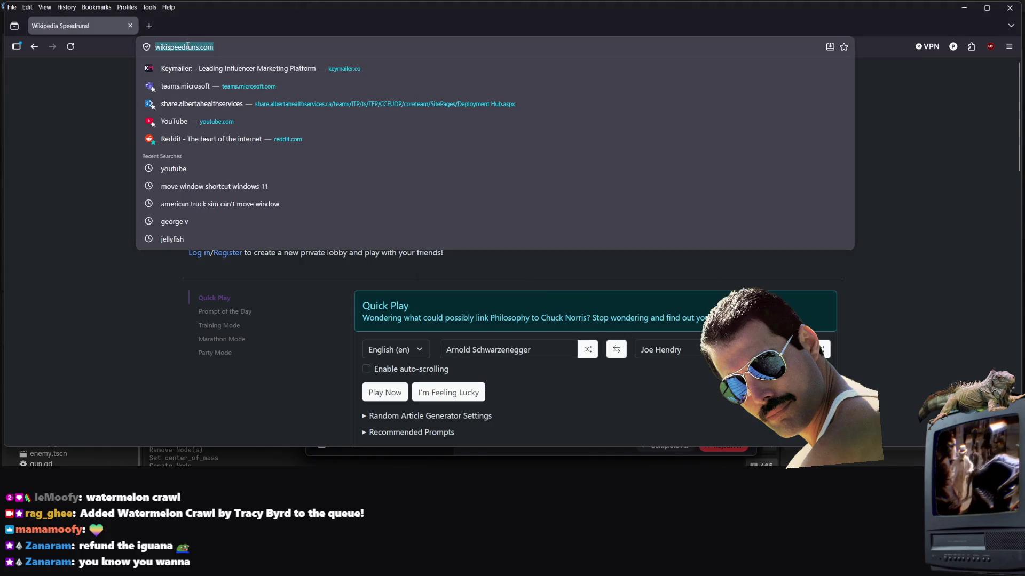
{"action": "type", "text": "coin fli"}
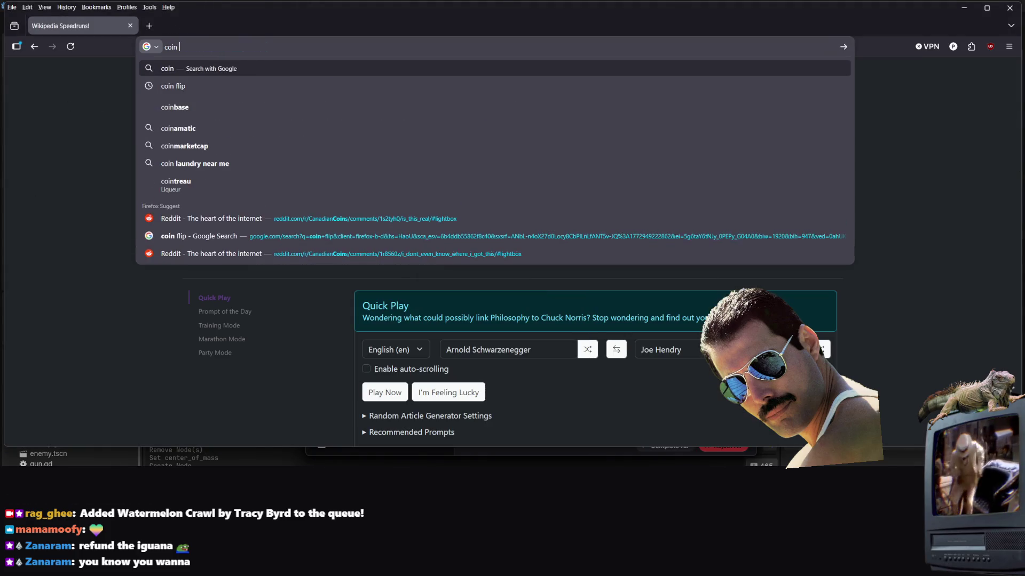
{"action": "type", "text": "p"}
{"action": "key", "text": "Return"}
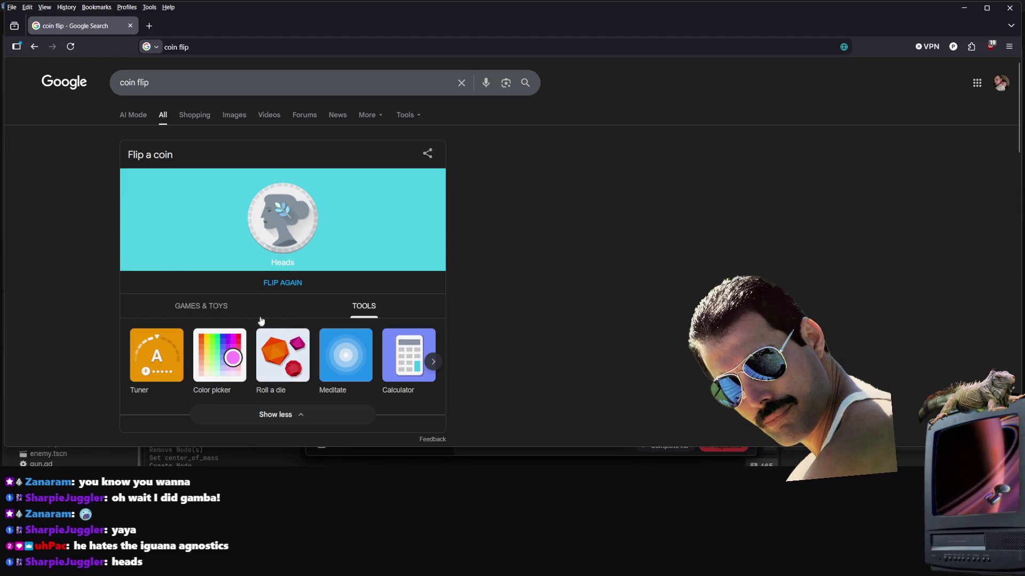
{"action": "left_click", "coordinate": [287, 283]}
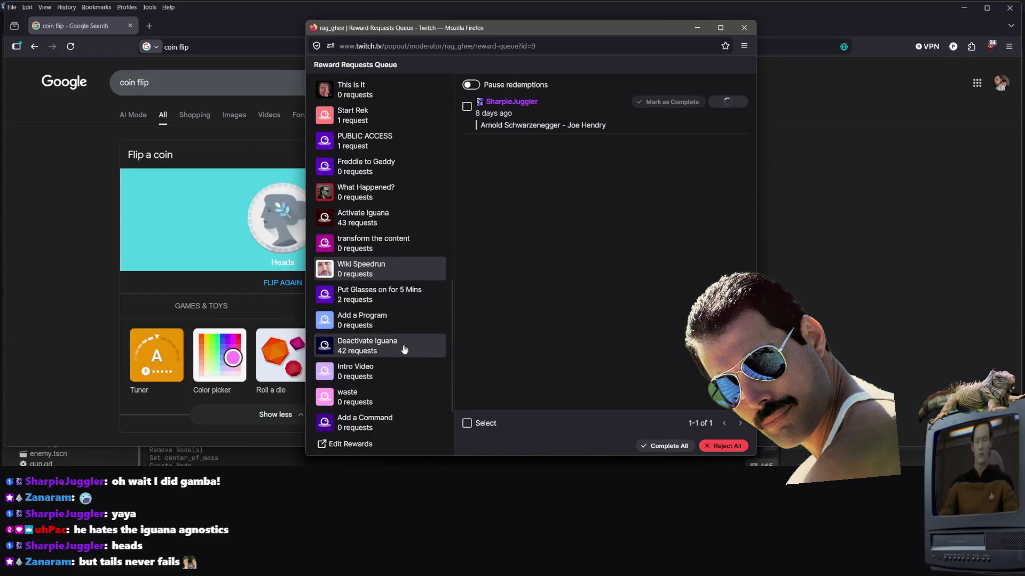
Reject and refund all 43 Activate Iguana requests.
{"action": "left_click", "coordinate": [384, 231]}
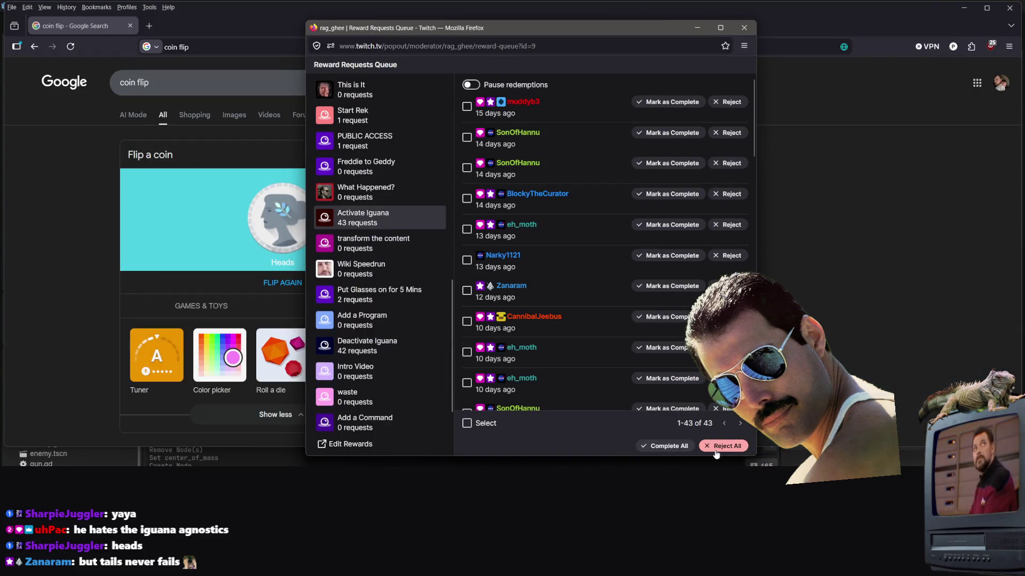
{"action": "left_click", "coordinate": [724, 445]}
{"action": "left_click", "coordinate": [565, 281]}
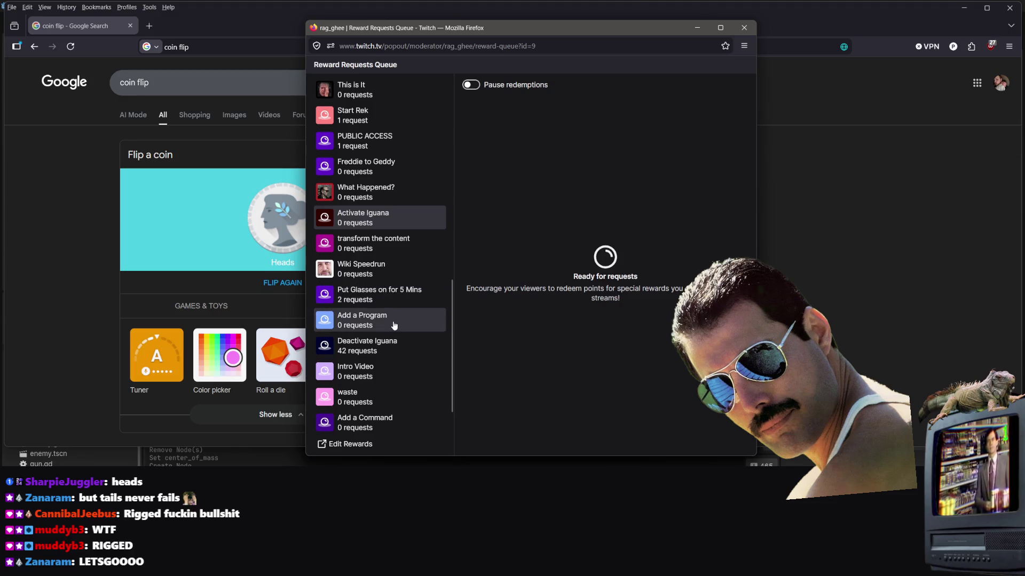
Complete all 42 Deactivate Iguana requests, then view Put Glasses on for 5 Mins.
{"action": "left_click", "coordinate": [396, 299]}
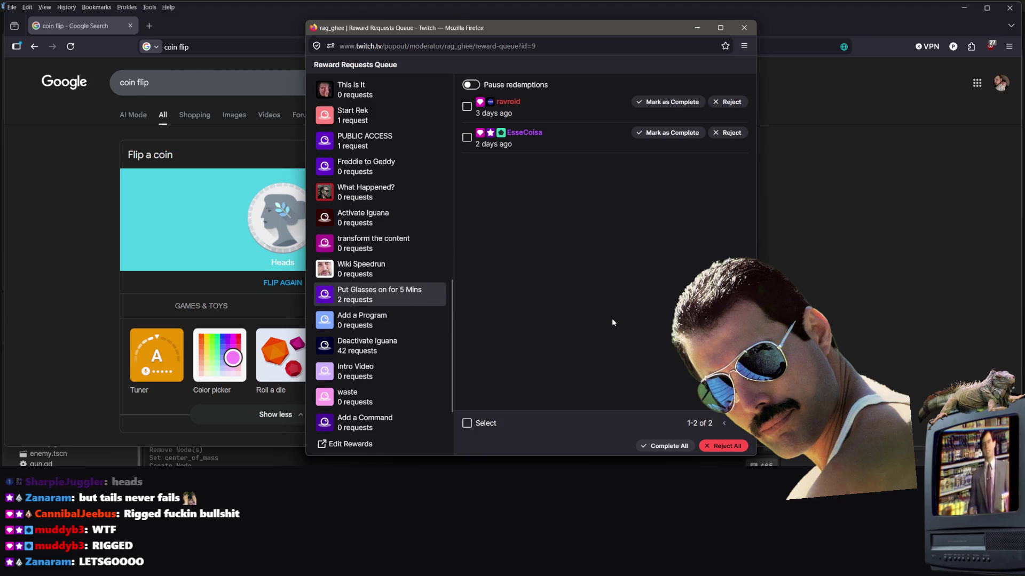
{"action": "left_click", "coordinate": [372, 352]}
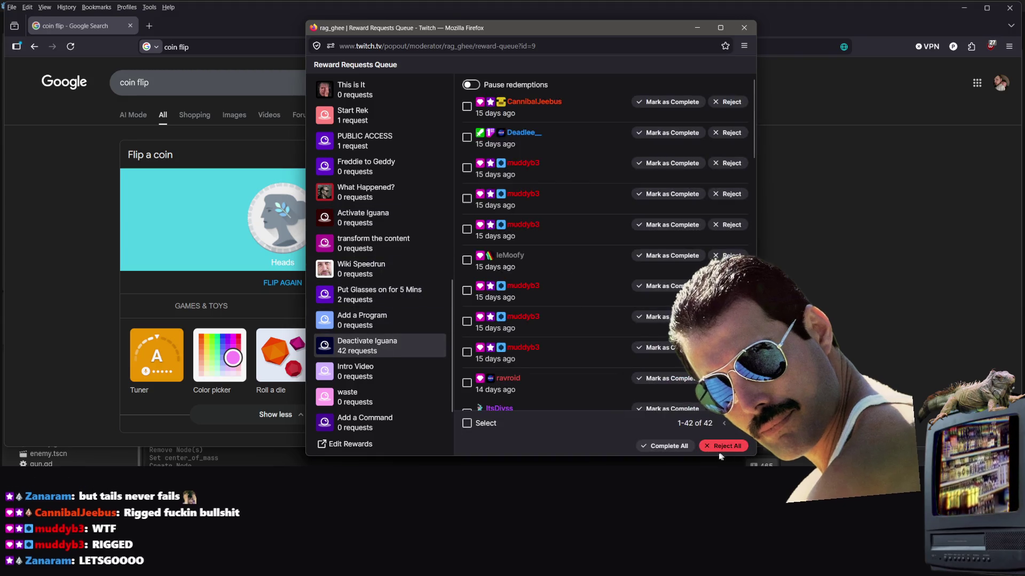
{"action": "left_click", "coordinate": [665, 446]}
{"action": "left_click", "coordinate": [572, 290]}
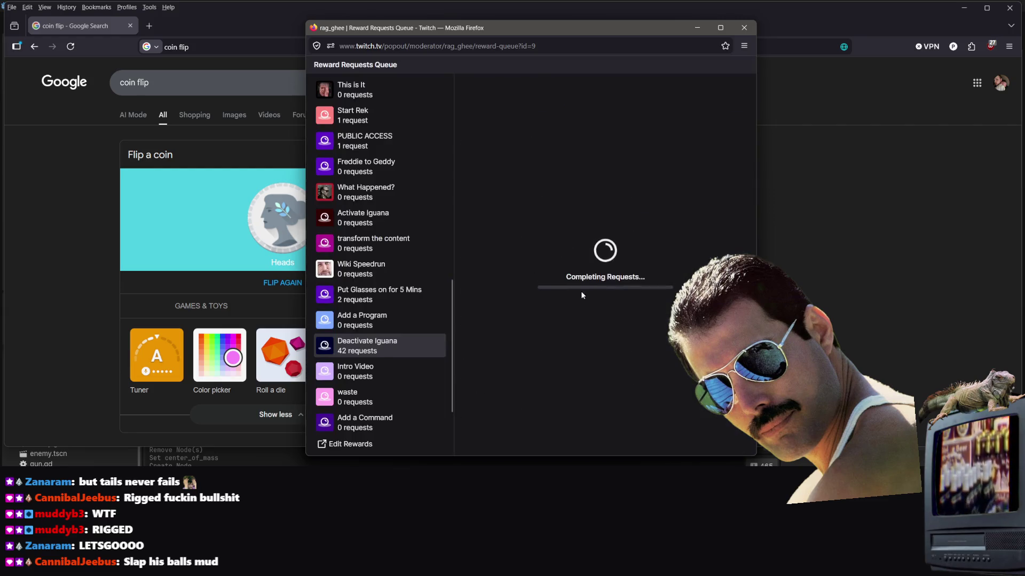
{"action": "scroll", "coordinate": [395, 320], "scroll_direction": "down", "scroll_amount": 1}
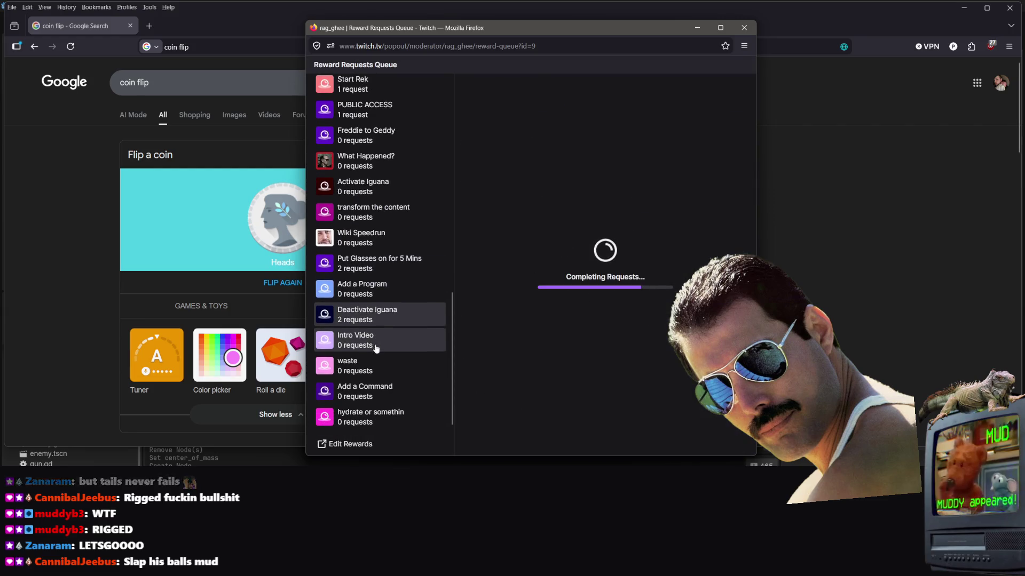
{"action": "scroll", "coordinate": [423, 391], "scroll_direction": "up", "scroll_amount": 3}
{"action": "scroll", "coordinate": [422, 390], "scroll_direction": "down", "scroll_amount": 3}
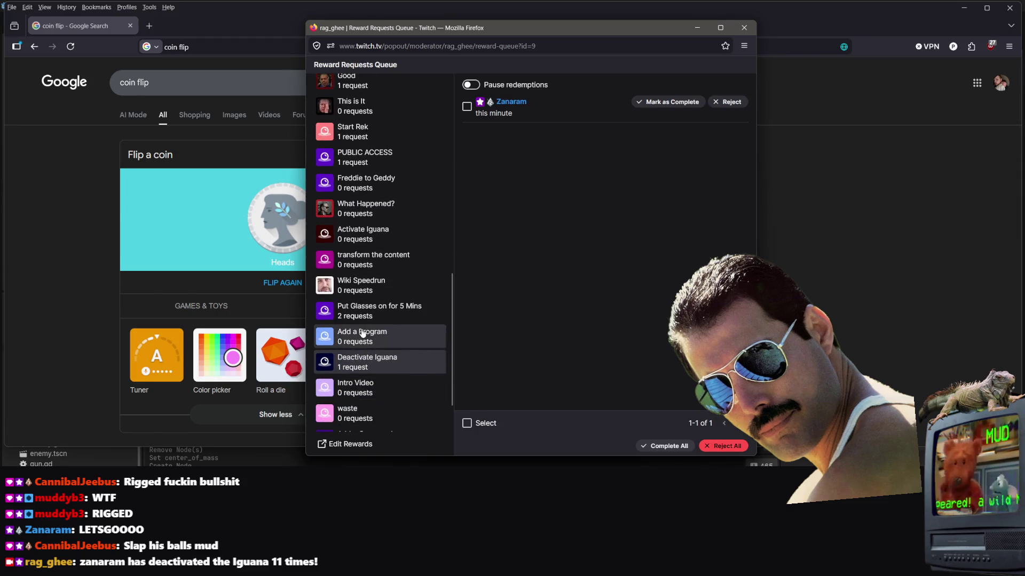
{"action": "left_click", "coordinate": [373, 312]}
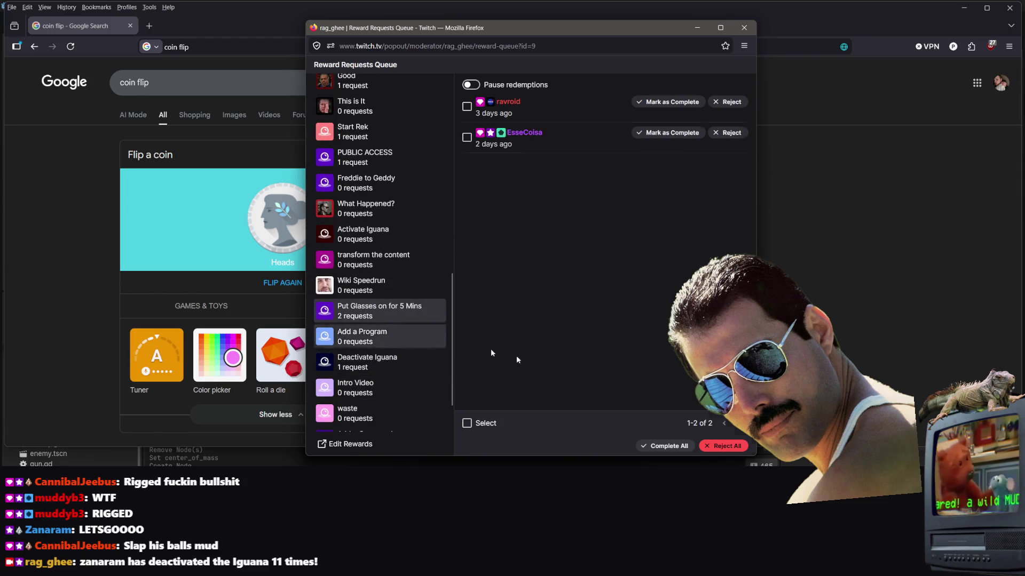
Complete both Put Glasses on for 5 Mins requests and the Good request.
{"action": "left_click", "coordinate": [687, 443]}
{"action": "left_click", "coordinate": [577, 286]}
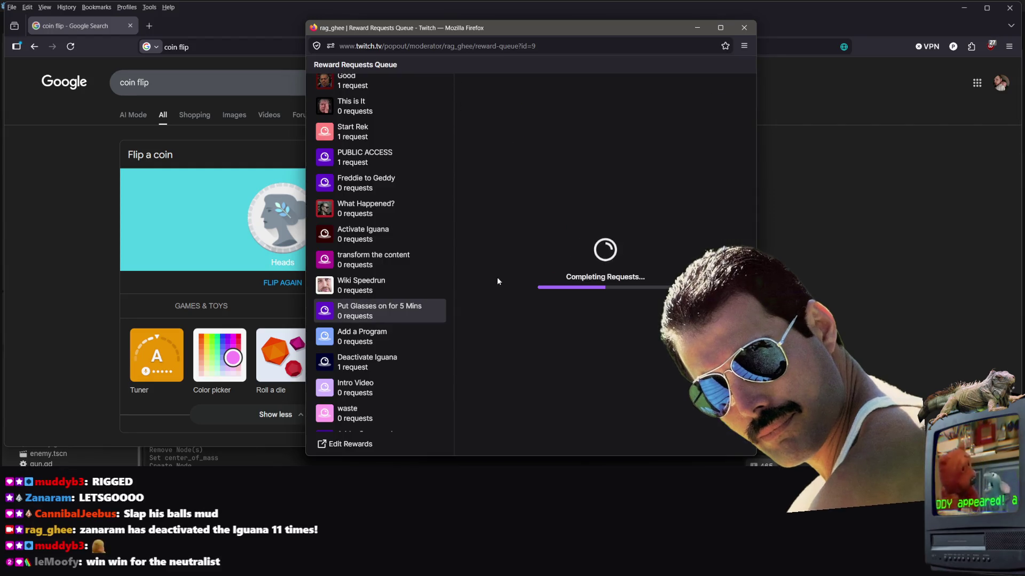
{"action": "scroll", "coordinate": [381, 280], "scroll_direction": "up", "scroll_amount": 5}
{"action": "left_click", "coordinate": [380, 280]}
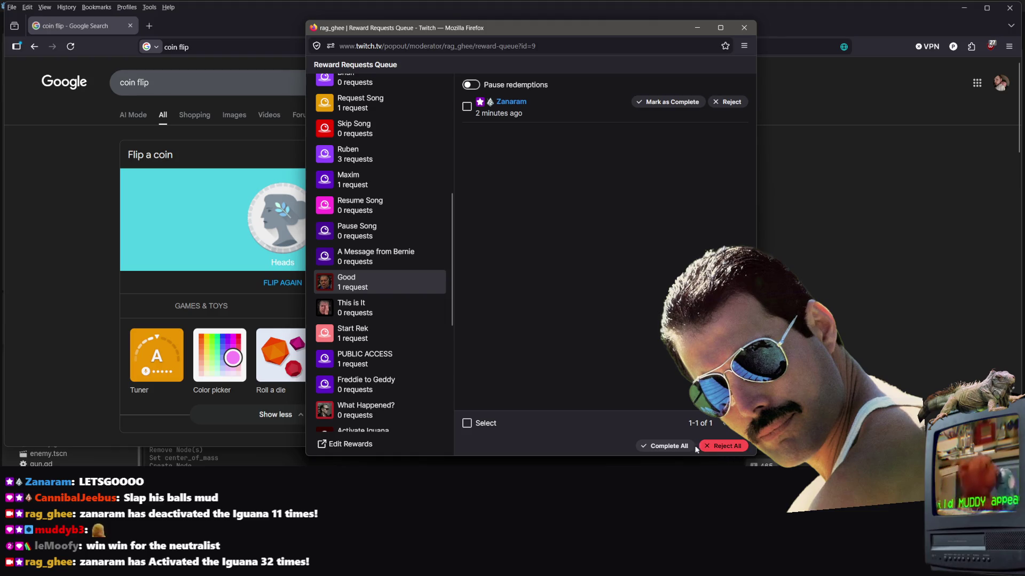
{"action": "left_click", "coordinate": [667, 446]}
{"action": "left_click", "coordinate": [568, 277]}
Complete the Start Rek requests, but cancel completing the PUBLIC ACCESS request.
{"action": "left_click", "coordinate": [339, 342]}
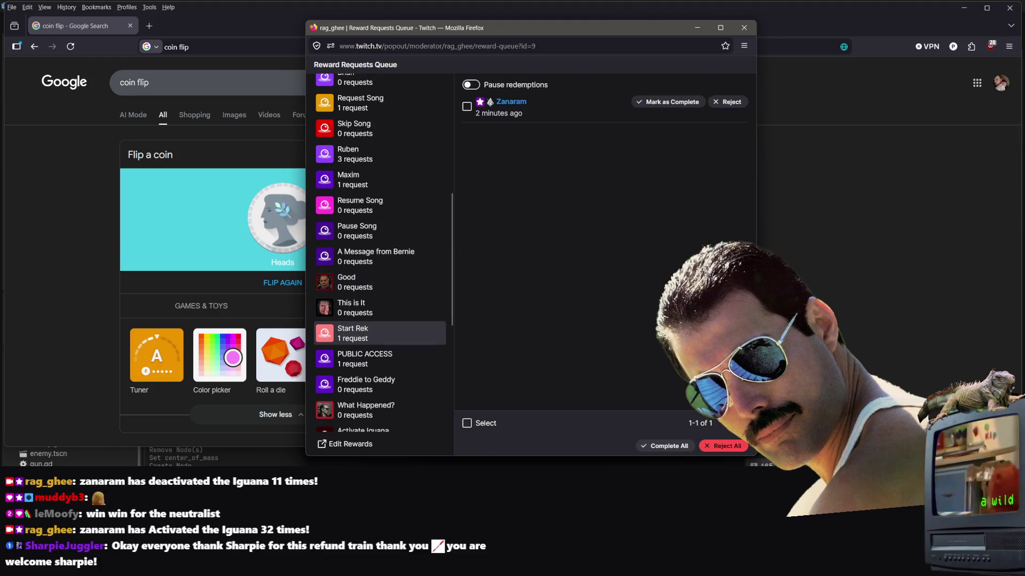
{"action": "left_click", "coordinate": [667, 446]}
{"action": "left_click", "coordinate": [562, 272]}
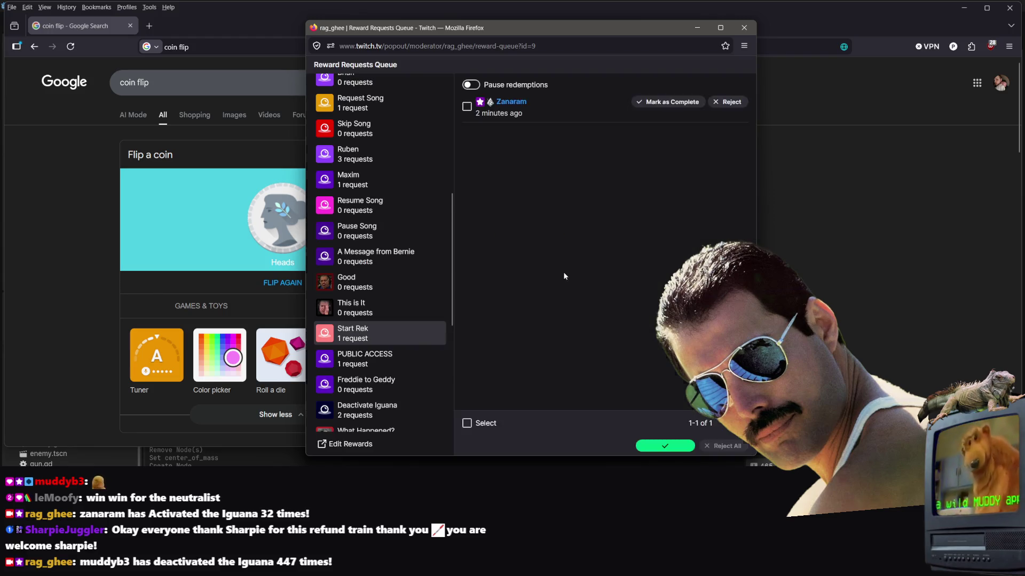
{"action": "left_click", "coordinate": [363, 358]}
{"action": "left_click", "coordinate": [655, 446]}
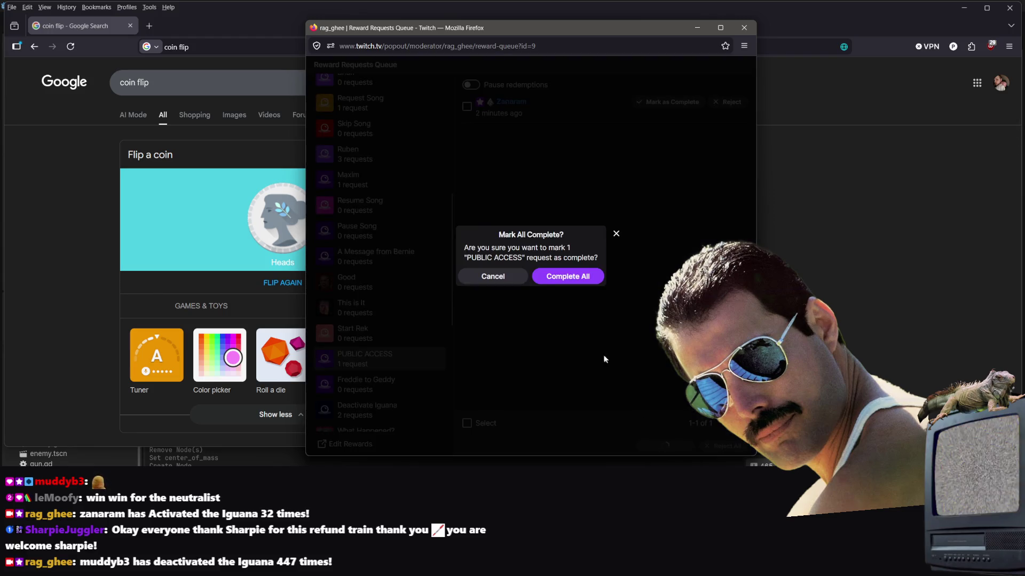
{"action": "left_click", "coordinate": [579, 291]}
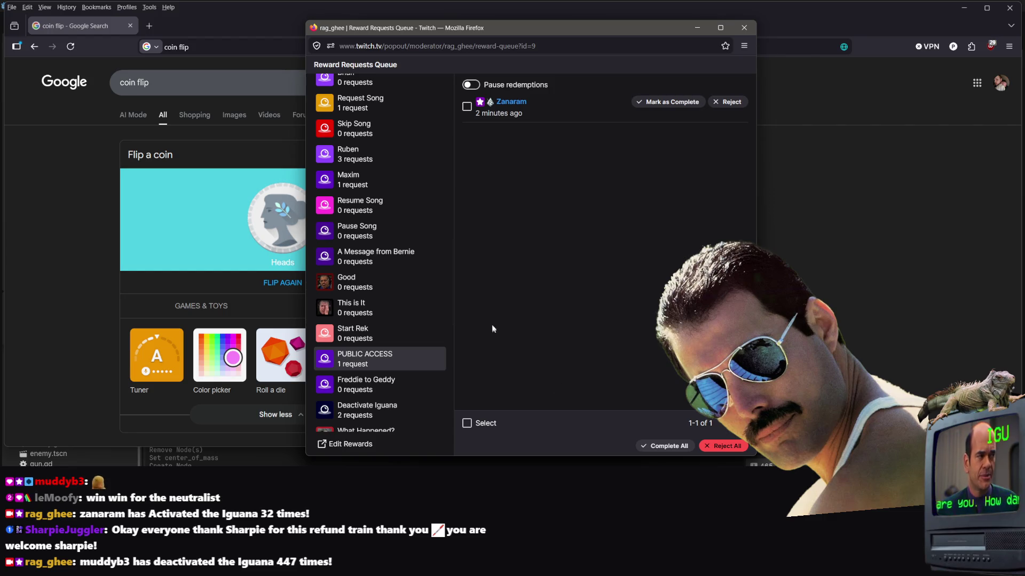
Complete the Activate Iguana request and both Deactivate Iguana requests.
{"action": "scroll", "coordinate": [438, 282], "scroll_direction": "down", "scroll_amount": 5}
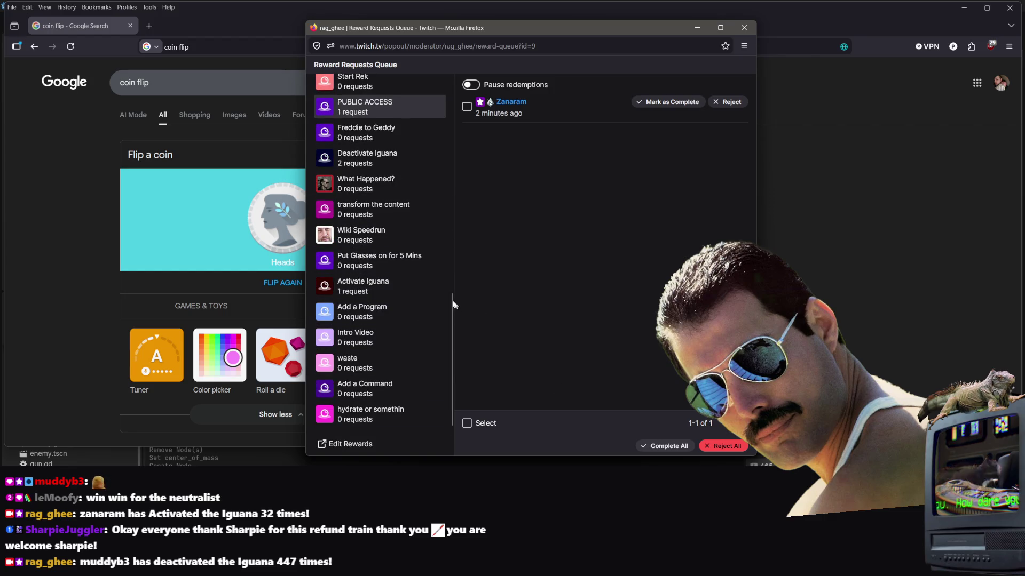
{"action": "left_click", "coordinate": [400, 288]}
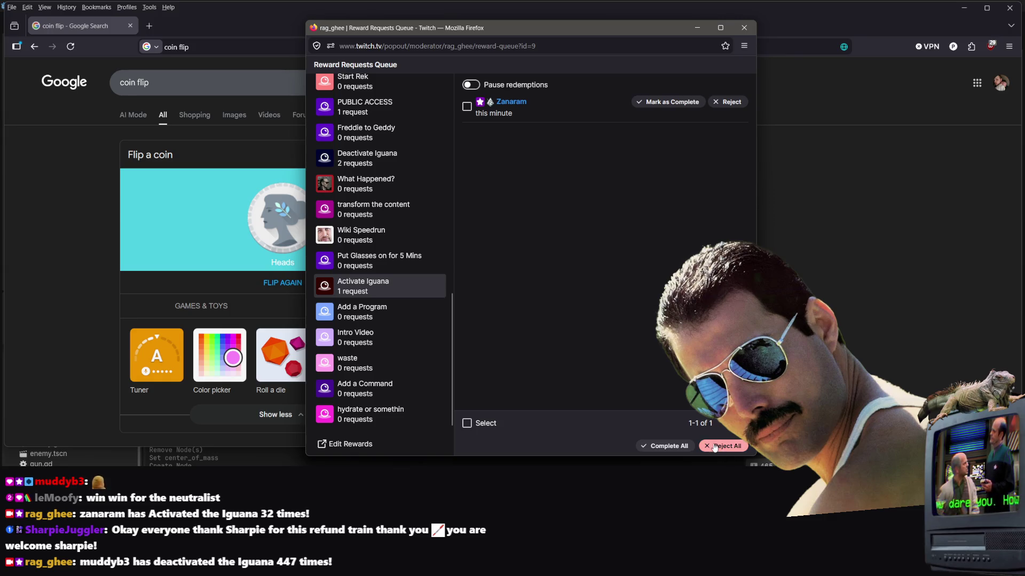
{"action": "left_click", "coordinate": [665, 446]}
{"action": "left_click", "coordinate": [568, 275]}
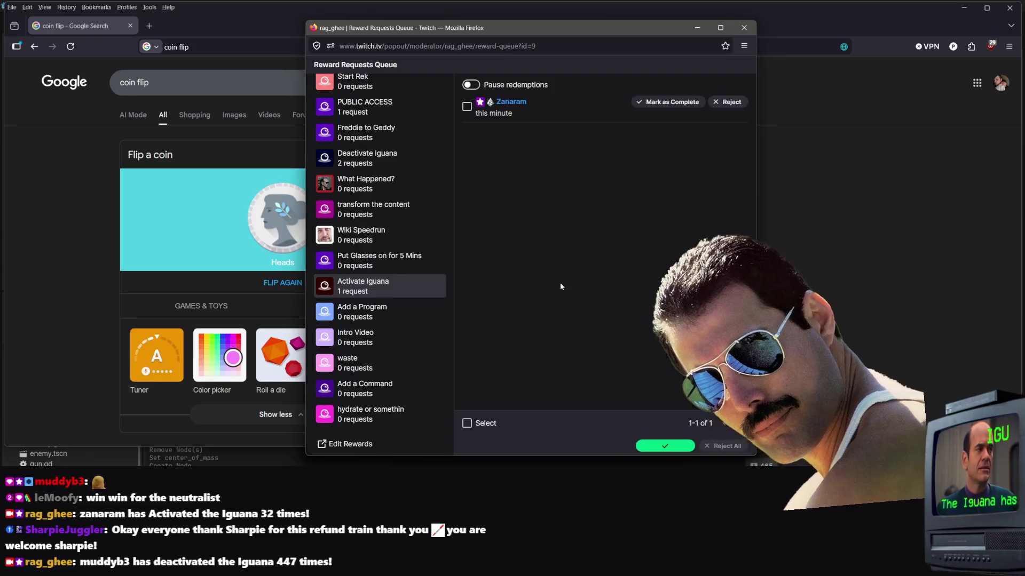
{"action": "scroll", "coordinate": [376, 224], "scroll_direction": "up", "scroll_amount": 5}
{"action": "scroll", "coordinate": [376, 224], "scroll_direction": "down", "scroll_amount": 2}
{"action": "left_click", "coordinate": [373, 359]}
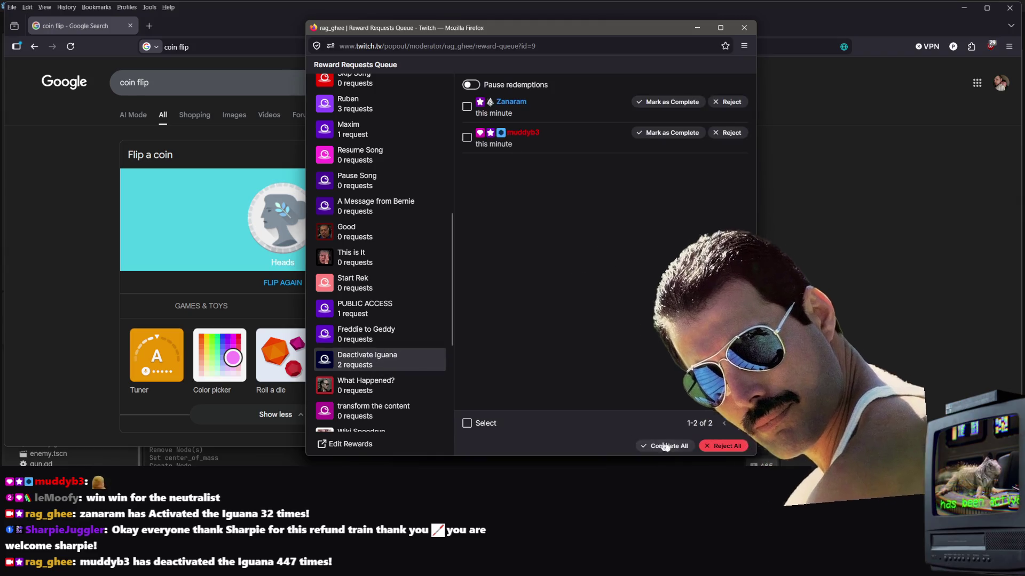
{"action": "left_click", "coordinate": [664, 446]}
{"action": "left_click", "coordinate": [560, 279]}
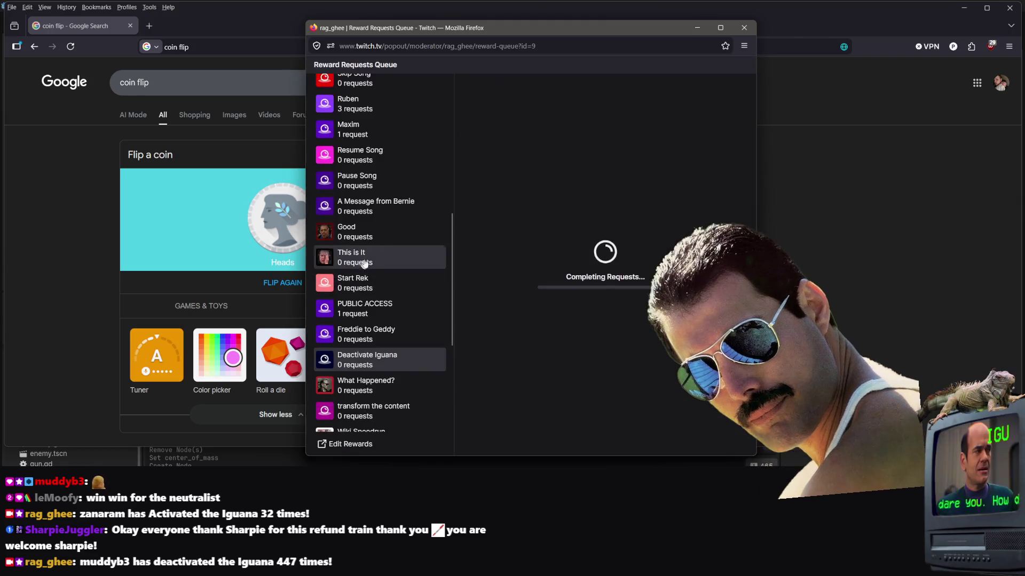
Close the Twitch Reward Requests Queue window.
{"action": "scroll", "coordinate": [394, 280], "scroll_direction": "up", "scroll_amount": 6}
{"action": "scroll", "coordinate": [395, 280], "scroll_direction": "down", "scroll_amount": 10}
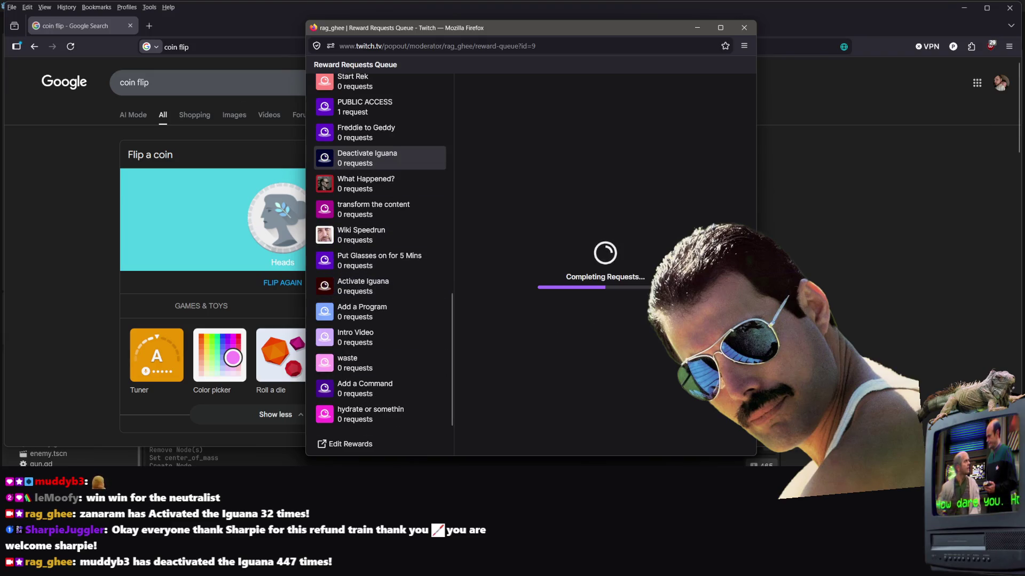
{"action": "scroll", "coordinate": [436, 209], "scroll_direction": "up", "scroll_amount": 2}
{"action": "scroll", "coordinate": [436, 209], "scroll_direction": "up", "scroll_amount": 5}
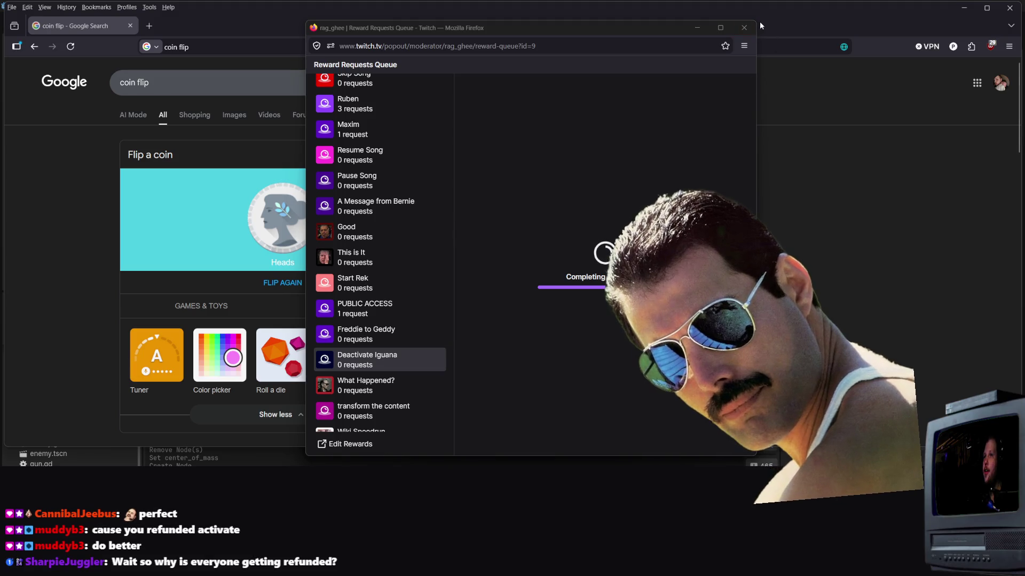
{"action": "left_click", "coordinate": [744, 27]}
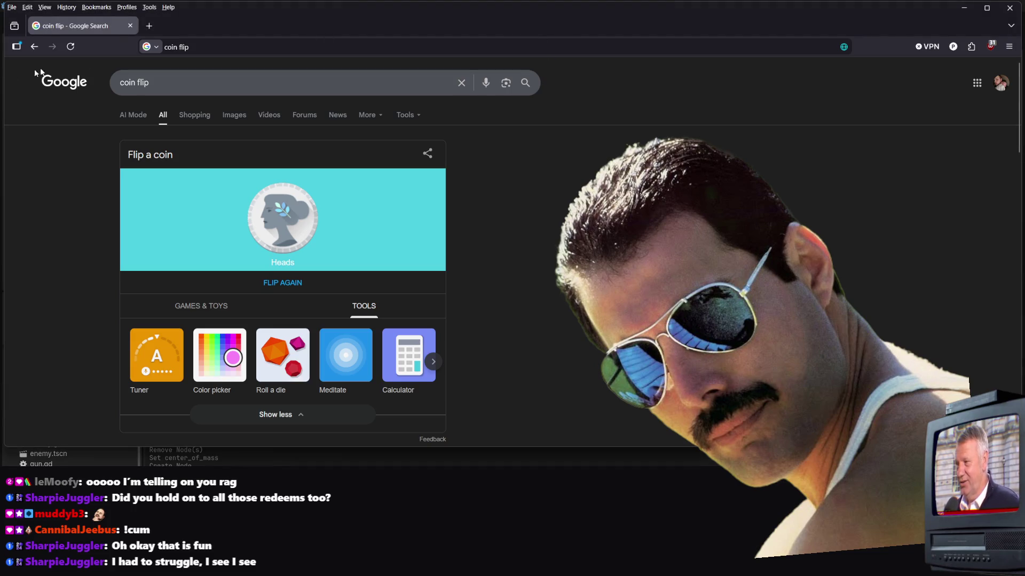
Go back from the coin flip results to the Wikipedia Speedruns home page.
{"action": "left_click", "coordinate": [34, 46]}
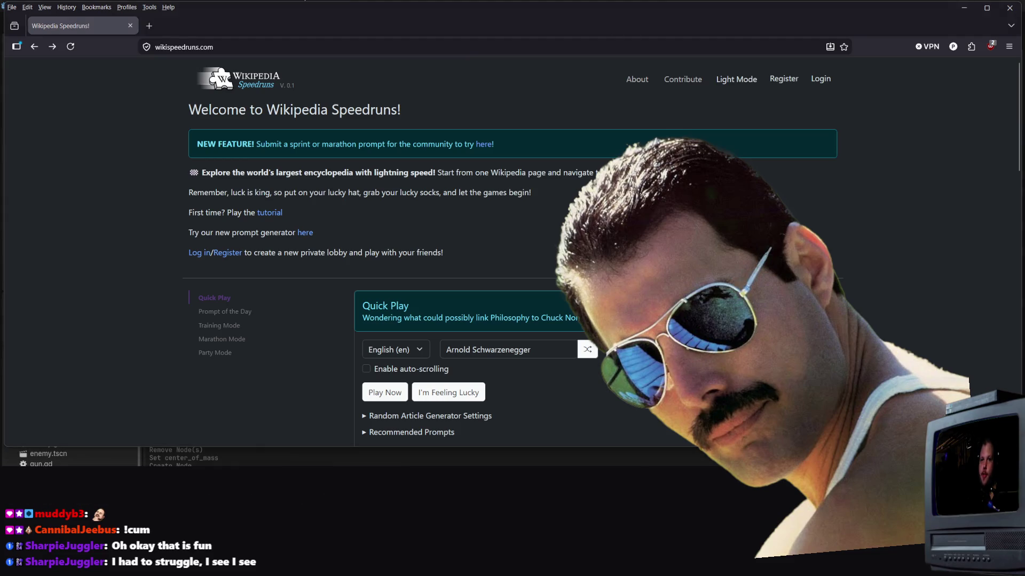
Minimize all windows with Super+D, then scroll the Quick Play page down toward Play Now.
{"action": "key", "text": "super+d"}
{"action": "key", "text": "super+d"}
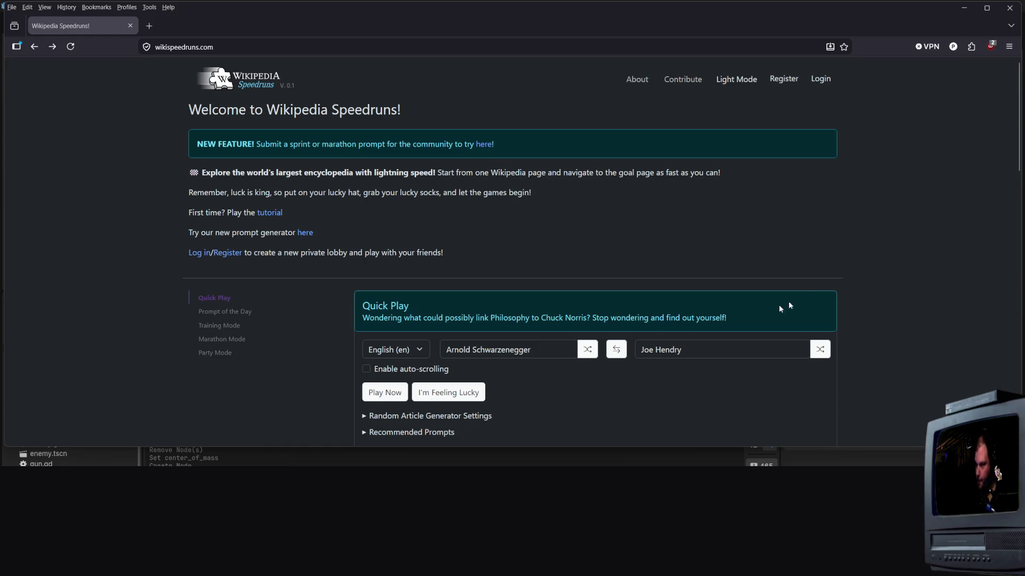
{"action": "scroll", "coordinate": [298, 408], "scroll_direction": "down", "scroll_amount": 1}
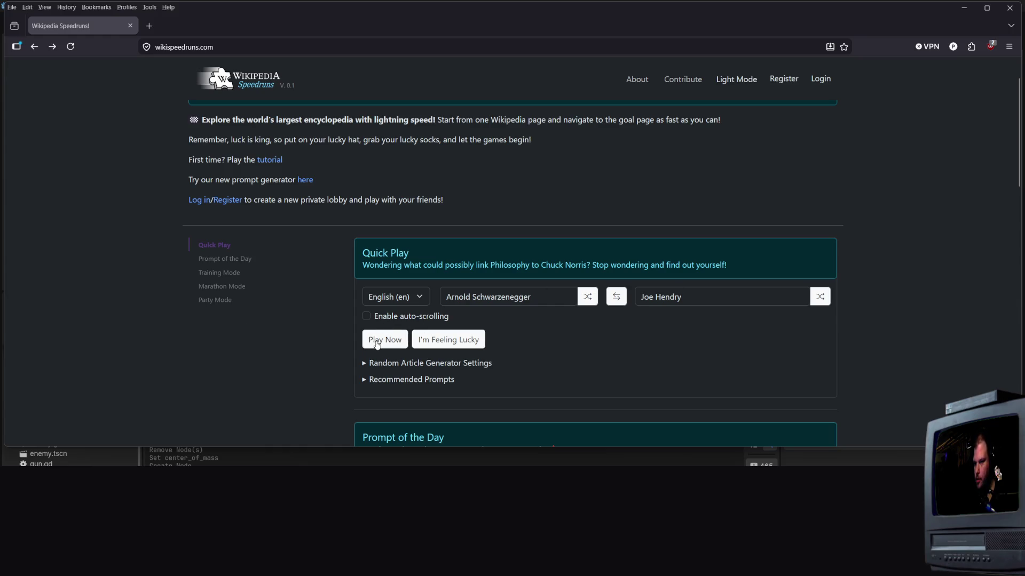
Start the Arnold Schwarzenegger to Joe Hendry run and skim the opening of the article.
{"action": "left_click", "coordinate": [374, 344]}
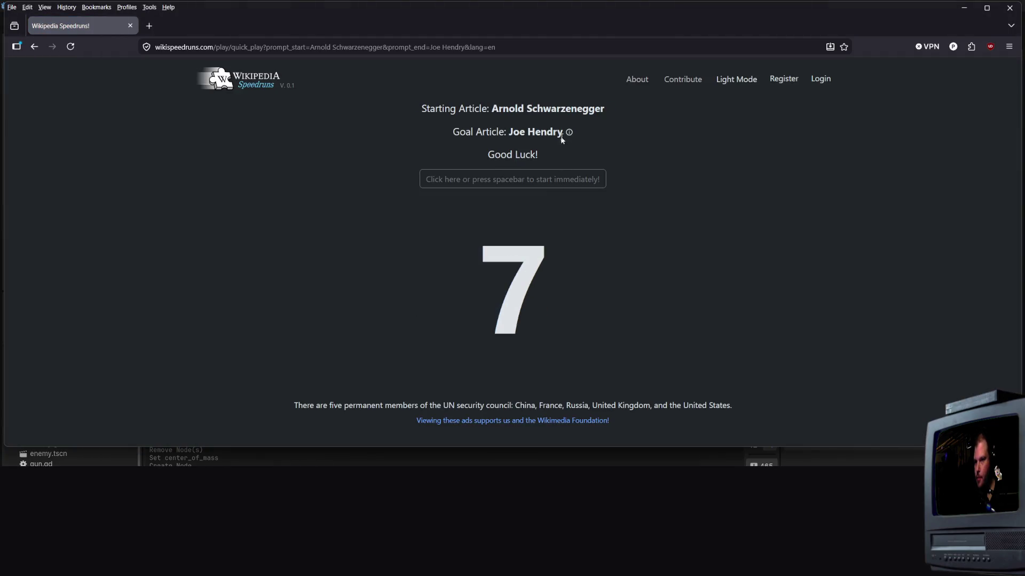
{"action": "mouse_move", "coordinate": [568, 135]}
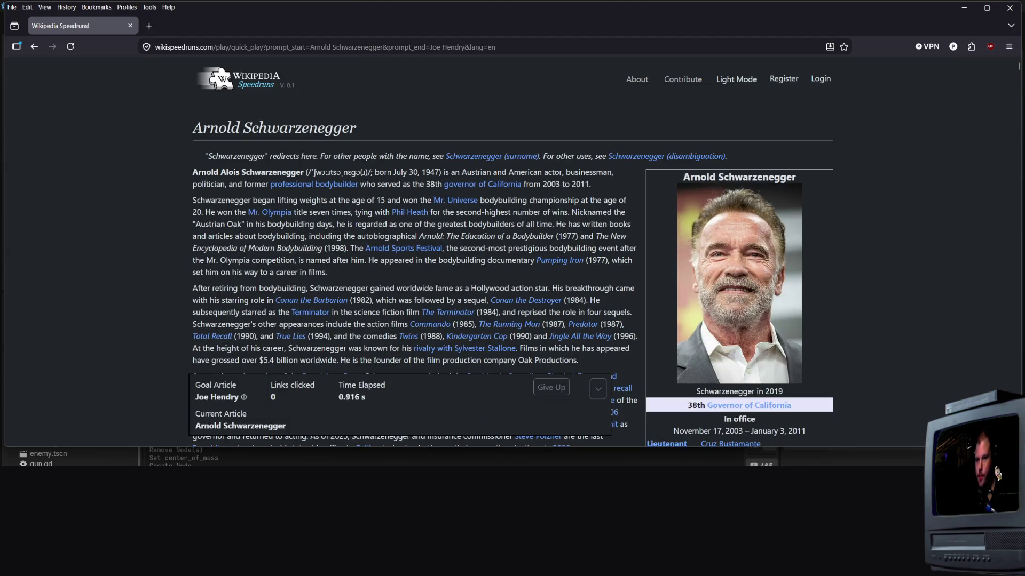
{"action": "scroll", "coordinate": [533, 365], "scroll_direction": "down", "scroll_amount": 8}
{"action": "scroll", "coordinate": [533, 365], "scroll_direction": "up", "scroll_amount": 2}
{"action": "scroll", "coordinate": [537, 307], "scroll_direction": "up", "scroll_amount": 3}
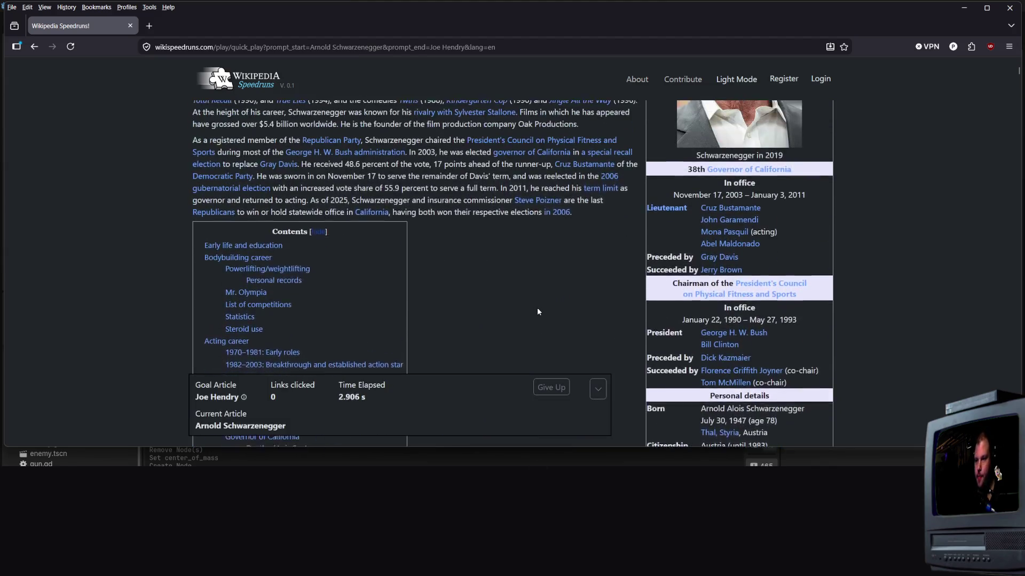
{"action": "scroll", "coordinate": [542, 265], "scroll_direction": "down", "scroll_amount": 10}
{"action": "scroll", "coordinate": [539, 245], "scroll_direction": "up", "scroll_amount": 2}
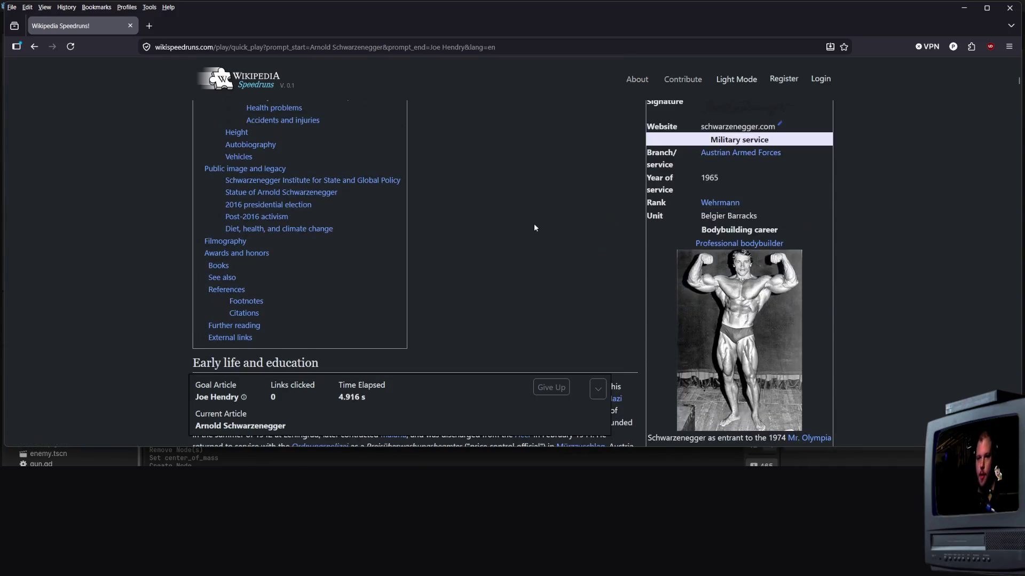
{"action": "scroll", "coordinate": [423, 236], "scroll_direction": "down", "scroll_amount": 2}
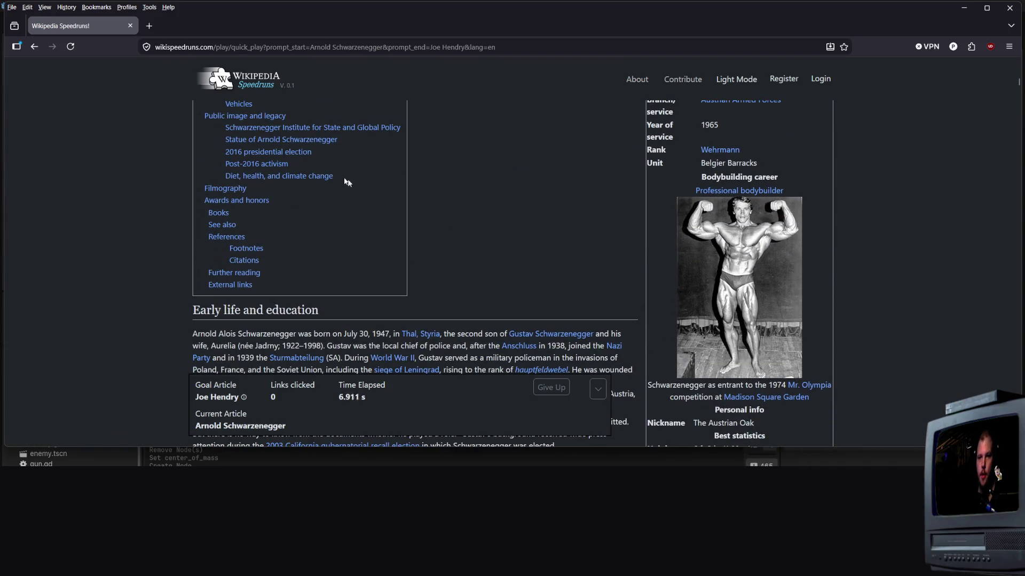
{"action": "scroll", "coordinate": [296, 203], "scroll_direction": "up", "scroll_amount": 7}
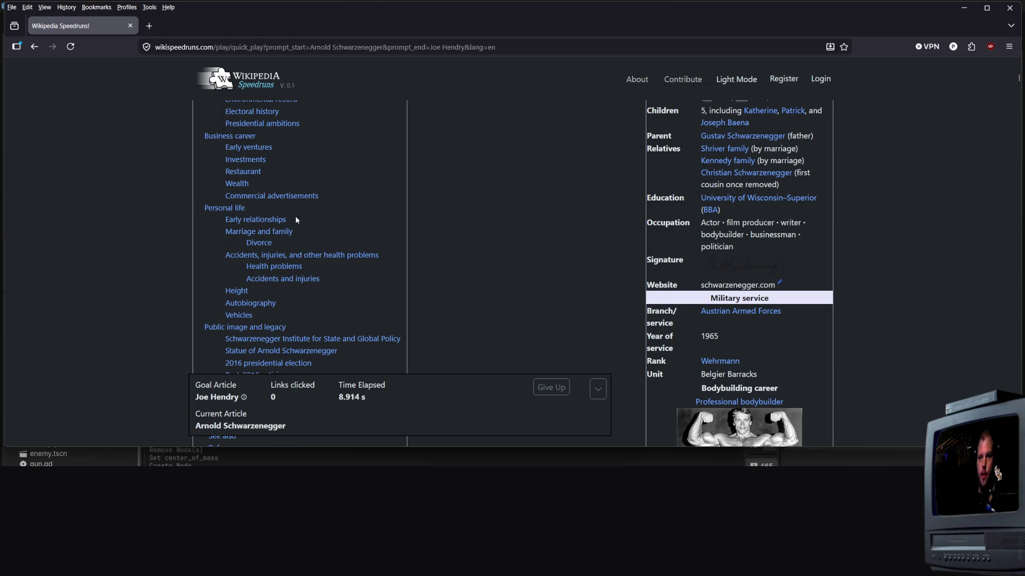
{"action": "scroll", "coordinate": [275, 160], "scroll_direction": "up", "scroll_amount": 2}
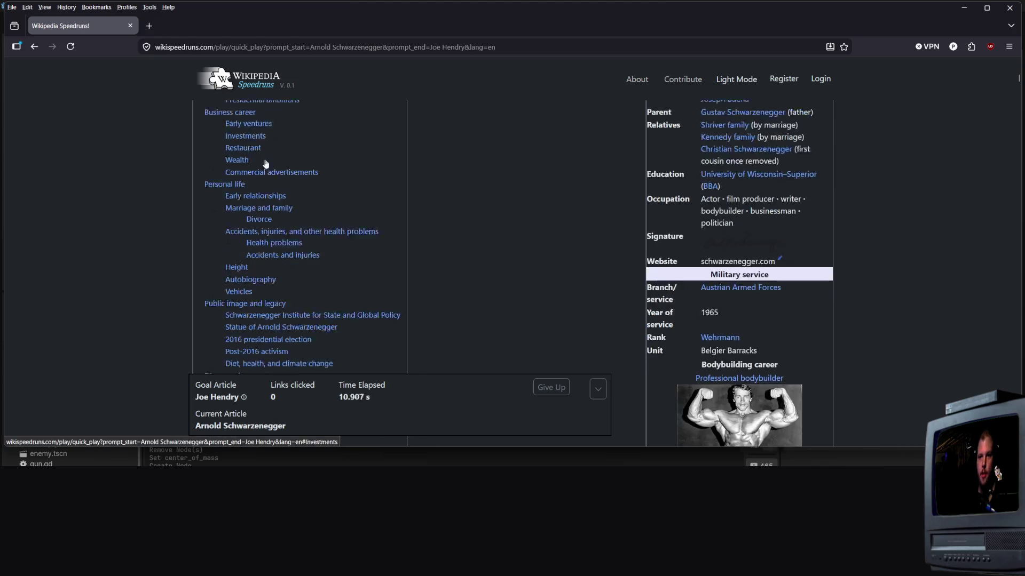
{"action": "scroll", "coordinate": [291, 218], "scroll_direction": "up", "scroll_amount": 2}
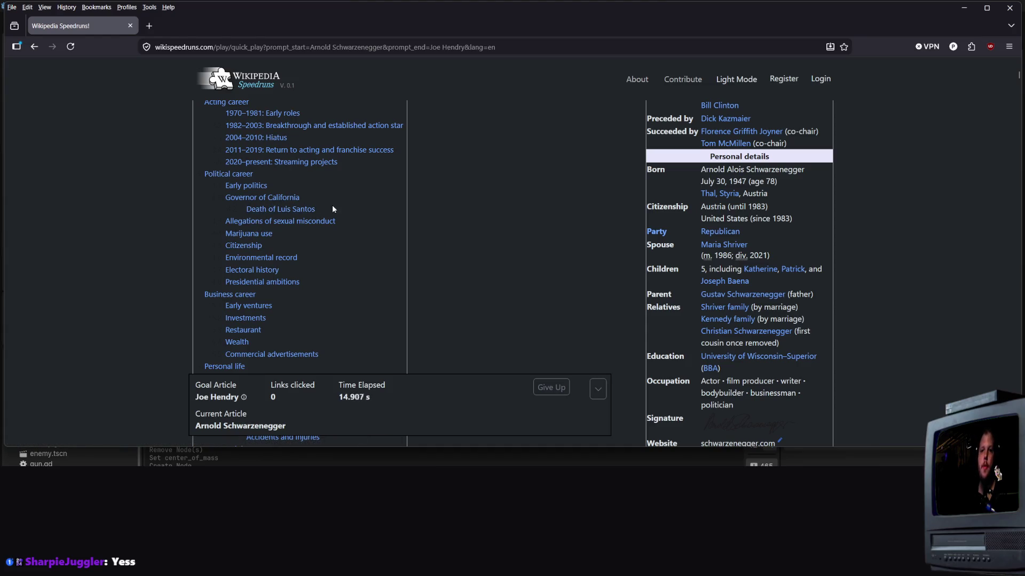
{"action": "scroll", "coordinate": [336, 253], "scroll_direction": "up", "scroll_amount": 2}
Jump to the 1982–2003 action star section and read down through the career text.
{"action": "left_click", "coordinate": [325, 230]}
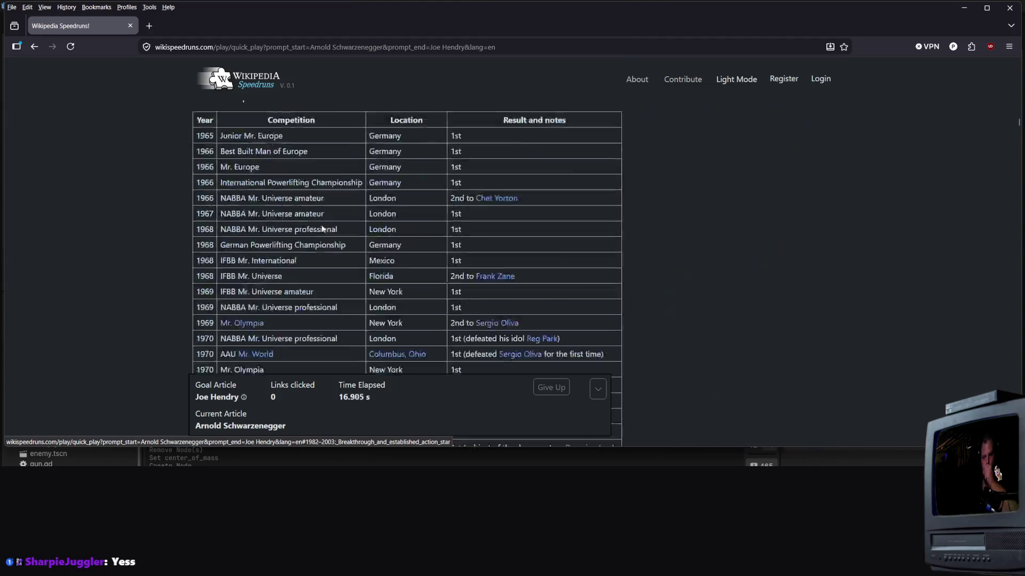
{"action": "scroll", "coordinate": [373, 320], "scroll_direction": "down", "scroll_amount": 2}
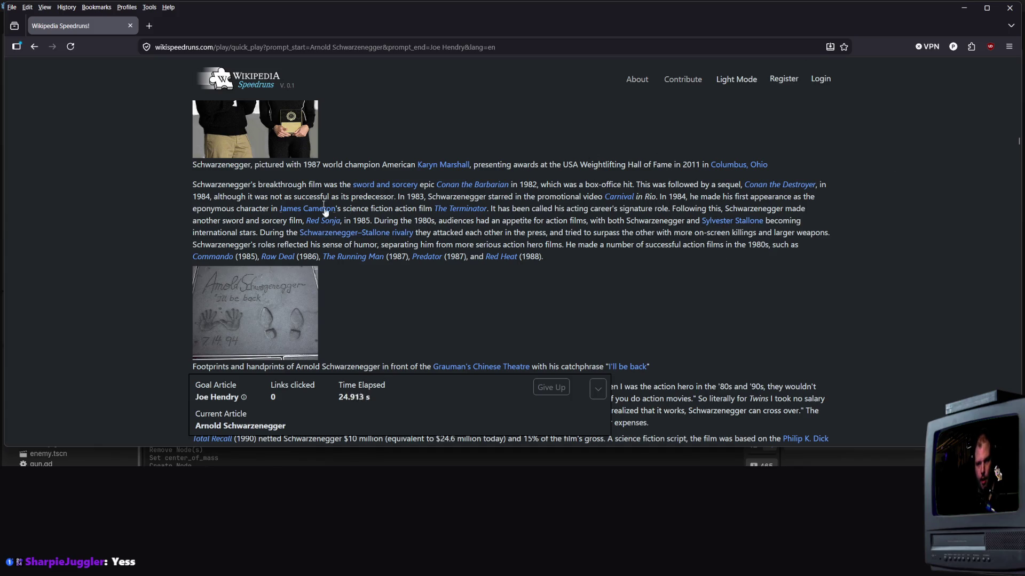
{"action": "scroll", "coordinate": [367, 241], "scroll_direction": "down", "scroll_amount": 2}
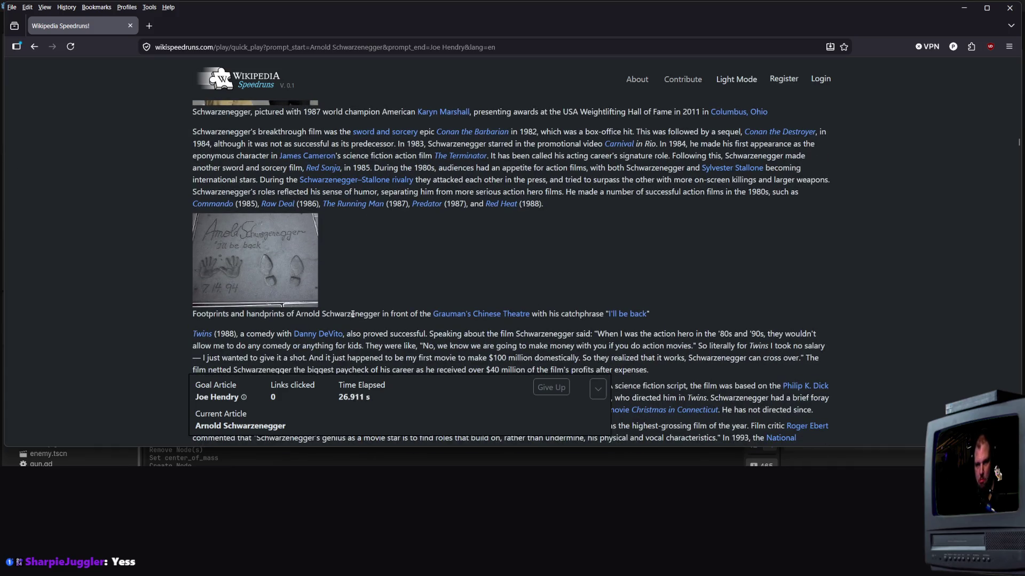
{"action": "scroll", "coordinate": [511, 274], "scroll_direction": "down", "scroll_amount": 6}
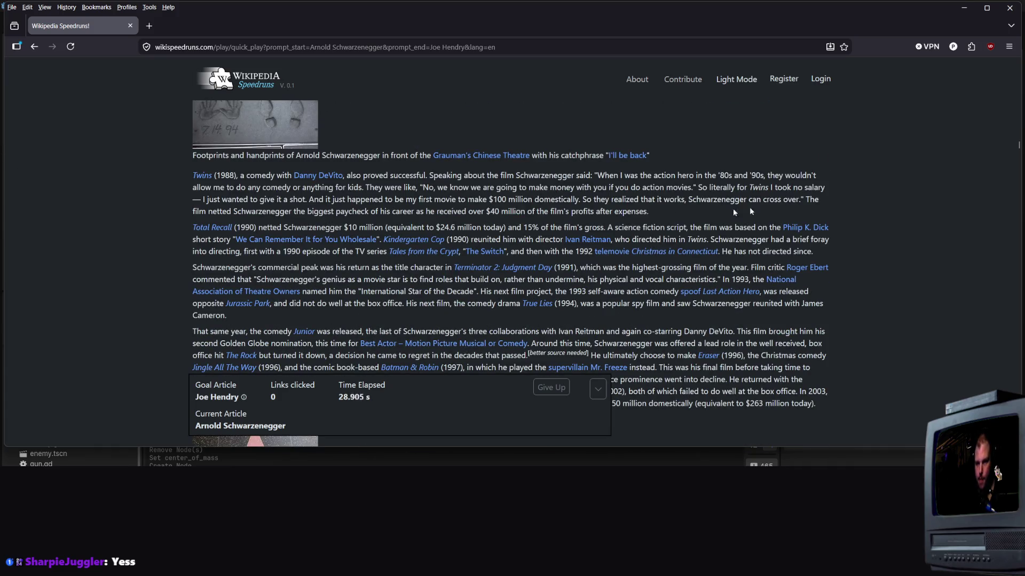
{"action": "scroll", "coordinate": [587, 262], "scroll_direction": "down", "scroll_amount": 4}
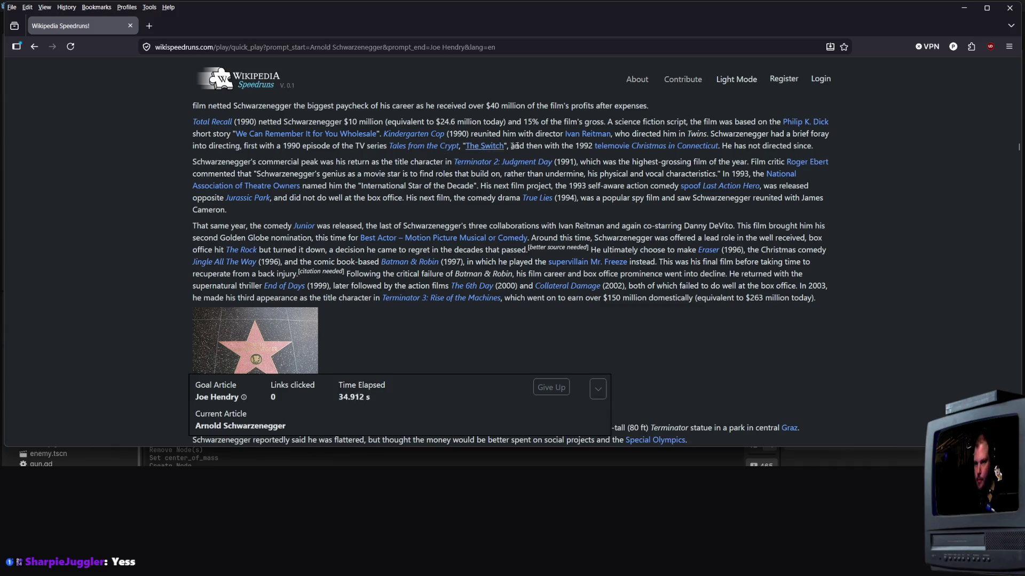
{"action": "scroll", "coordinate": [504, 276], "scroll_direction": "down", "scroll_amount": 10}
{"action": "scroll", "coordinate": [505, 276], "scroll_direction": "down", "scroll_amount": 5}
{"action": "scroll", "coordinate": [511, 240], "scroll_direction": "down", "scroll_amount": 4}
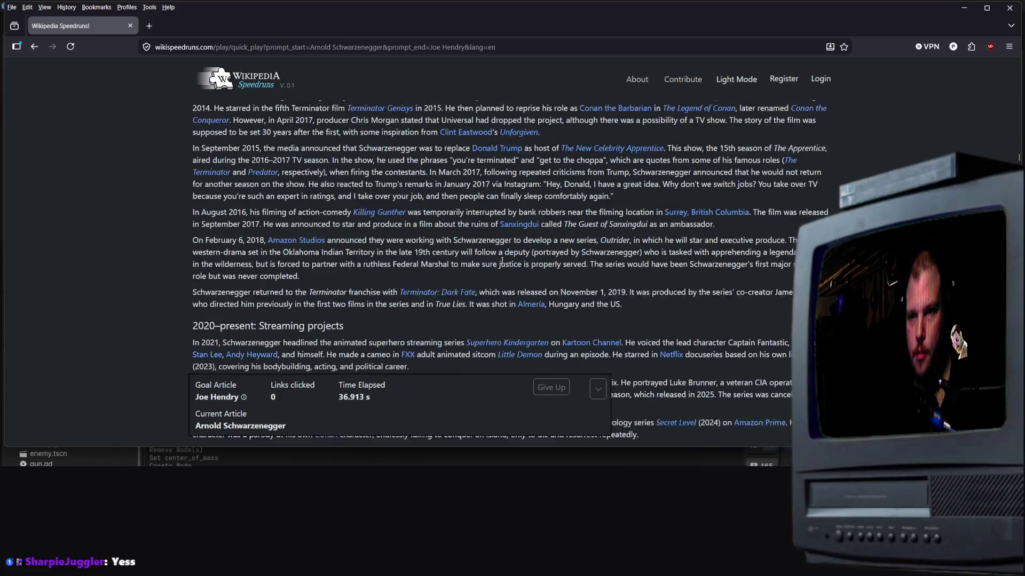
{"action": "scroll", "coordinate": [511, 241], "scroll_direction": "down", "scroll_amount": 6}
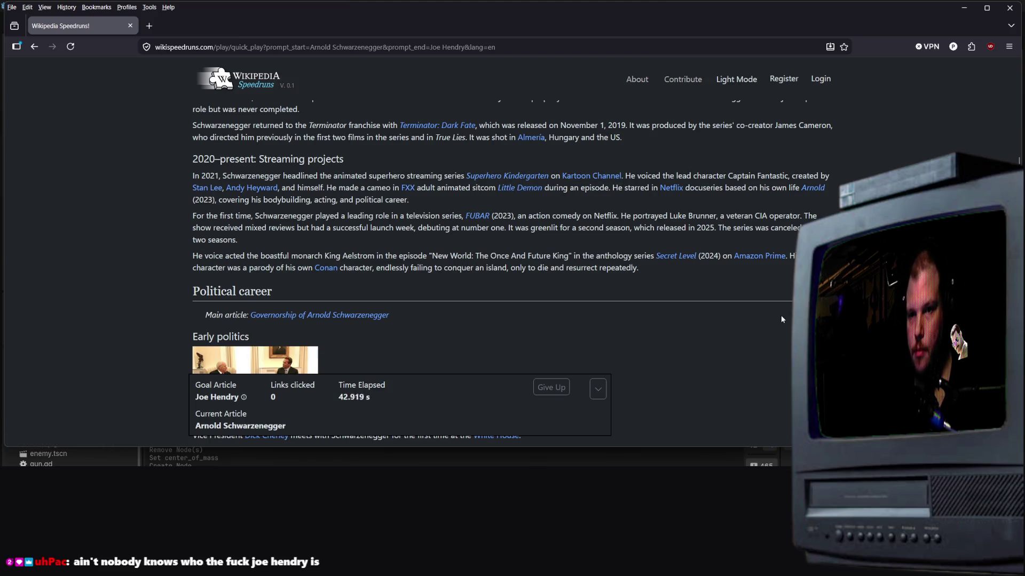
{"action": "scroll", "coordinate": [702, 290], "scroll_direction": "up", "scroll_amount": 4}
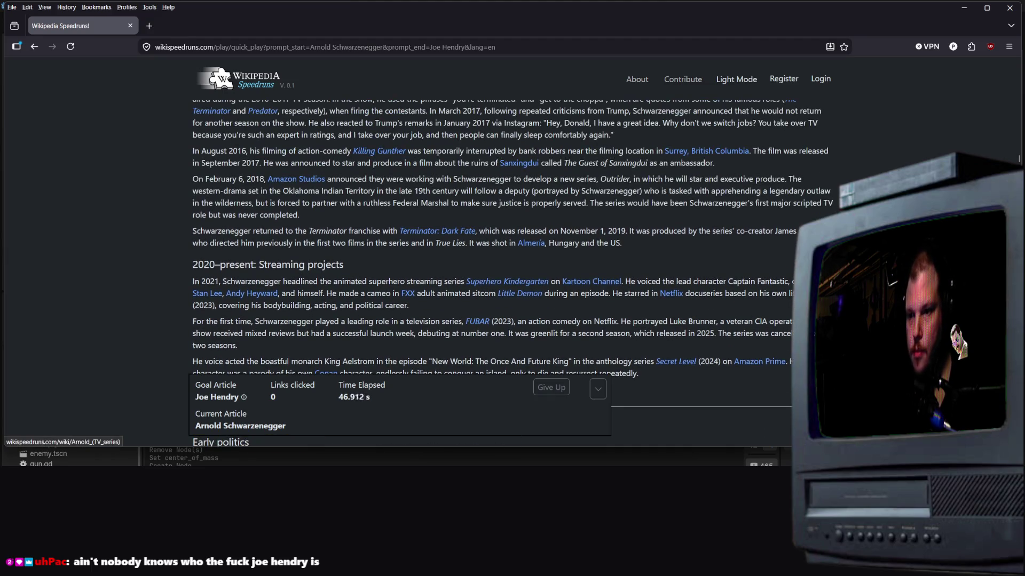
{"action": "scroll", "coordinate": [351, 185], "scroll_direction": "down", "scroll_amount": 10}
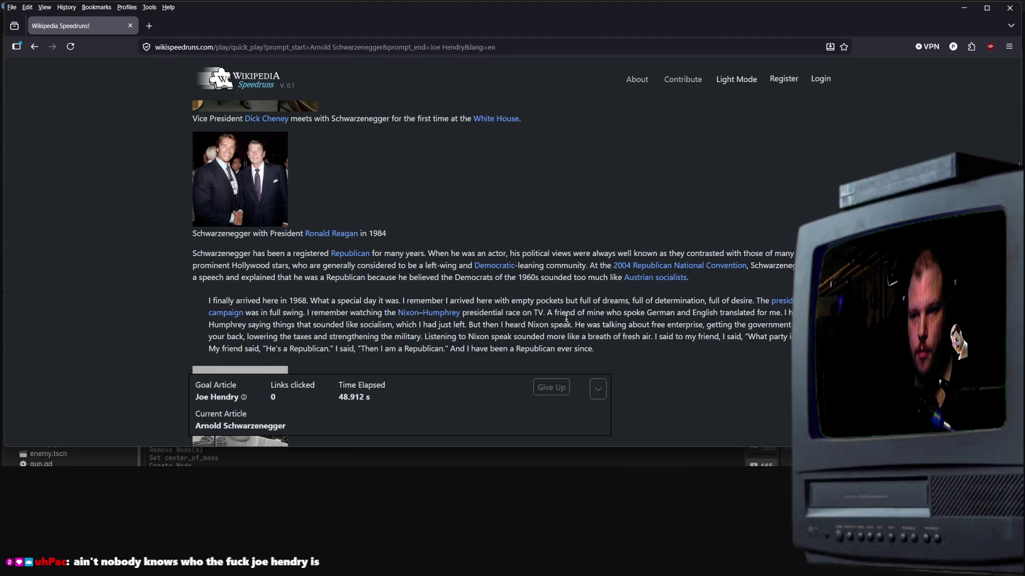
{"action": "scroll", "coordinate": [566, 318], "scroll_direction": "down", "scroll_amount": 8}
{"action": "scroll", "coordinate": [475, 277], "scroll_direction": "up", "scroll_amount": 3}
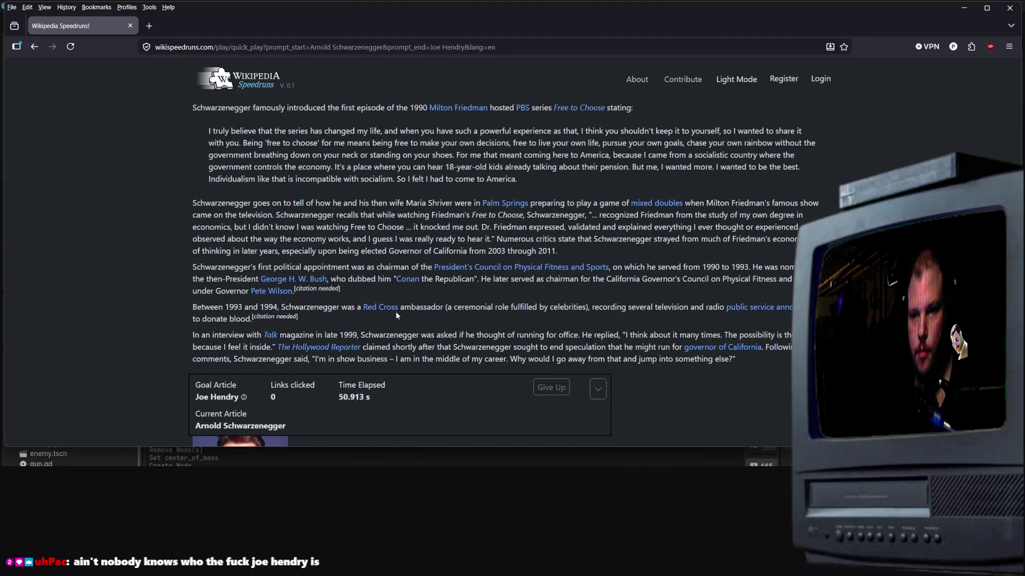
{"action": "right_click", "coordinate": [428, 290]}
{"action": "left_click", "coordinate": [402, 292]}
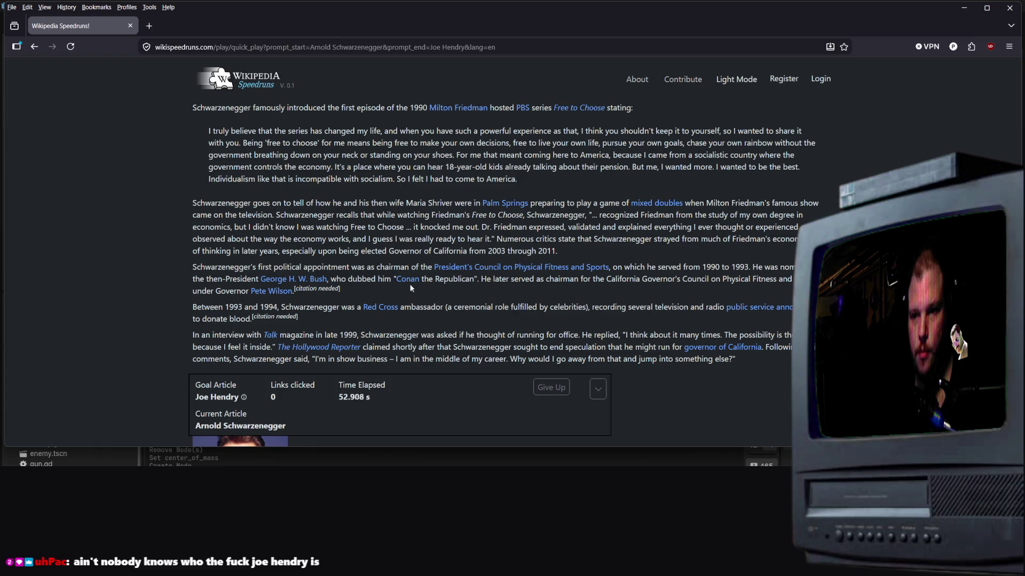
{"action": "right_click", "coordinate": [406, 285]}
{"action": "key", "text": "Escape"}
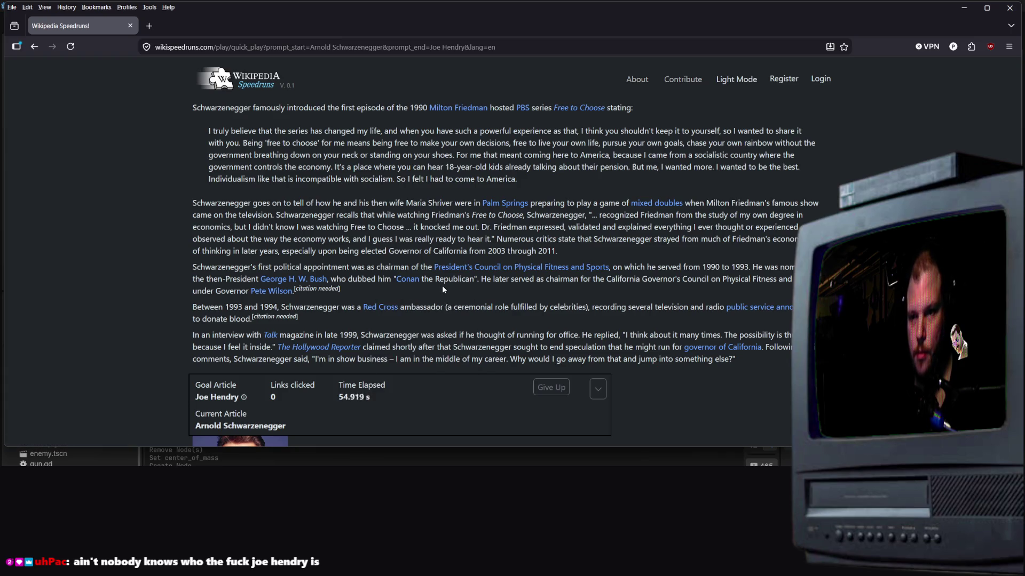
Find the streaming projects section and follow the Netflix link as the first link.
{"action": "scroll", "coordinate": [441, 283], "scroll_direction": "down", "scroll_amount": 10}
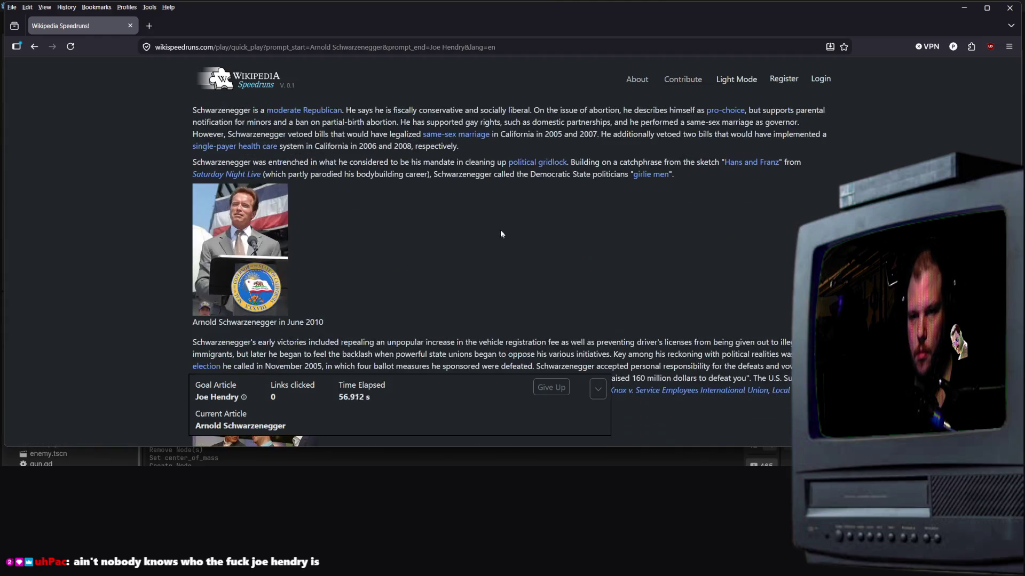
{"action": "scroll", "coordinate": [337, 205], "scroll_direction": "up", "scroll_amount": 2}
{"action": "scroll", "coordinate": [479, 241], "scroll_direction": "down", "scroll_amount": 2}
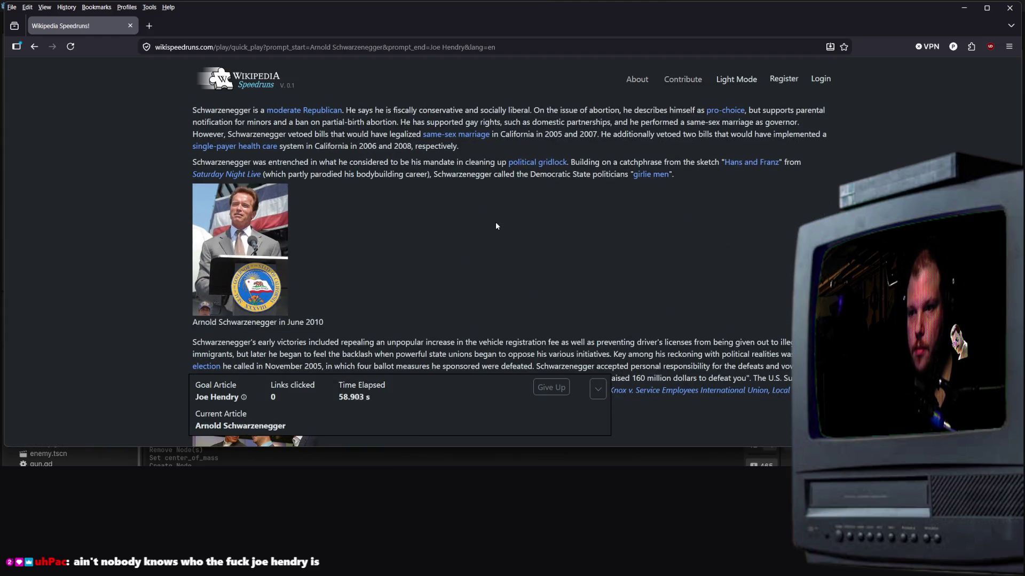
{"action": "scroll", "coordinate": [496, 222], "scroll_direction": "down", "scroll_amount": 6}
{"action": "scroll", "coordinate": [488, 206], "scroll_direction": "down", "scroll_amount": 4}
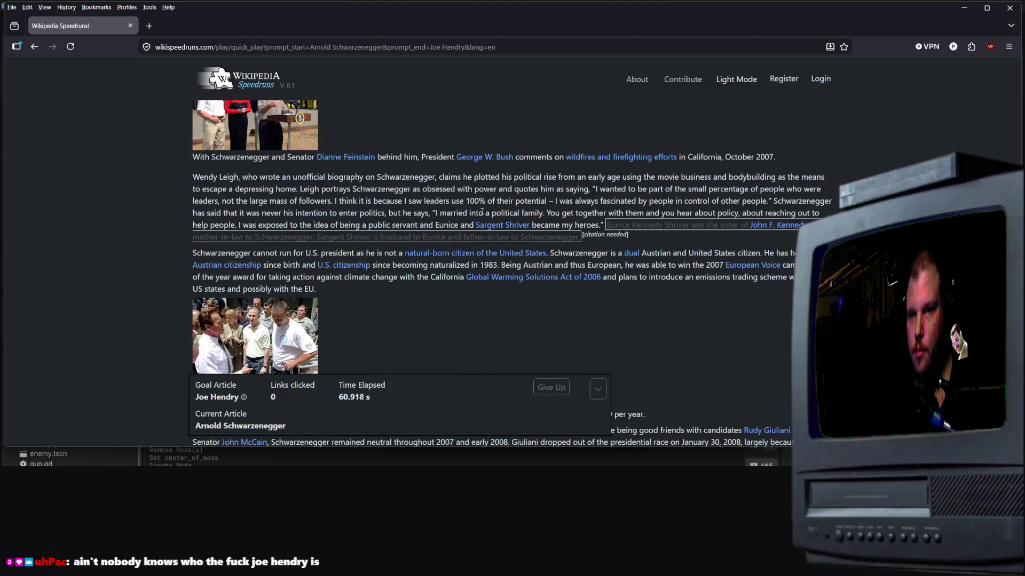
{"action": "scroll", "coordinate": [628, 224], "scroll_direction": "down", "scroll_amount": 1}
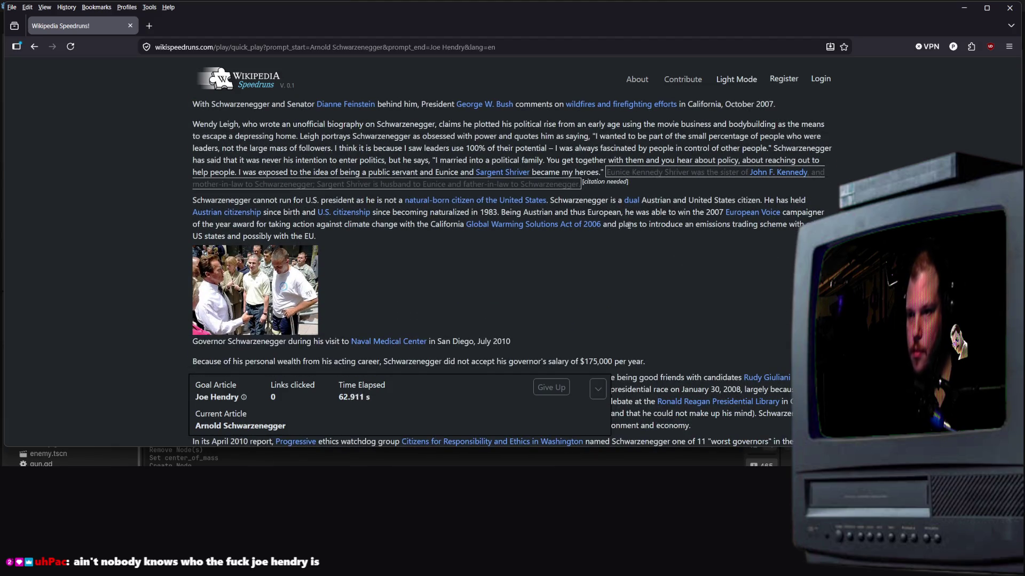
{"action": "scroll", "coordinate": [629, 225], "scroll_direction": "down", "scroll_amount": 8}
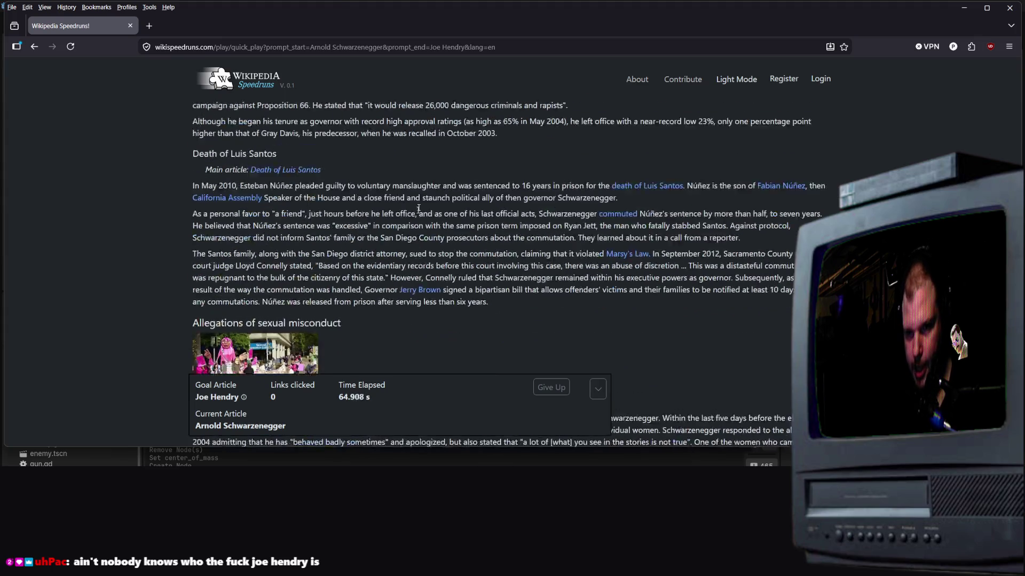
{"action": "scroll", "coordinate": [418, 208], "scroll_direction": "up", "scroll_amount": 8}
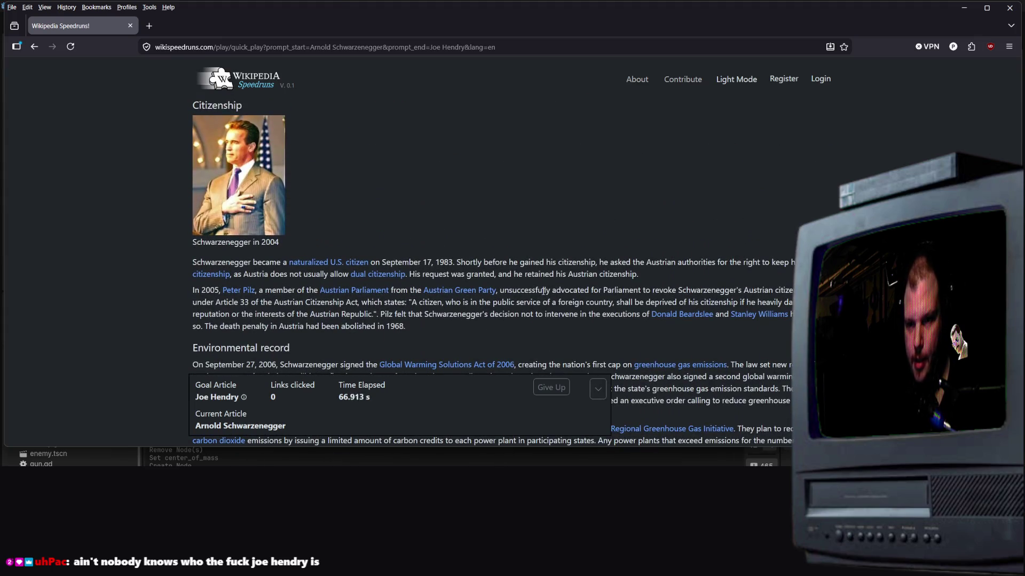
{"action": "scroll", "coordinate": [550, 294], "scroll_direction": "down", "scroll_amount": 6}
{"action": "scroll", "coordinate": [757, 320], "scroll_direction": "up", "scroll_amount": 2}
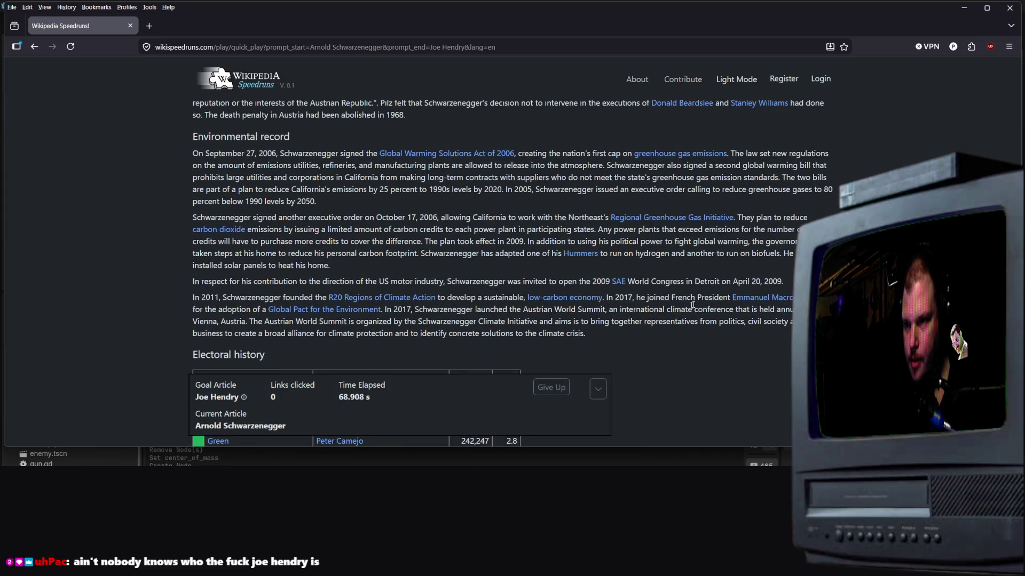
{"action": "scroll", "coordinate": [692, 305], "scroll_direction": "up", "scroll_amount": 20}
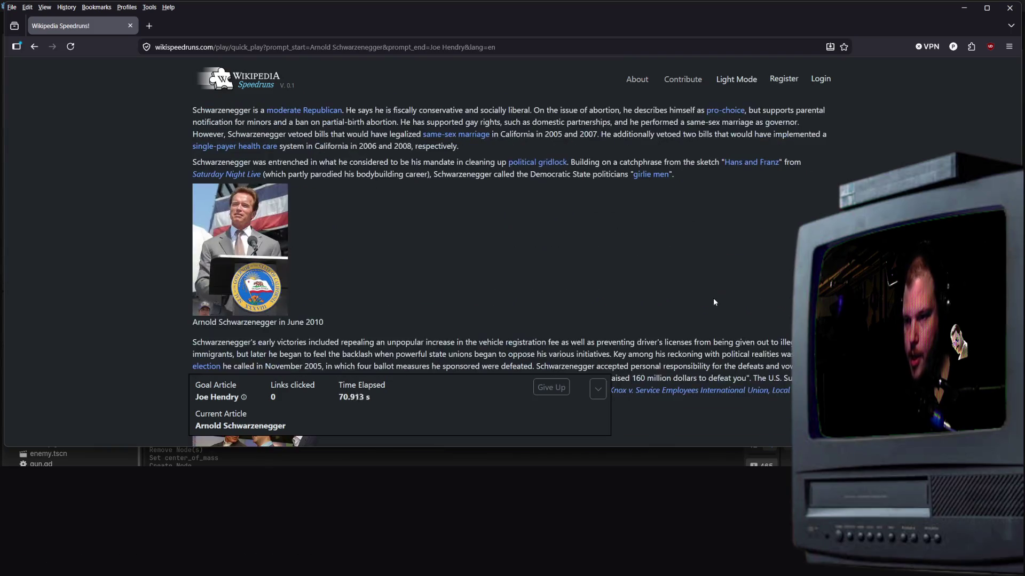
{"action": "scroll", "coordinate": [715, 302], "scroll_direction": "up", "scroll_amount": 15}
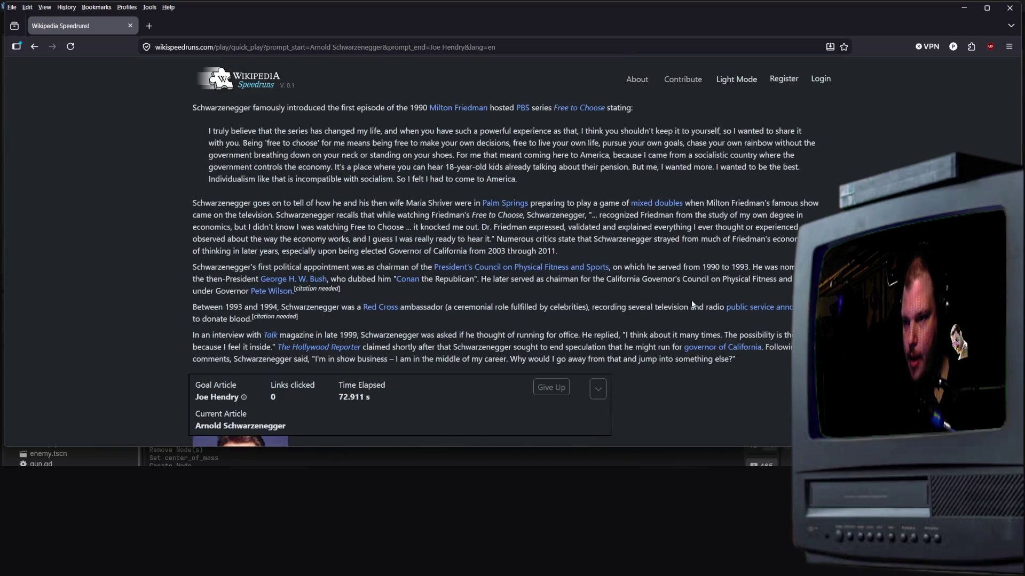
{"action": "scroll", "coordinate": [699, 297], "scroll_direction": "up", "scroll_amount": 2}
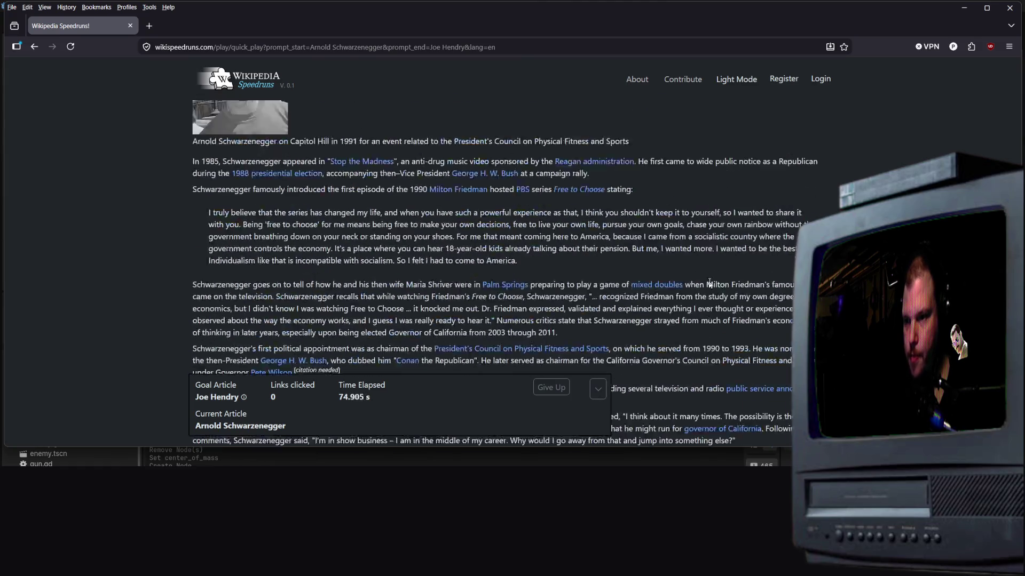
{"action": "scroll", "coordinate": [709, 285], "scroll_direction": "up", "scroll_amount": 12}
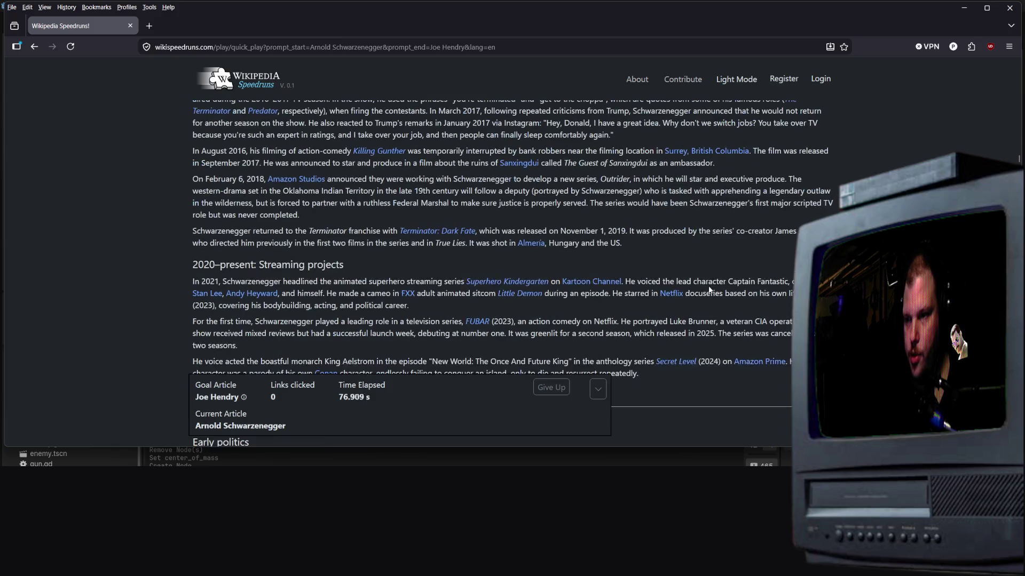
{"action": "left_click", "coordinate": [671, 293]}
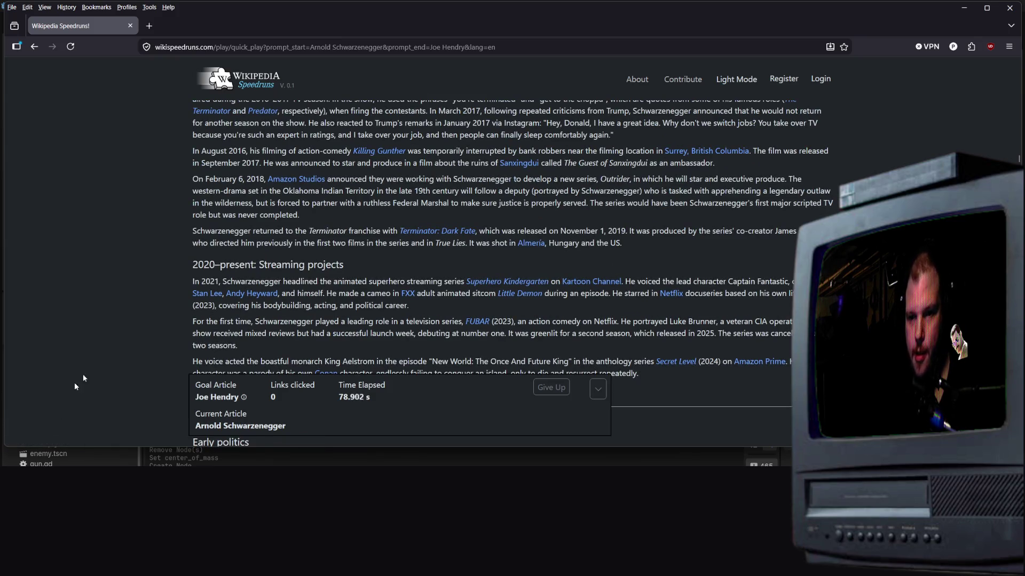
Follow the WWE link from the Netflix article.
{"action": "scroll", "coordinate": [400, 320], "scroll_direction": "down", "scroll_amount": 10}
{"action": "scroll", "coordinate": [400, 266], "scroll_direction": "up", "scroll_amount": 8}
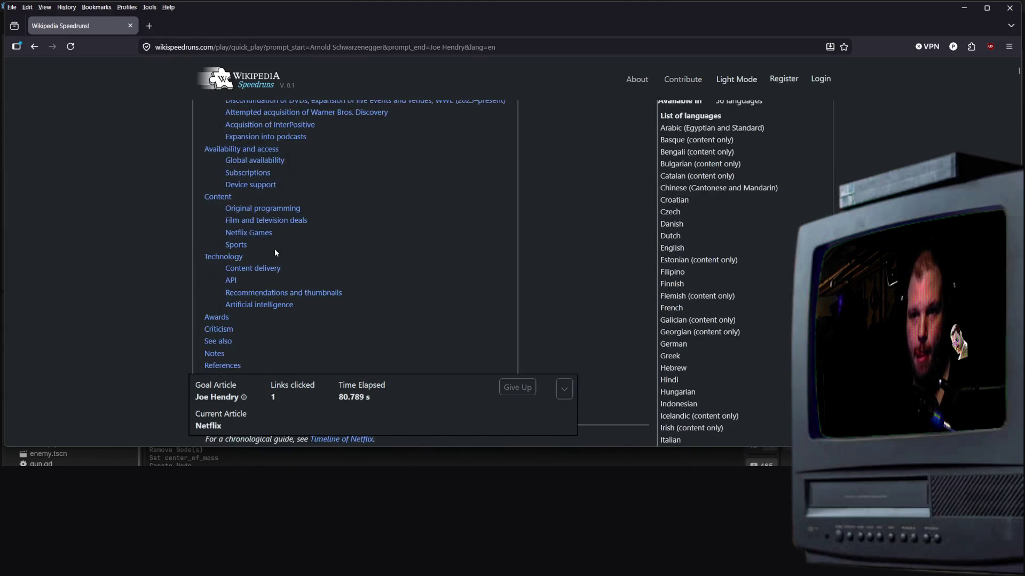
{"action": "right_click", "coordinate": [275, 255]}
{"action": "left_click", "coordinate": [447, 265]}
{"action": "scroll", "coordinate": [506, 223], "scroll_direction": "down", "scroll_amount": 20}
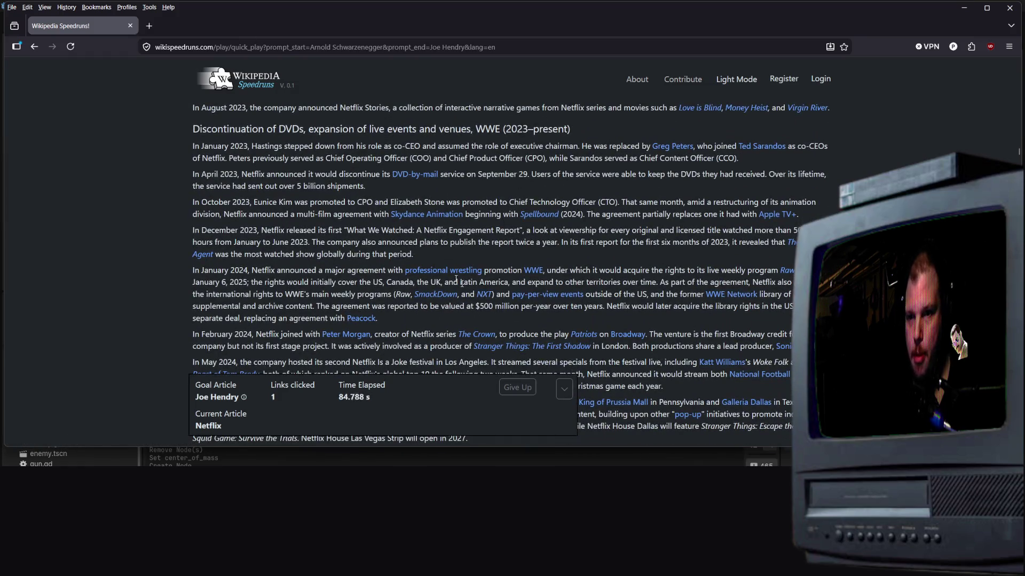
{"action": "scroll", "coordinate": [457, 281], "scroll_direction": "down", "scroll_amount": 2}
{"action": "left_click", "coordinate": [533, 165]}
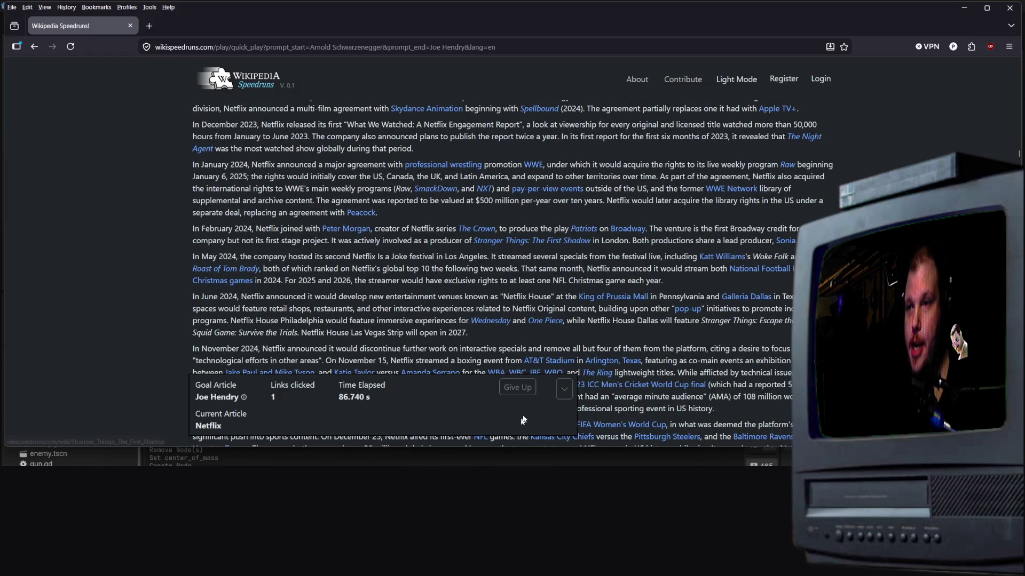
Scroll the WWE article down to the Broadcasts table.
{"action": "scroll", "coordinate": [373, 246], "scroll_direction": "down", "scroll_amount": 10}
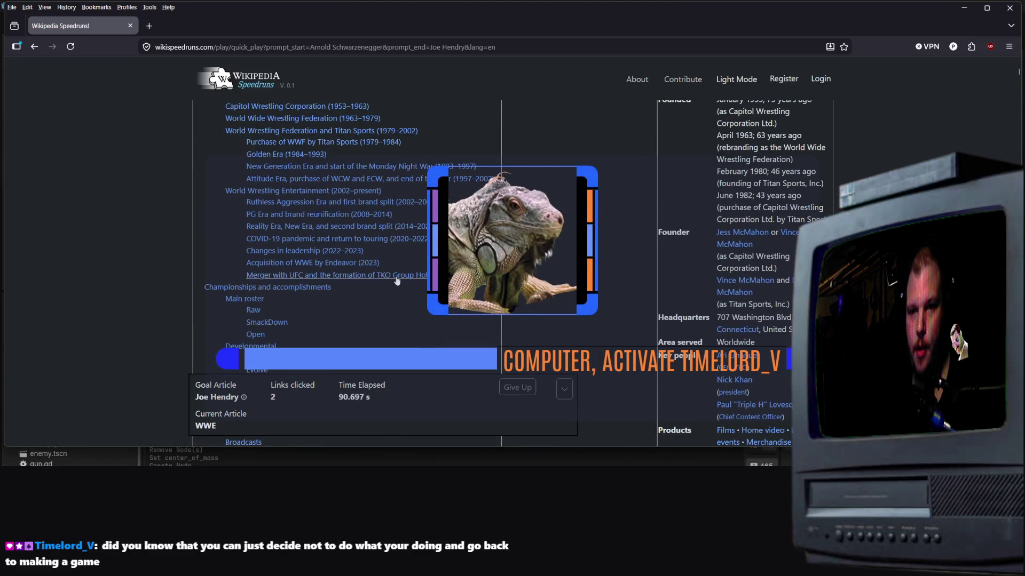
{"action": "scroll", "coordinate": [406, 242], "scroll_direction": "down", "scroll_amount": 1}
{"action": "scroll", "coordinate": [405, 242], "scroll_direction": "down", "scroll_amount": 15}
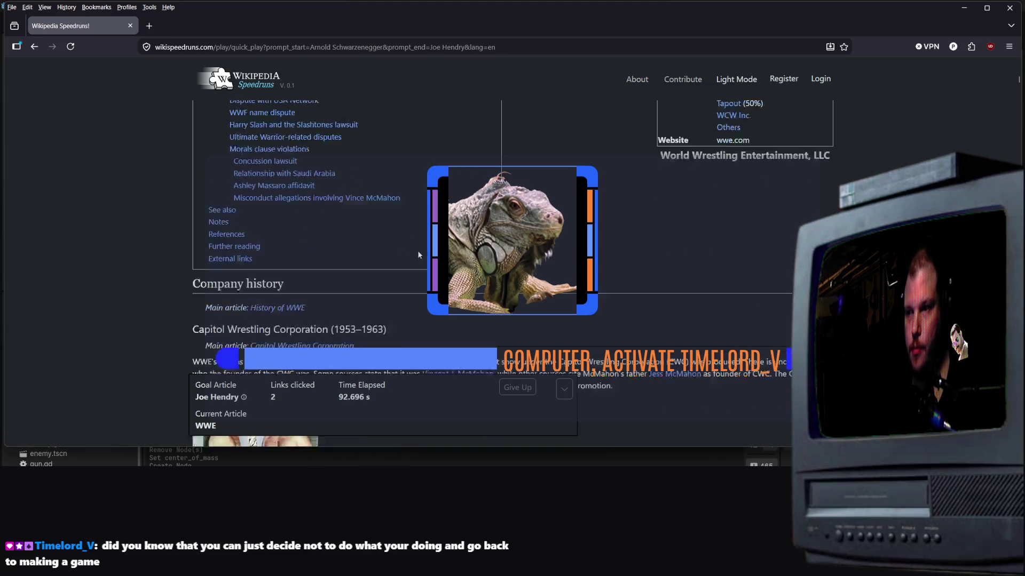
{"action": "scroll", "coordinate": [400, 274], "scroll_direction": "down", "scroll_amount": 20}
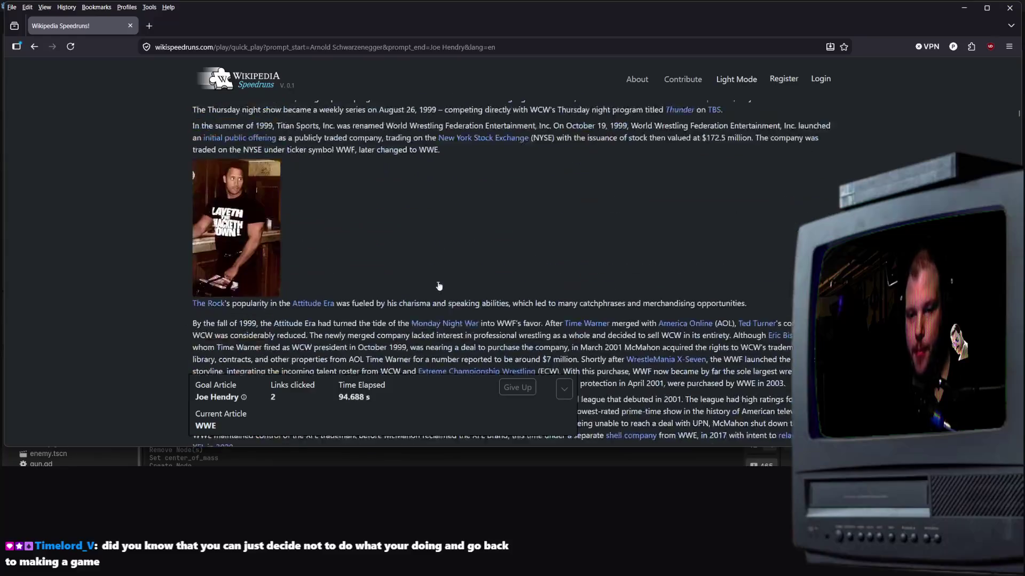
{"action": "scroll", "coordinate": [438, 274], "scroll_direction": "down", "scroll_amount": 20}
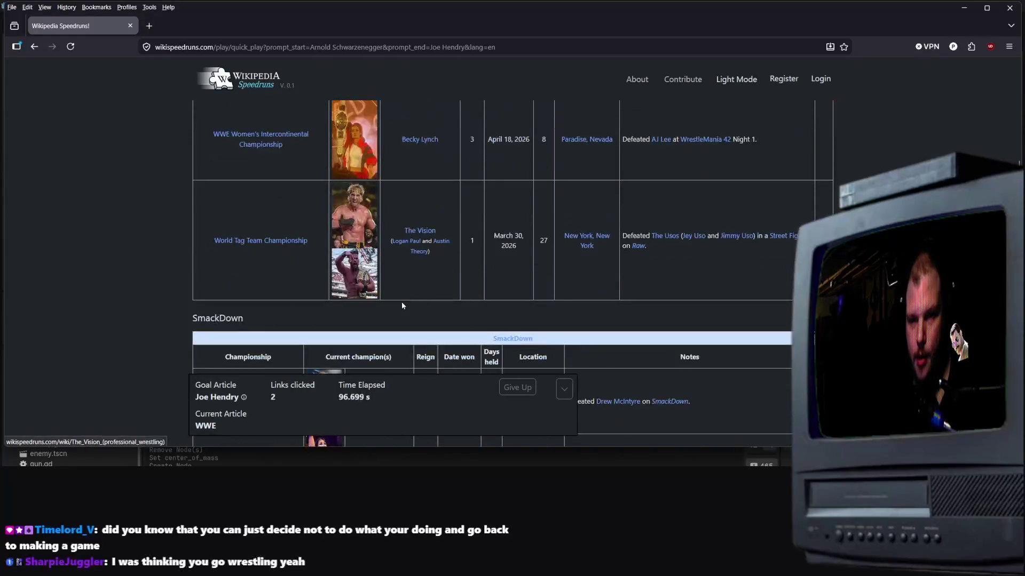
{"action": "scroll", "coordinate": [446, 237], "scroll_direction": "down", "scroll_amount": 2}
{"action": "scroll", "coordinate": [445, 238], "scroll_direction": "down", "scroll_amount": 20}
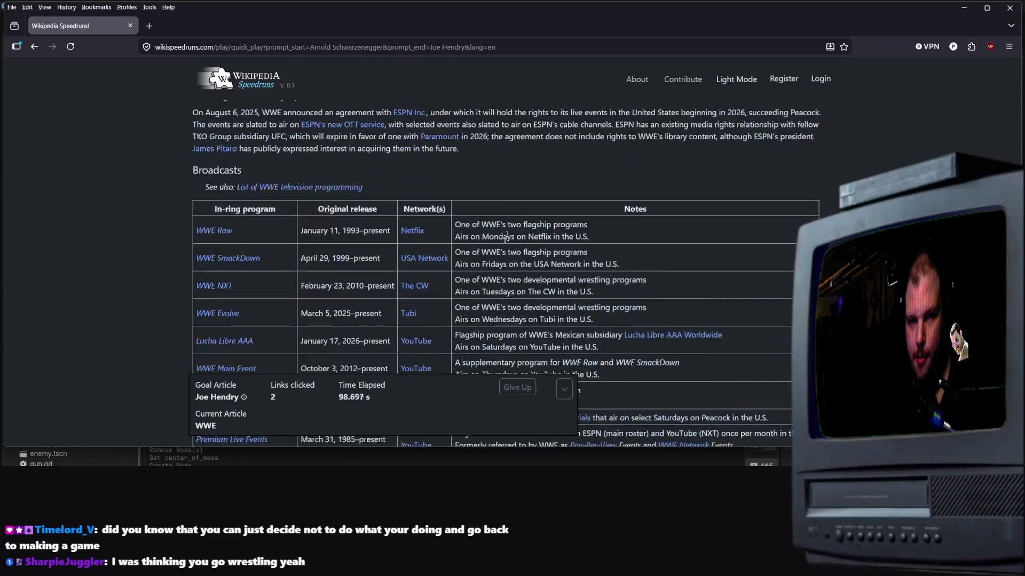
{"action": "scroll", "coordinate": [352, 292], "scroll_direction": "up", "scroll_amount": 1}
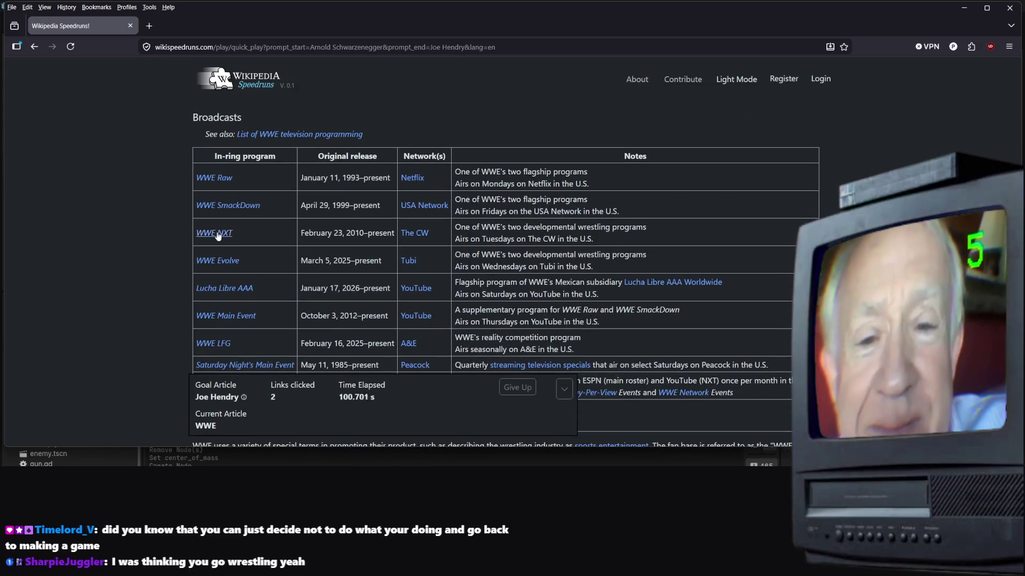
Open WWE NXT from the broadcasts table and look for the brand link.
{"action": "left_click", "coordinate": [213, 231]}
{"action": "scroll", "coordinate": [666, 351], "scroll_direction": "up", "scroll_amount": 15}
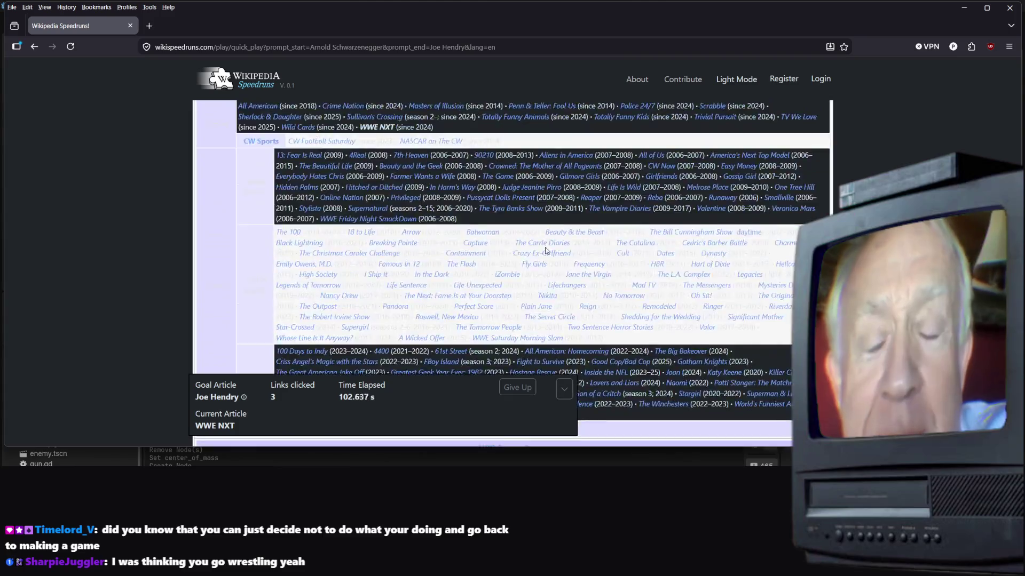
{"action": "scroll", "coordinate": [543, 277], "scroll_direction": "up", "scroll_amount": 15}
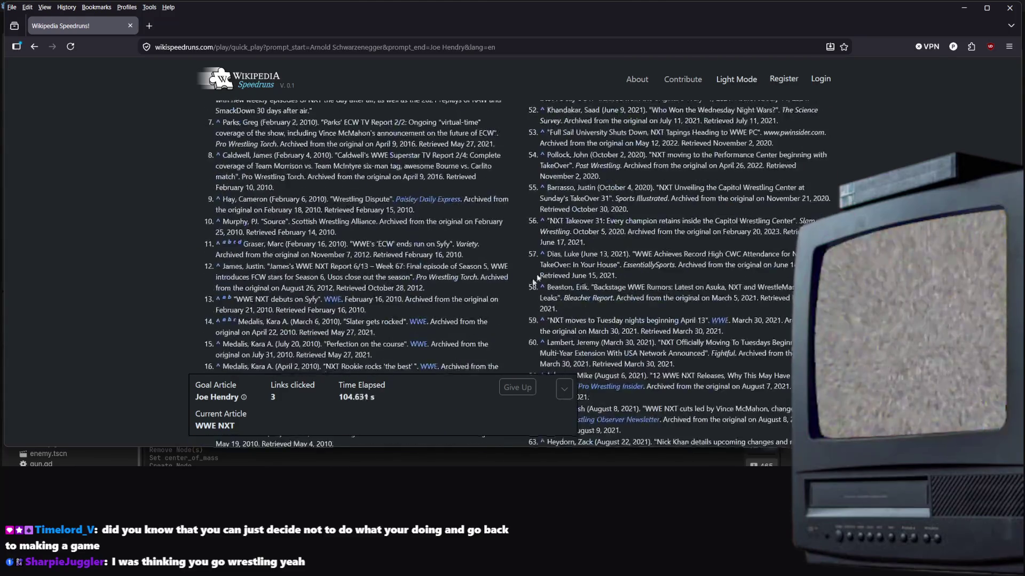
{"action": "scroll", "coordinate": [560, 289], "scroll_direction": "up", "scroll_amount": 20}
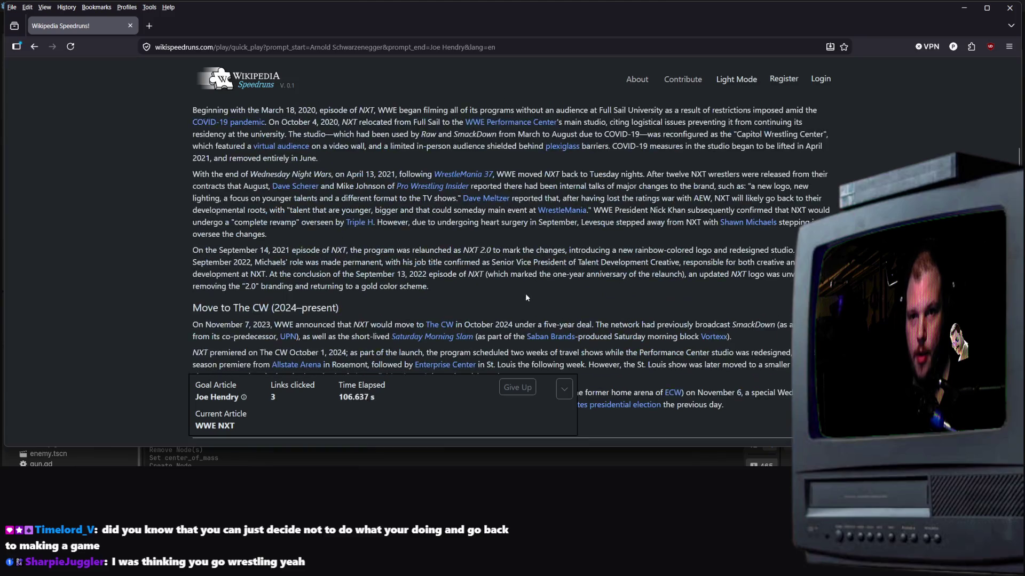
{"action": "scroll", "coordinate": [527, 302], "scroll_direction": "down", "scroll_amount": 9}
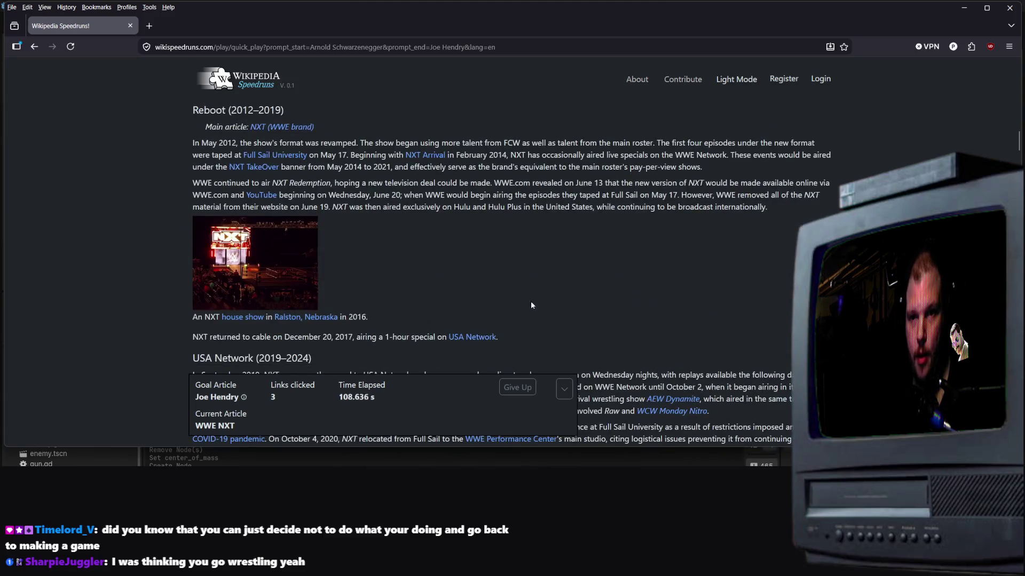
{"action": "scroll", "coordinate": [613, 291], "scroll_direction": "up", "scroll_amount": 10}
{"action": "scroll", "coordinate": [630, 289], "scroll_direction": "up", "scroll_amount": 10}
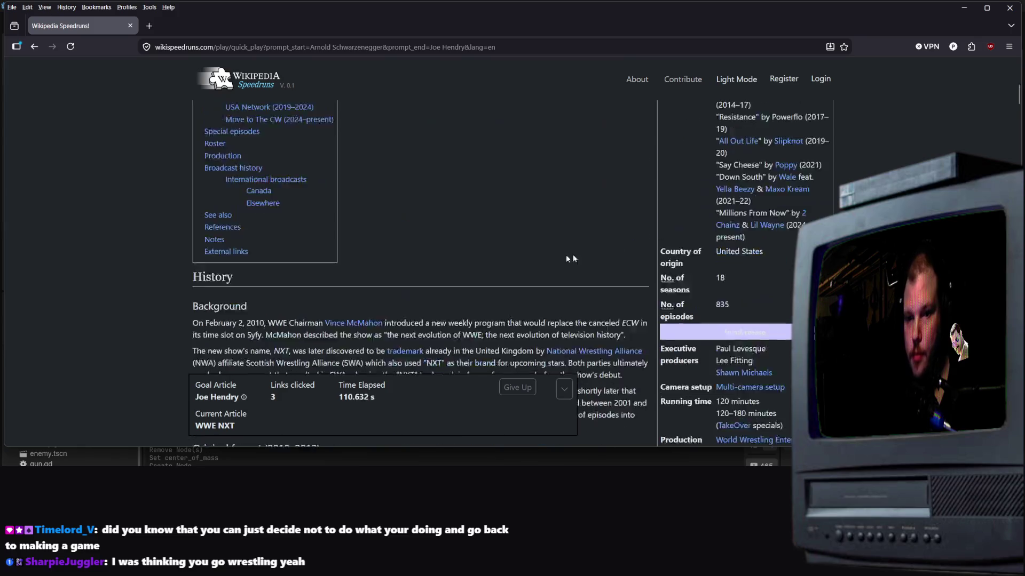
{"action": "scroll", "coordinate": [506, 285], "scroll_direction": "down", "scroll_amount": 6}
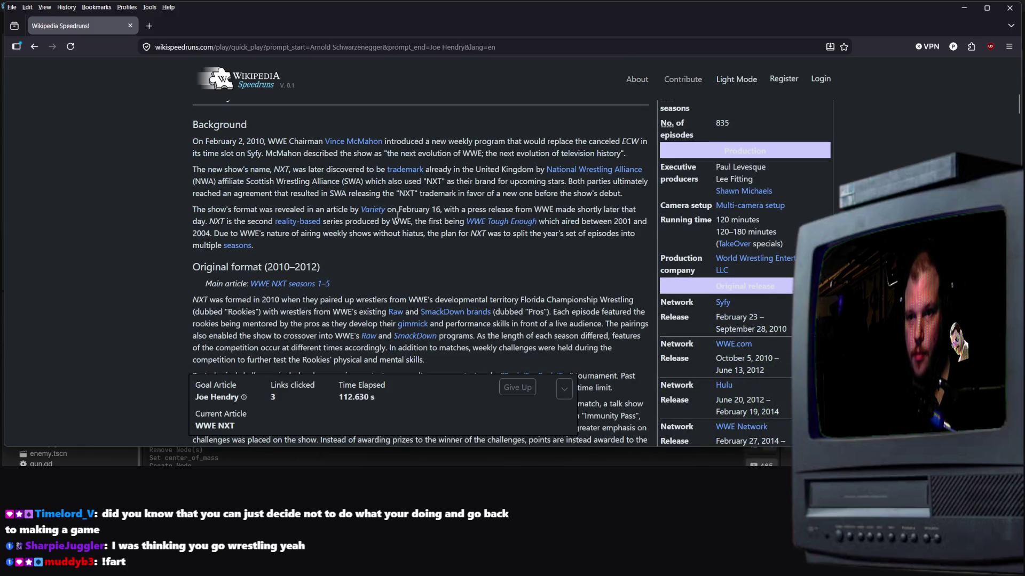
{"action": "scroll", "coordinate": [405, 290], "scroll_direction": "down", "scroll_amount": 3}
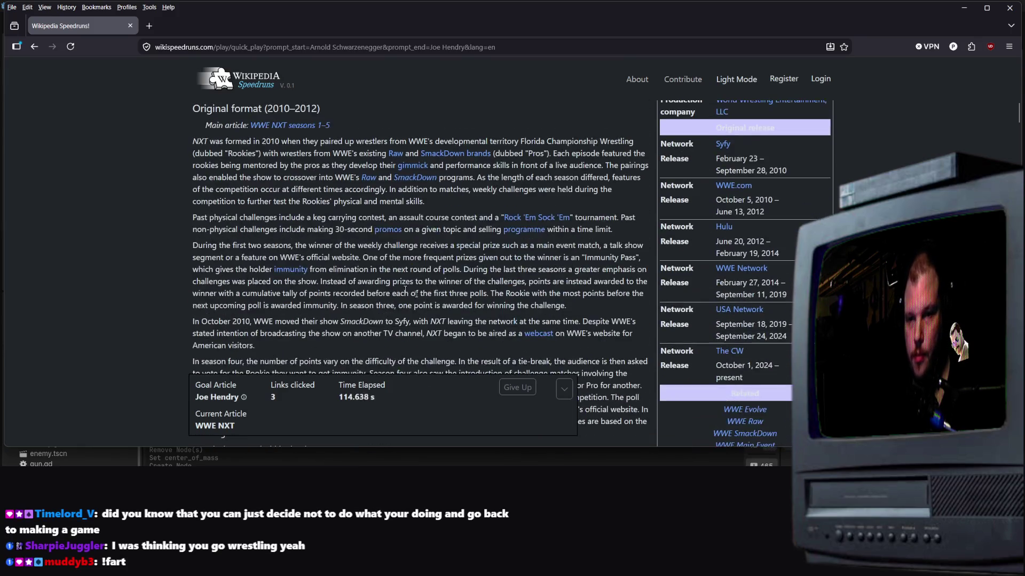
{"action": "scroll", "coordinate": [431, 252], "scroll_direction": "down", "scroll_amount": 15}
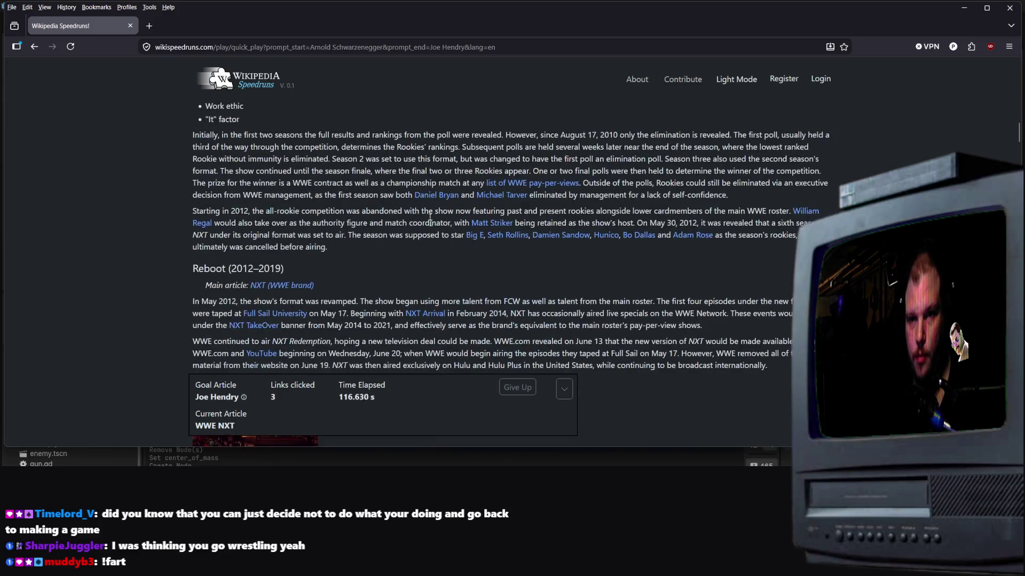
{"action": "scroll", "coordinate": [356, 244], "scroll_direction": "up", "scroll_amount": 1}
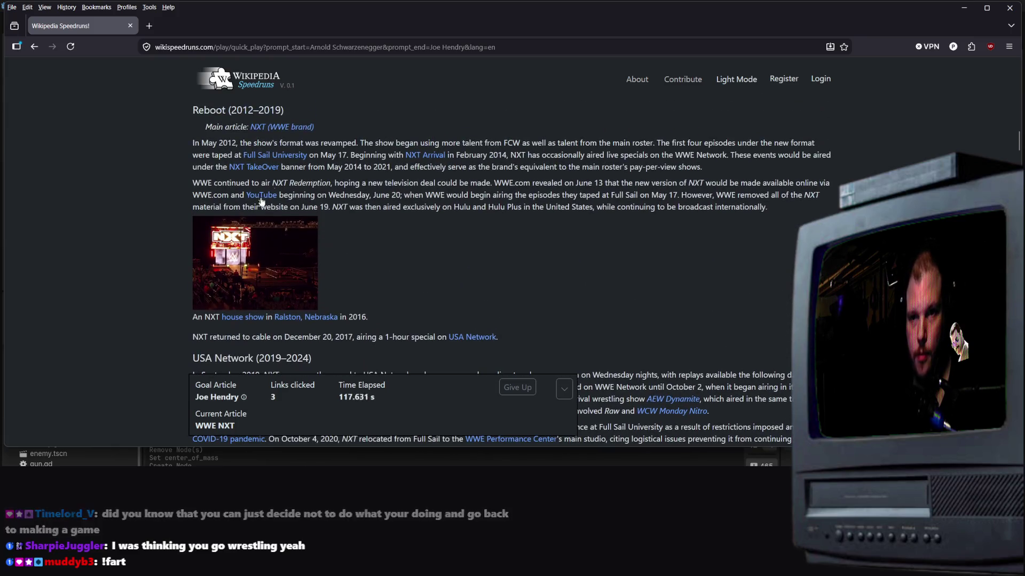
Go to the NXT (WWE brand) article and scroll to Current championships.
{"action": "left_click", "coordinate": [282, 127]}
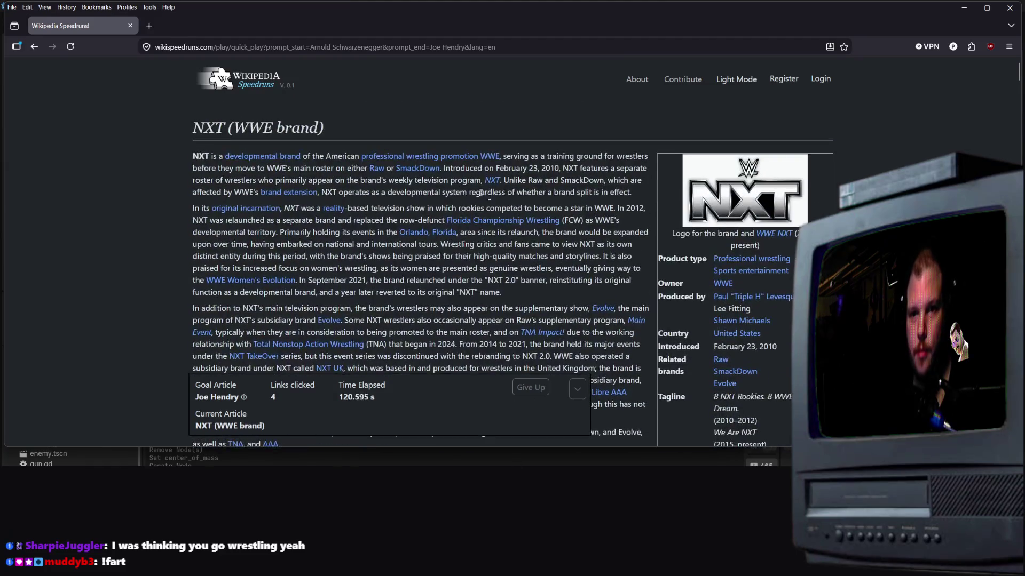
{"action": "scroll", "coordinate": [214, 213], "scroll_direction": "down", "scroll_amount": 5}
{"action": "scroll", "coordinate": [214, 213], "scroll_direction": "up", "scroll_amount": 4}
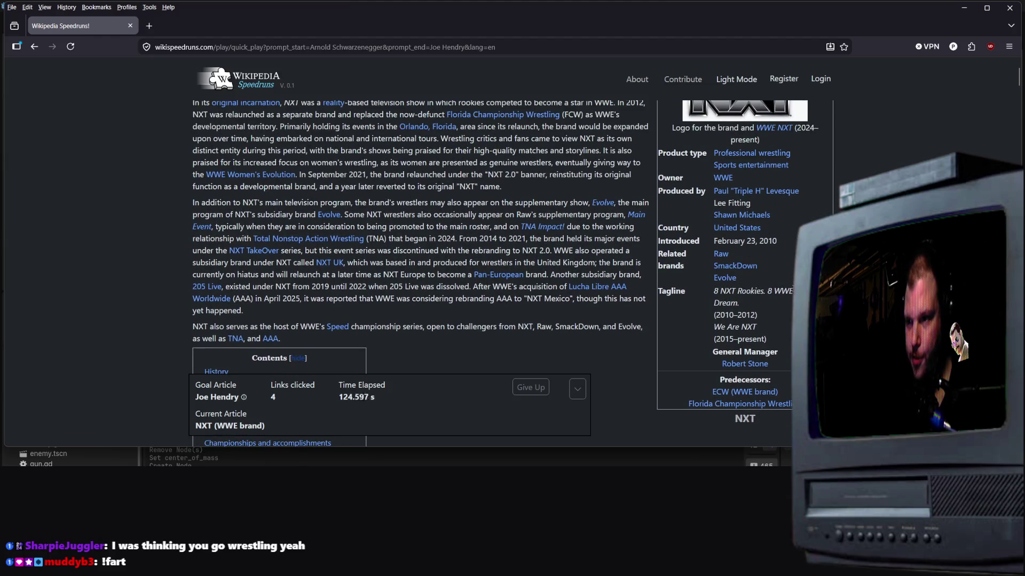
{"action": "scroll", "coordinate": [418, 220], "scroll_direction": "down", "scroll_amount": 10}
{"action": "scroll", "coordinate": [312, 223], "scroll_direction": "down", "scroll_amount": 15}
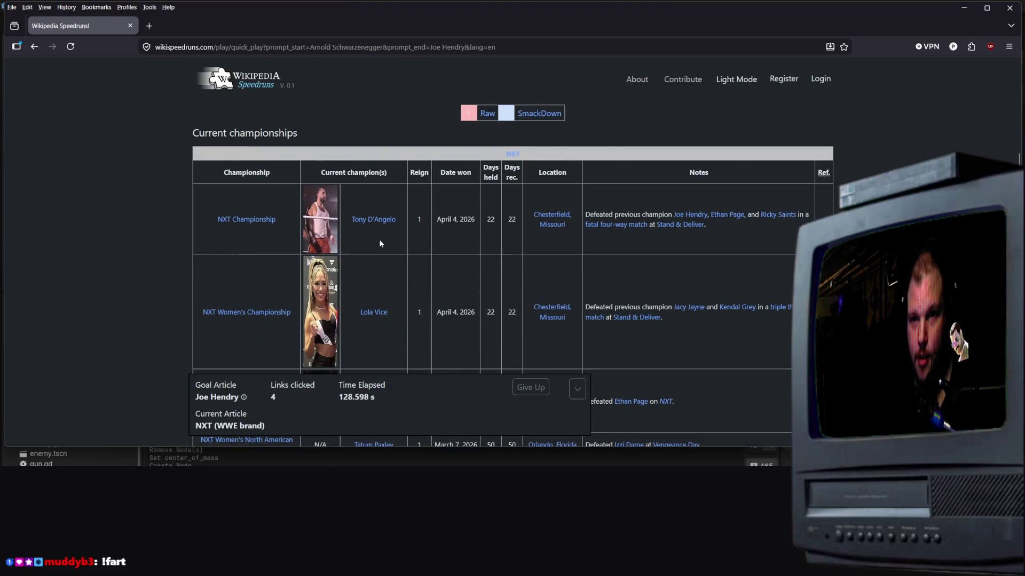
{"action": "scroll", "coordinate": [383, 241], "scroll_direction": "down", "scroll_amount": 5}
{"action": "scroll", "coordinate": [382, 240], "scroll_direction": "up", "scroll_amount": 5}
{"action": "scroll", "coordinate": [381, 238], "scroll_direction": "down", "scroll_amount": 1}
{"action": "scroll", "coordinate": [381, 239], "scroll_direction": "down", "scroll_amount": 3}
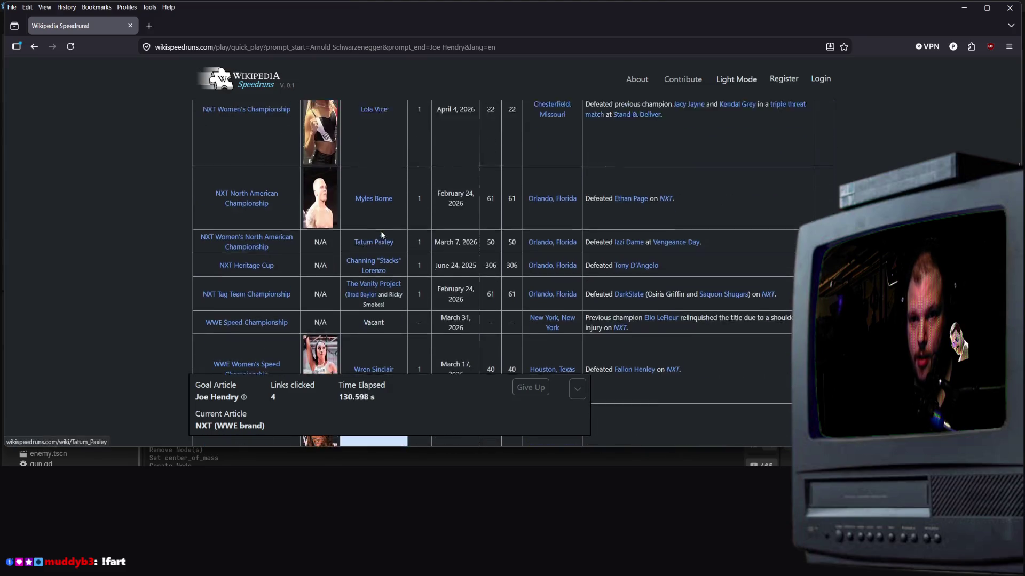
{"action": "scroll", "coordinate": [320, 230], "scroll_direction": "up", "scroll_amount": 4}
Open the NXT Championship article and scan it for the Joe Hendry link.
{"action": "left_click", "coordinate": [266, 221]}
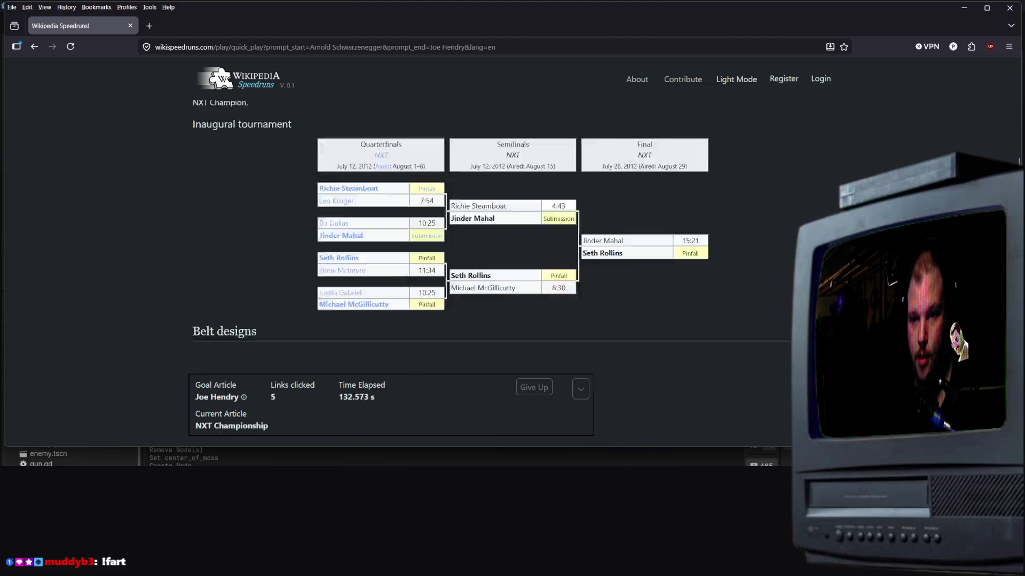
{"action": "scroll", "coordinate": [358, 193], "scroll_direction": "down", "scroll_amount": 10}
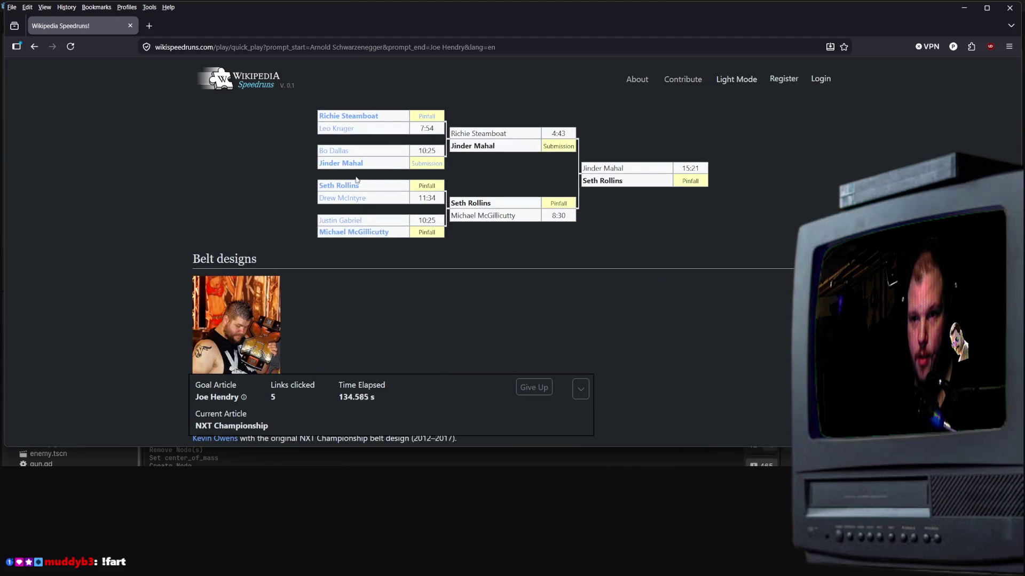
{"action": "scroll", "coordinate": [480, 333], "scroll_direction": "up", "scroll_amount": 2}
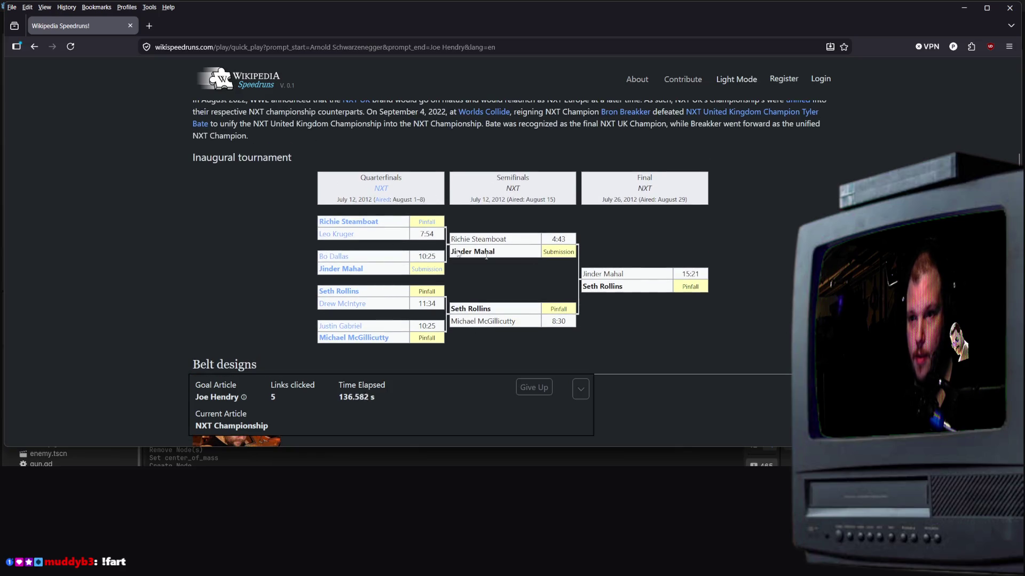
{"action": "scroll", "coordinate": [672, 313], "scroll_direction": "down", "scroll_amount": 12}
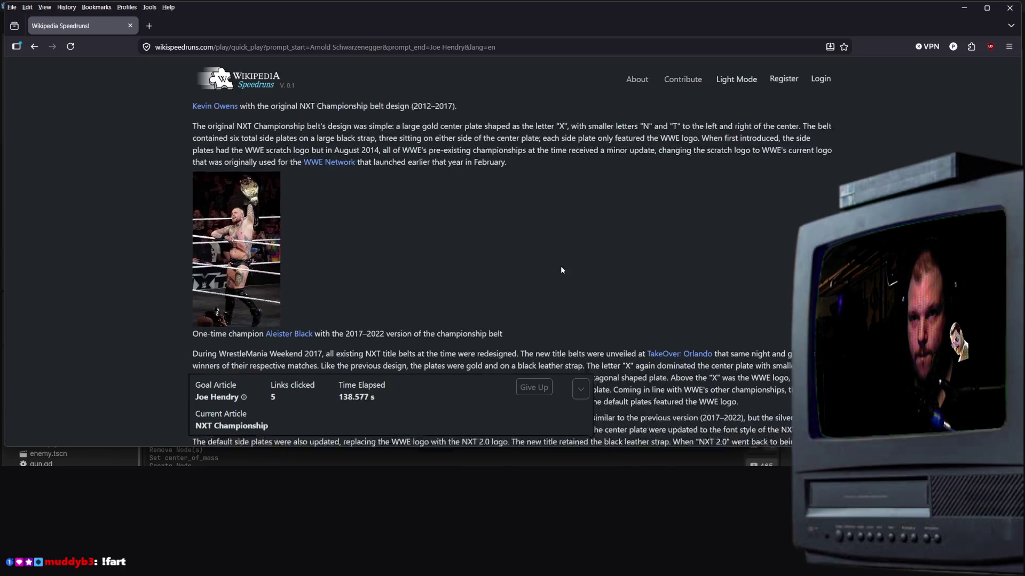
{"action": "scroll", "coordinate": [493, 254], "scroll_direction": "down", "scroll_amount": 15}
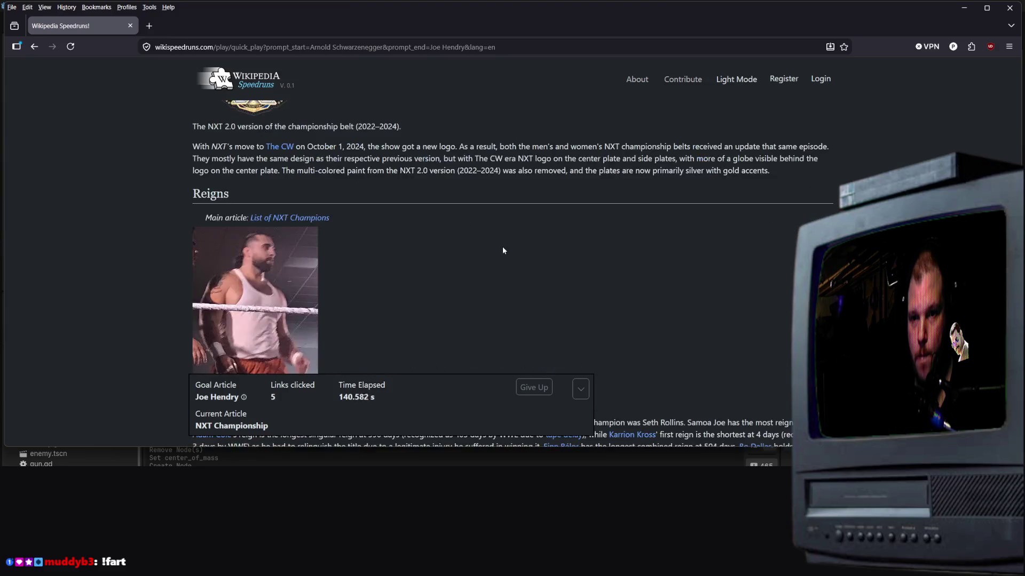
{"action": "scroll", "coordinate": [498, 259], "scroll_direction": "up", "scroll_amount": 5}
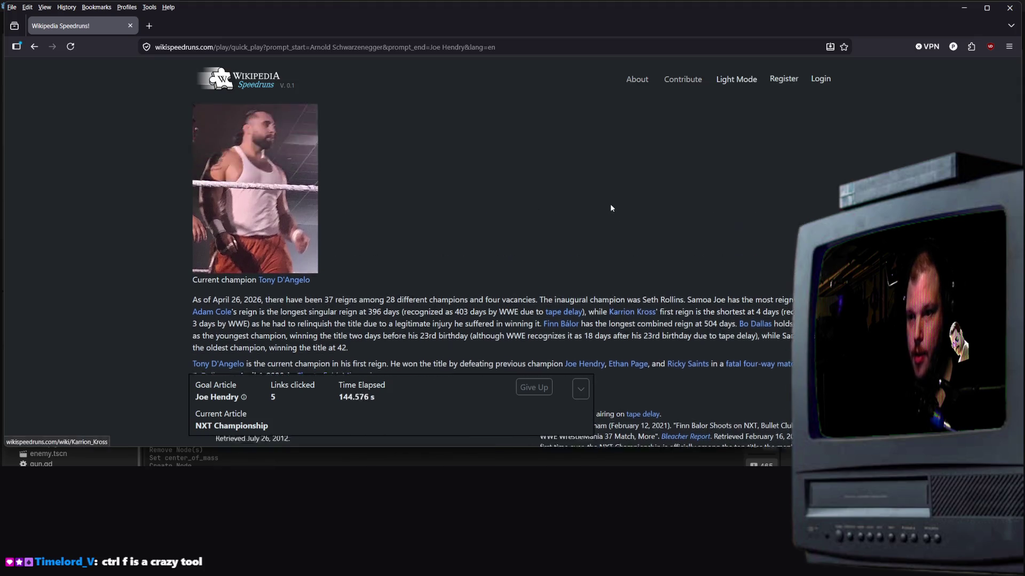
Follow the Joe Hendry link in the Reigns text to finish in 6 links, 143.330 seconds.
{"action": "left_click", "coordinate": [587, 276]}
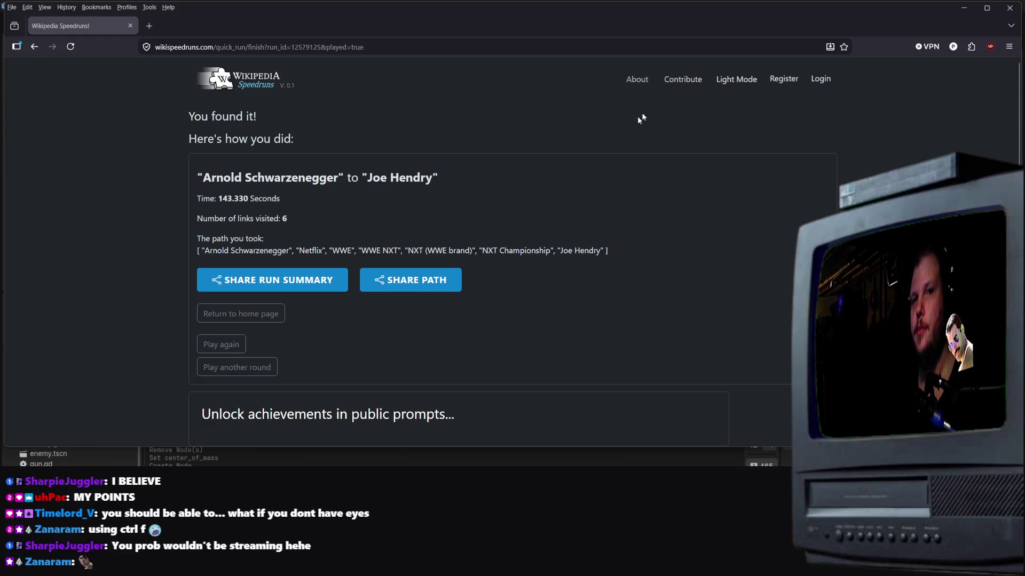
Load scrandle.com by typing 'scrandle.com' in the address bar and start the Daily game.
{"action": "left_click", "coordinate": [279, 47]}
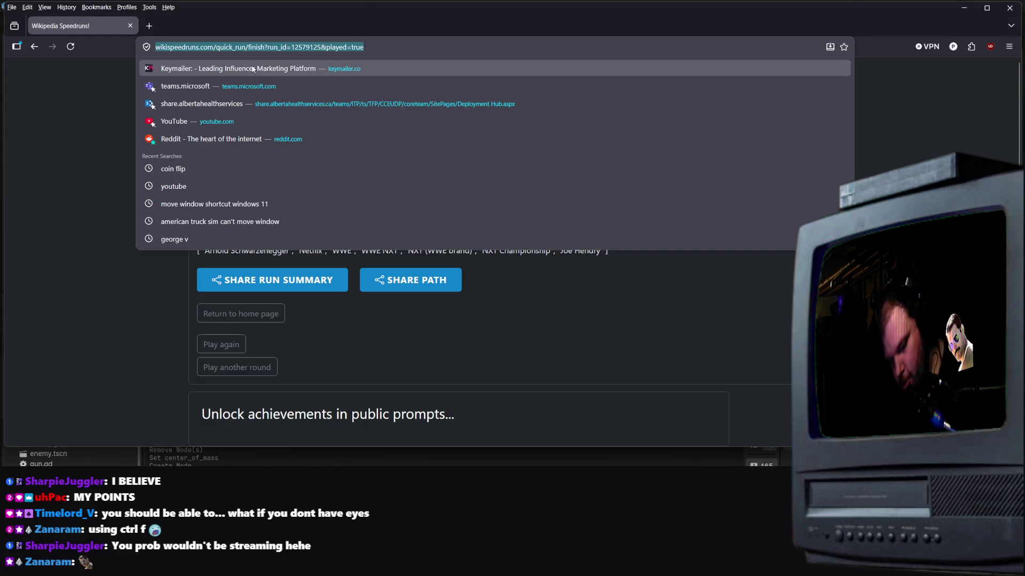
{"action": "type", "text": "scrandle.com"}
{"action": "key", "text": "Return"}
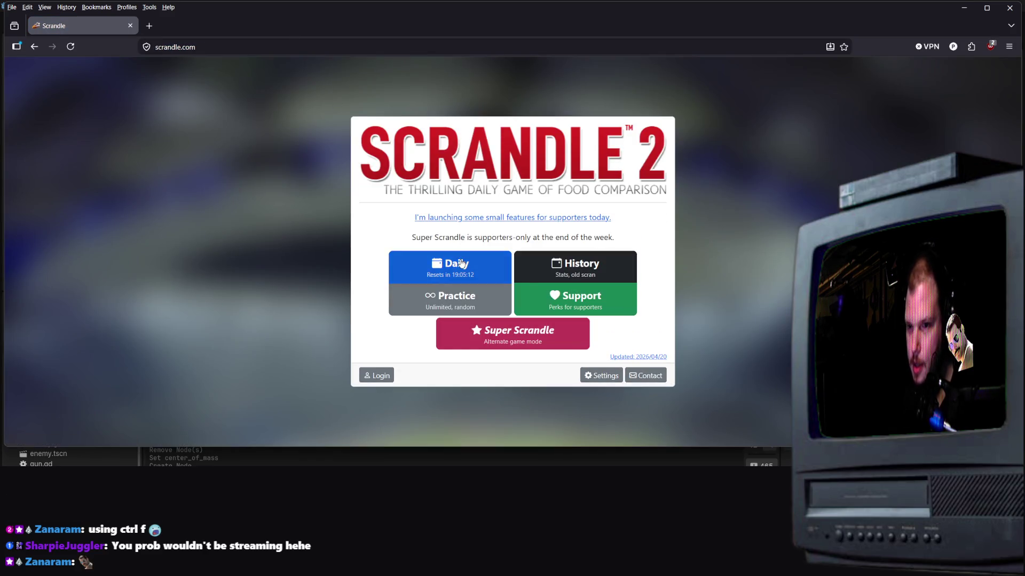
{"action": "left_click", "coordinate": [450, 267]}
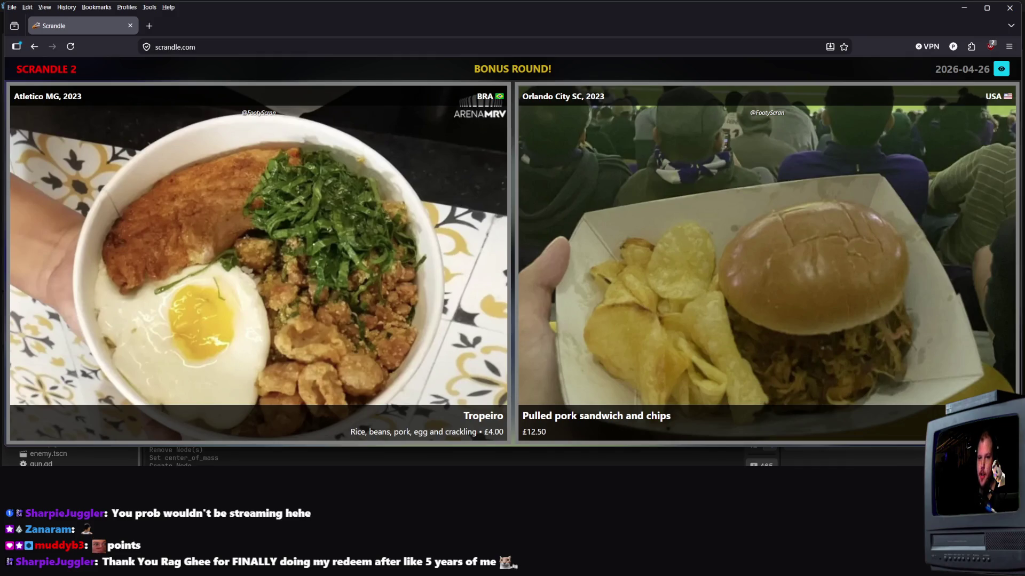
Vote Tropeiro in the bonus round, then pick the chicken curry over the cheeseburger.
{"action": "left_click", "coordinate": [355, 261]}
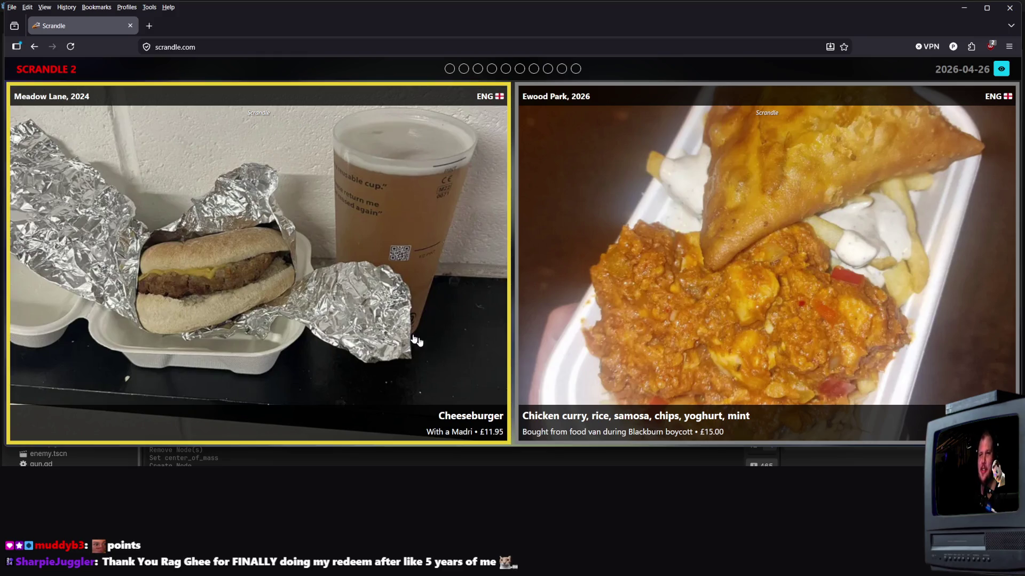
{"action": "left_click", "coordinate": [739, 323]}
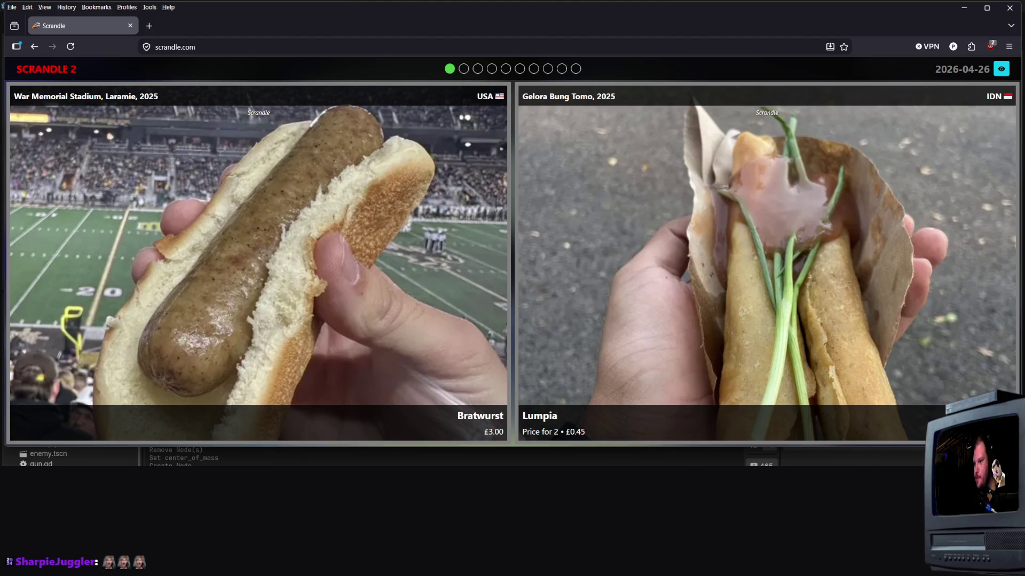
Open the Lumpia and Bratwurst photos full size in new tabs.
{"action": "right_click", "coordinate": [776, 253]}
{"action": "left_click", "coordinate": [801, 282]}
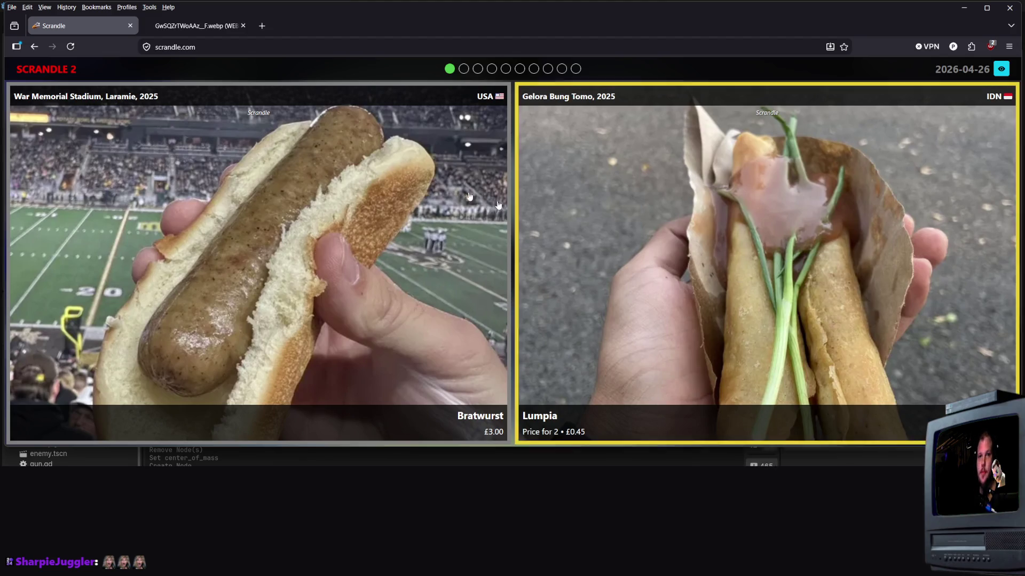
{"action": "left_click", "coordinate": [190, 25]}
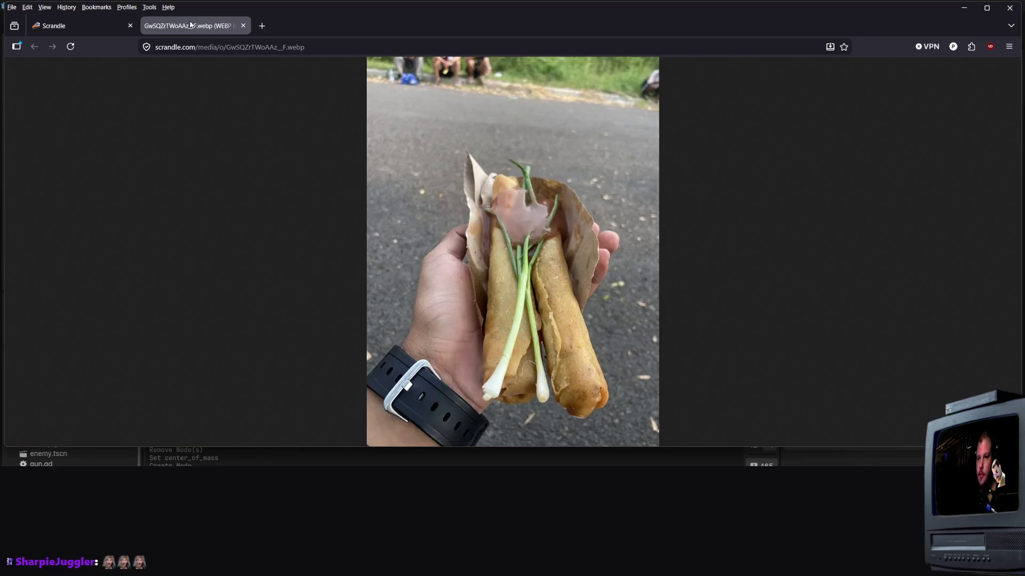
{"action": "left_click", "coordinate": [75, 25]}
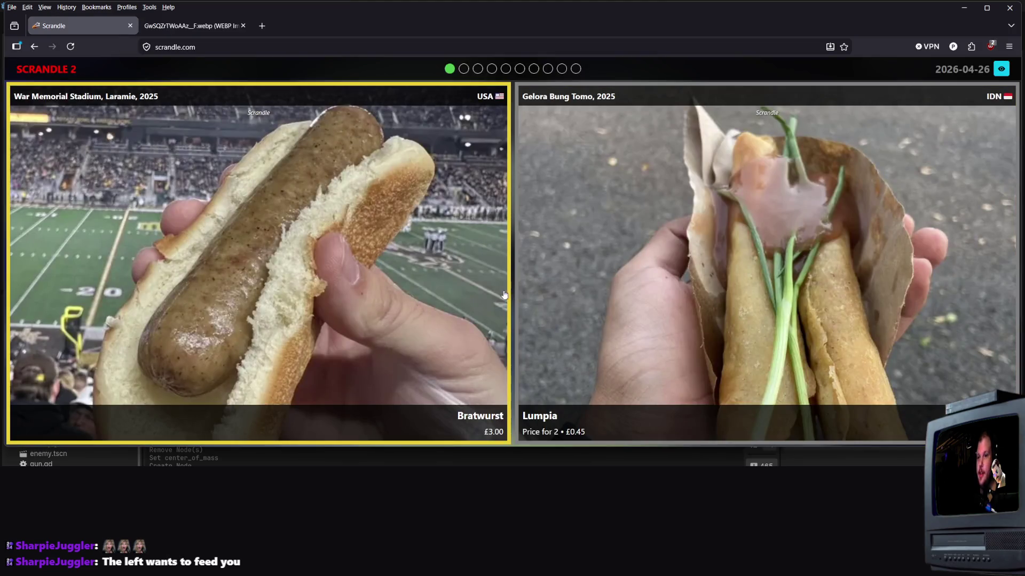
{"action": "right_click", "coordinate": [433, 242]}
{"action": "left_click", "coordinate": [465, 268]}
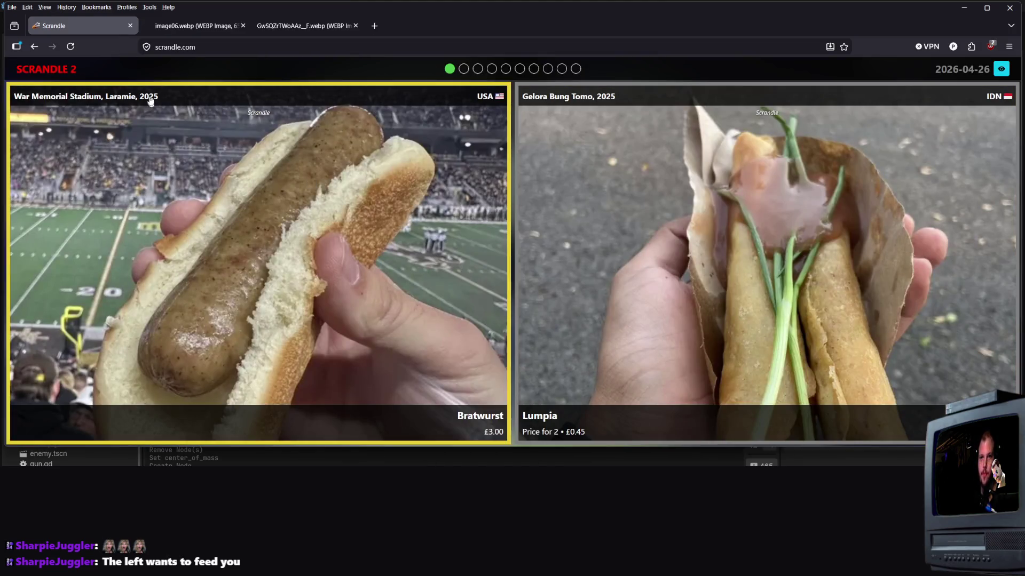
{"action": "left_click", "coordinate": [204, 28]}
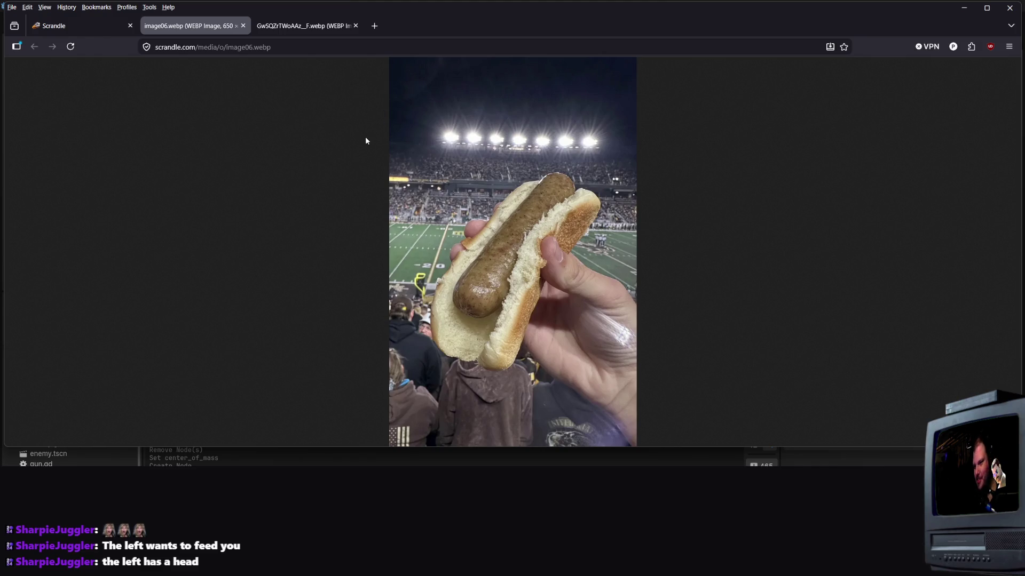
Compare the Bratwurst and Lumpia photos, then vote Lumpia, which wins at 51.32%.
{"action": "left_click", "coordinate": [306, 35]}
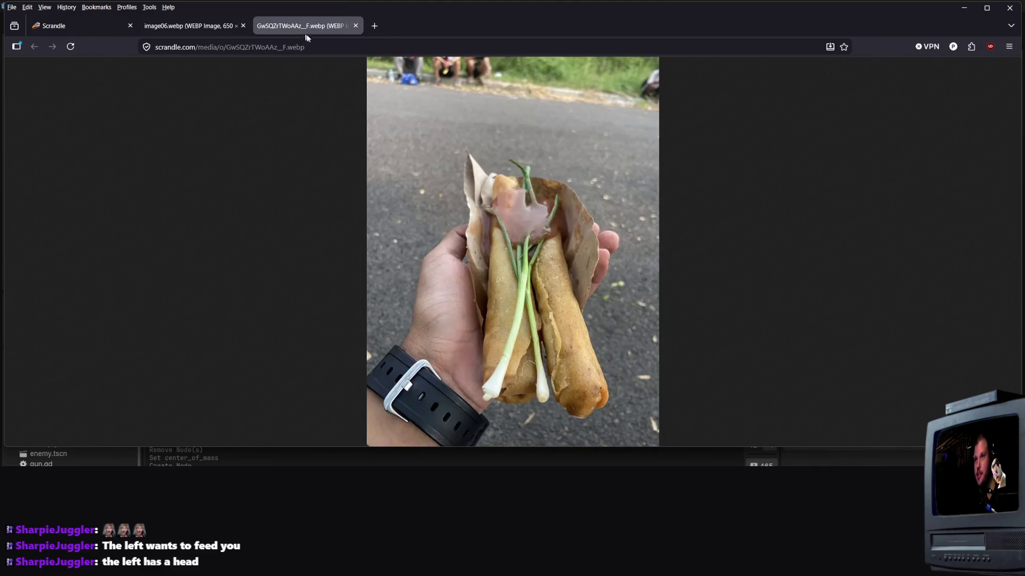
{"action": "left_click", "coordinate": [184, 30]}
{"action": "key", "text": "ctrl+Tab"}
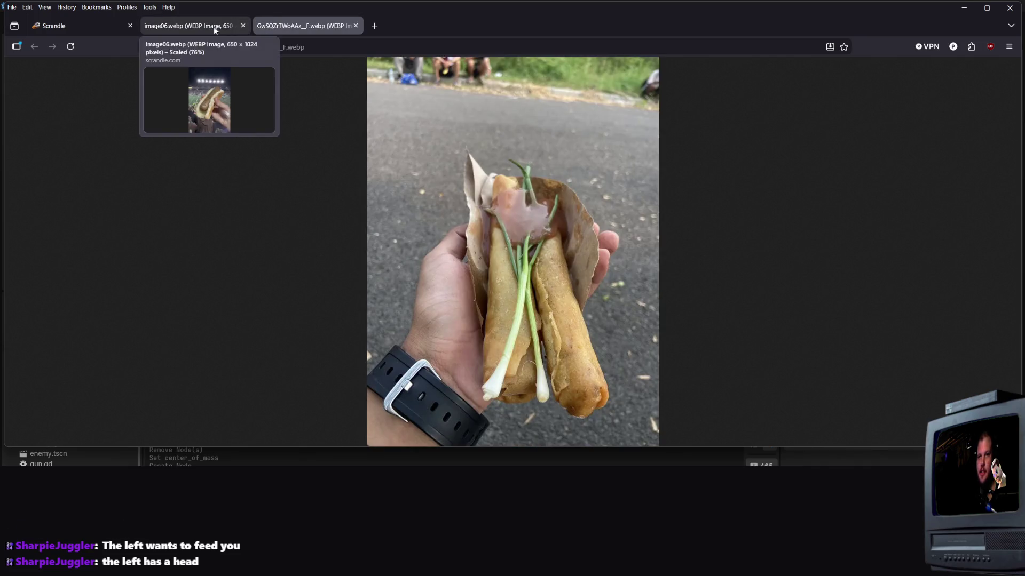
{"action": "left_click", "coordinate": [215, 30]}
{"action": "left_click", "coordinate": [295, 29]}
{"action": "left_click", "coordinate": [233, 28]}
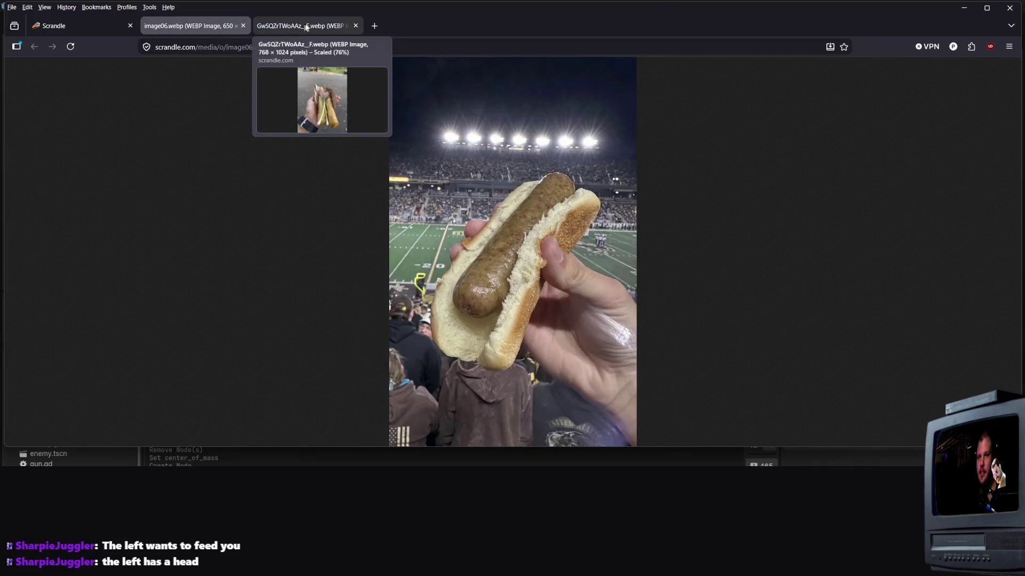
{"action": "left_click", "coordinate": [305, 27]}
{"action": "left_click", "coordinate": [214, 27]}
{"action": "left_click", "coordinate": [299, 27]}
{"action": "left_click", "coordinate": [213, 27]}
{"action": "left_click", "coordinate": [286, 27]}
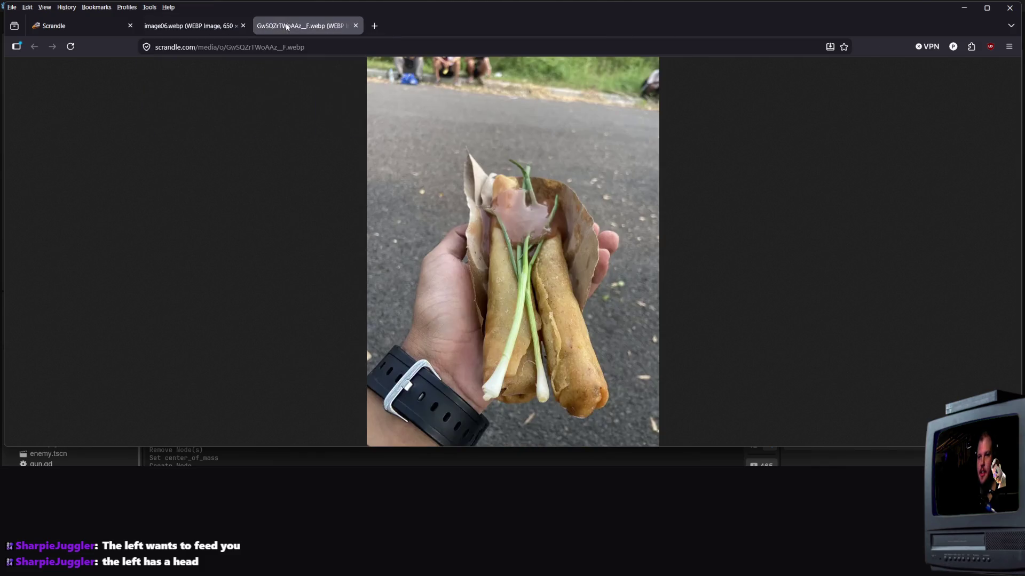
{"action": "left_click", "coordinate": [205, 27]}
{"action": "left_click", "coordinate": [288, 26]}
{"action": "left_click", "coordinate": [229, 27]}
{"action": "left_click", "coordinate": [298, 26]}
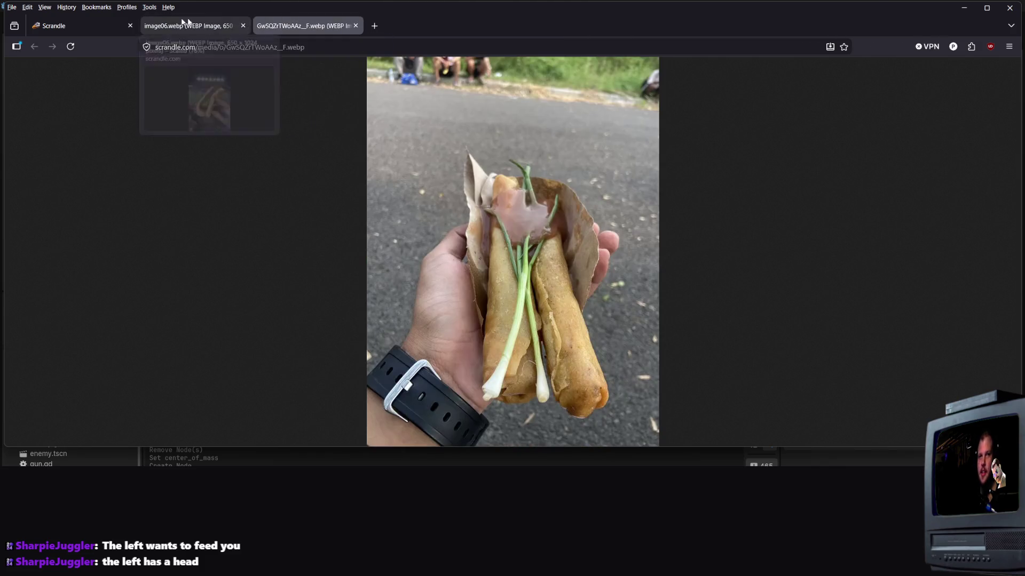
{"action": "left_click", "coordinate": [80, 25]}
{"action": "left_click", "coordinate": [763, 267]}
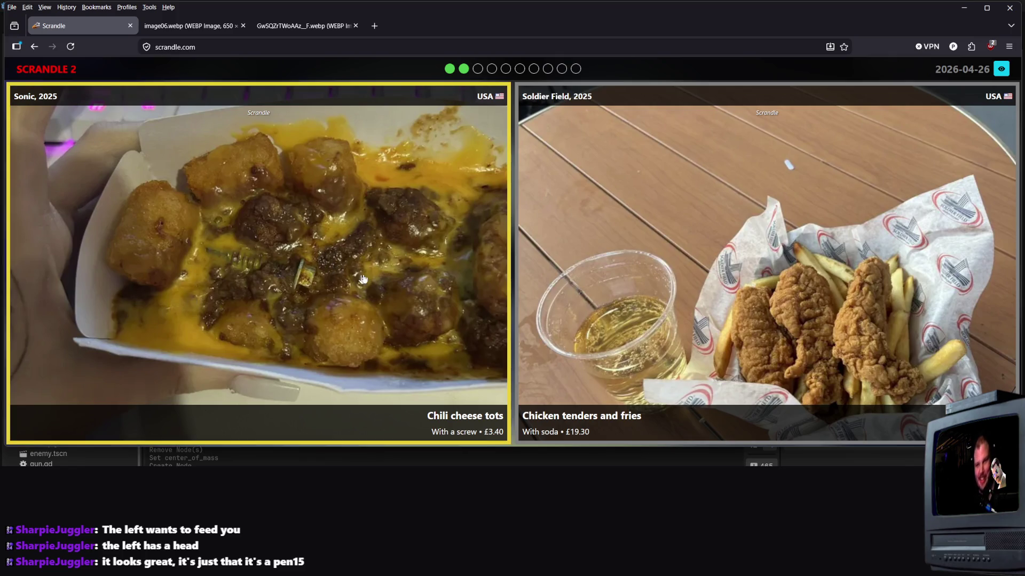
Pick chicken tenders and fries, a pie-or-sponge card, then chicken tenders and waffle fries.
{"action": "left_click", "coordinate": [708, 333]}
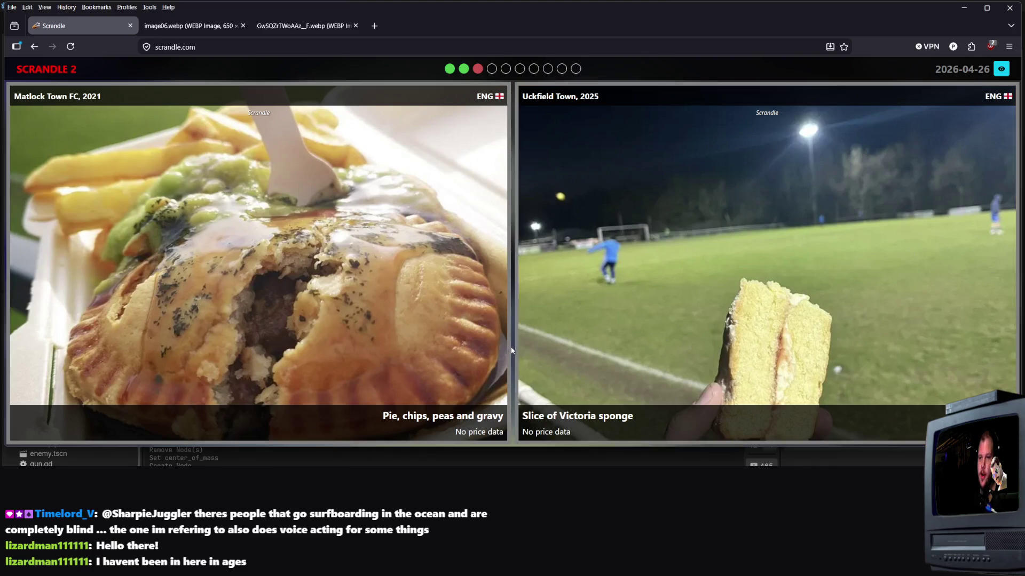
{"action": "left_click", "coordinate": [718, 249]}
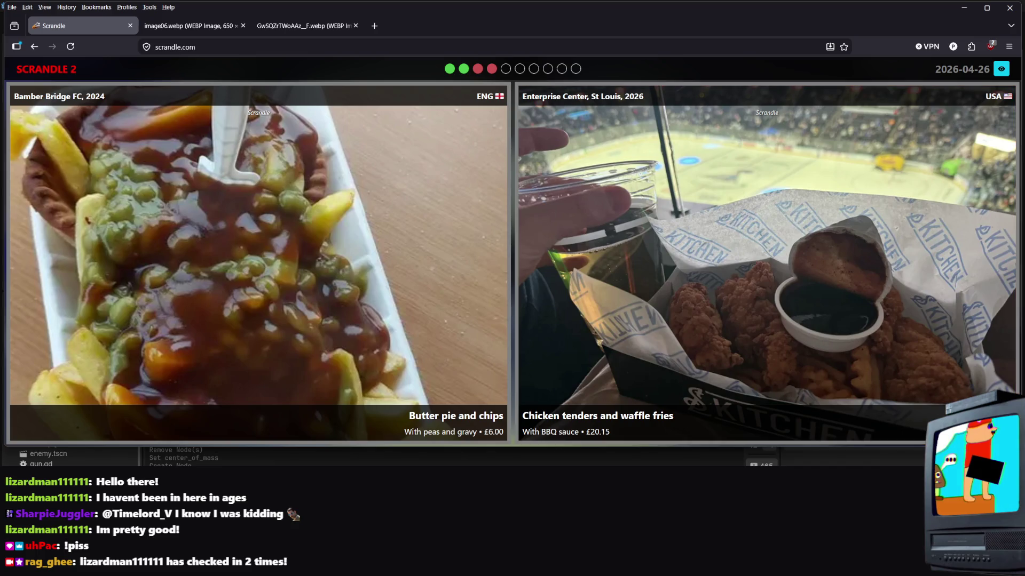
{"action": "left_click", "coordinate": [885, 147]}
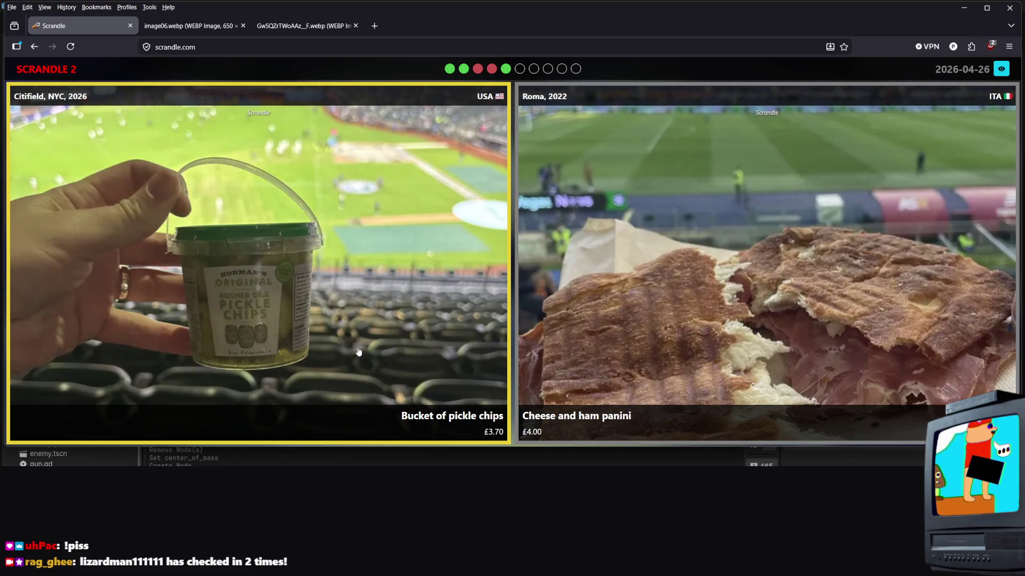
Open the panini and pickle chips photos in new tabs.
{"action": "right_click", "coordinate": [631, 342]}
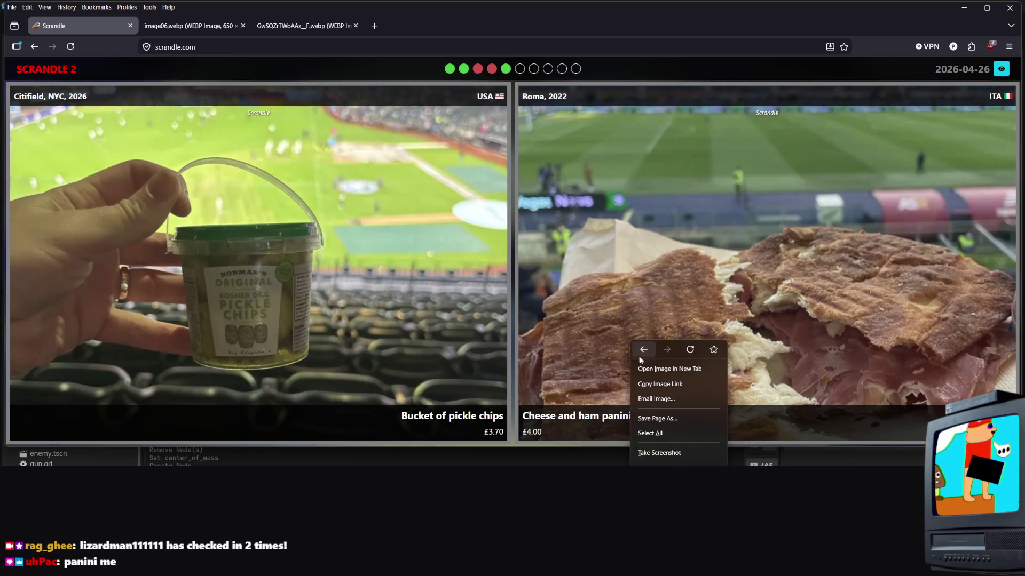
{"action": "left_click", "coordinate": [672, 369]}
{"action": "right_click", "coordinate": [396, 240]}
{"action": "left_click", "coordinate": [414, 269]}
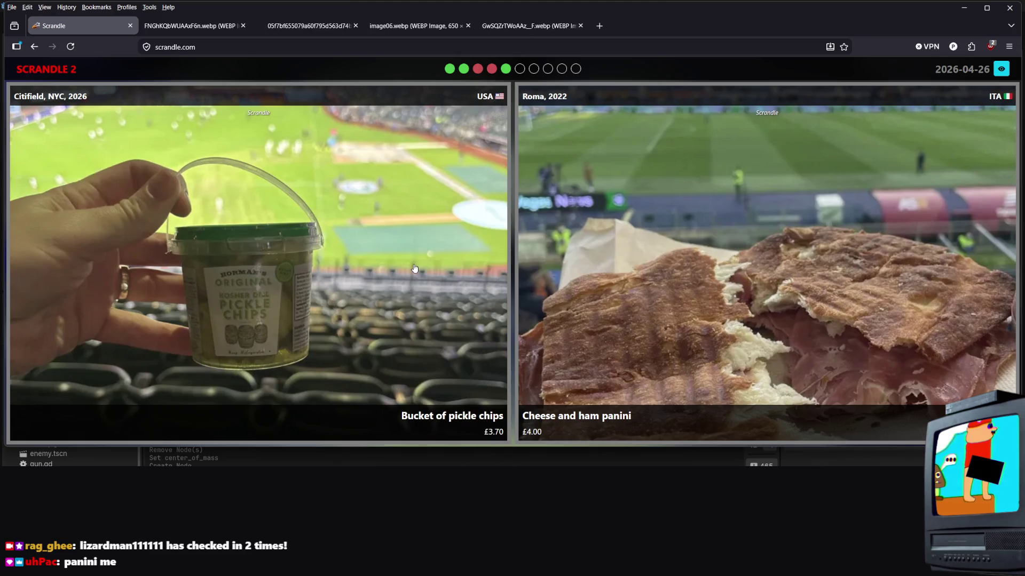
View both photos at full resolution, then pick the cheese and ham panini, winning at 39.72%.
{"action": "left_click", "coordinate": [188, 25]}
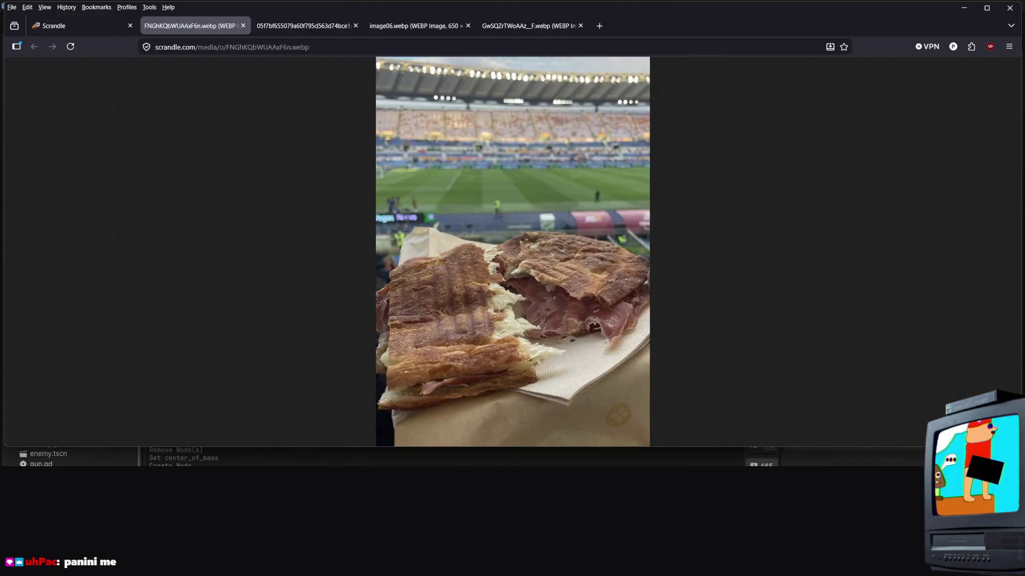
{"action": "left_click", "coordinate": [443, 287]}
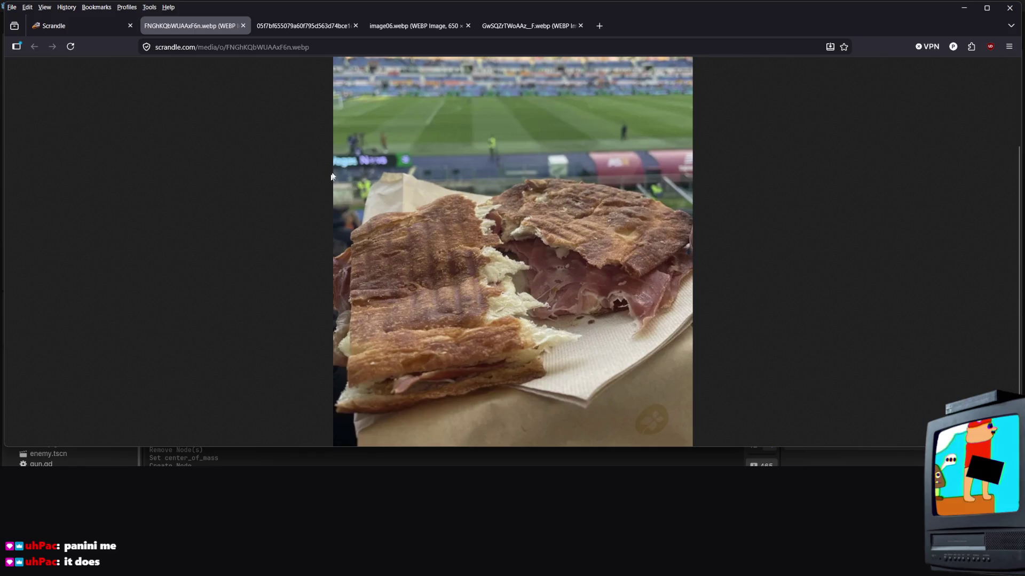
{"action": "key", "text": "ctrl+Tab"}
{"action": "left_click", "coordinate": [509, 275]}
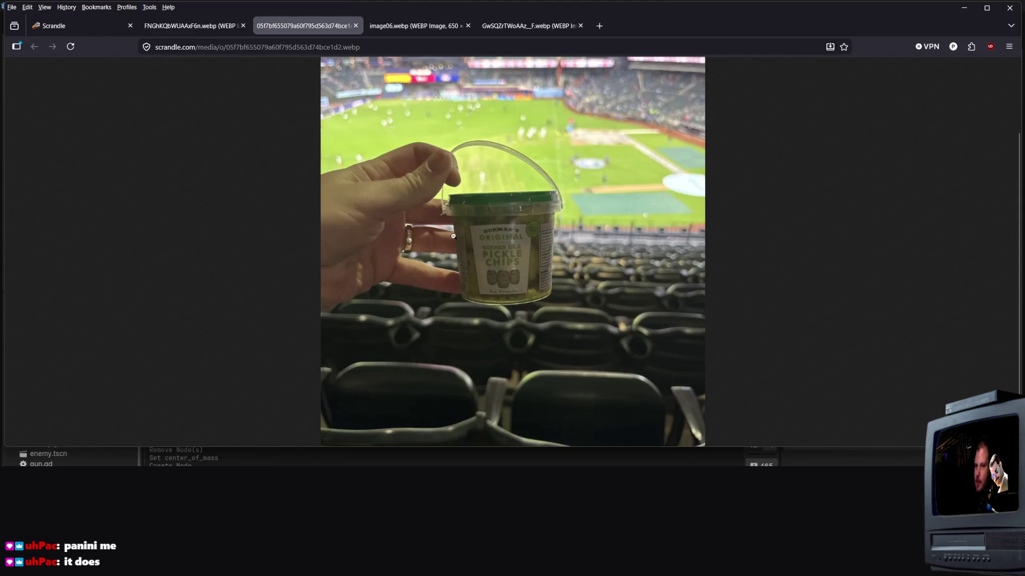
{"action": "left_click", "coordinate": [219, 26]}
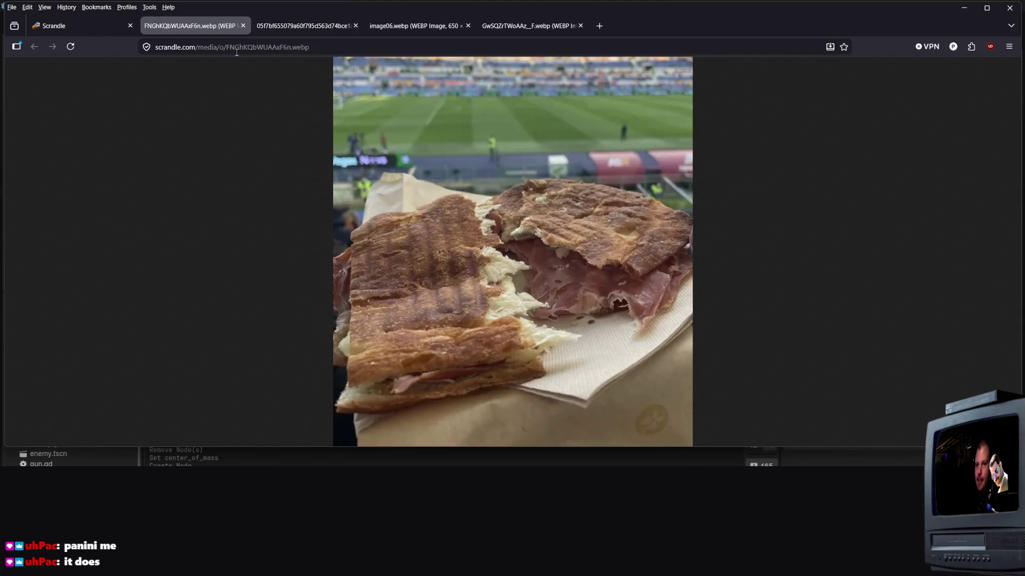
{"action": "left_click", "coordinate": [81, 25]}
{"action": "left_click", "coordinate": [662, 240]}
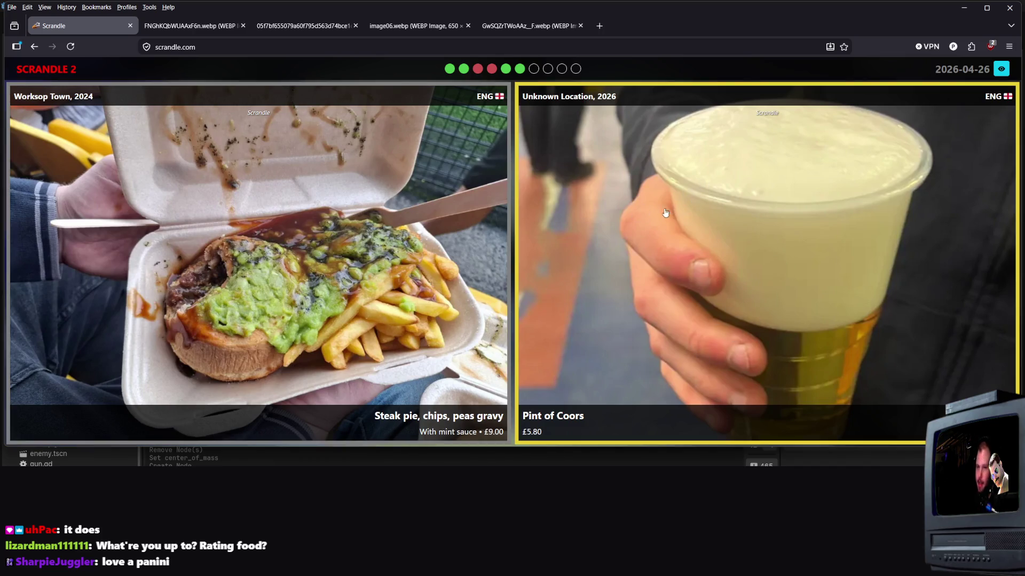
Pick Pint of Coors, The festive deal and the ice cream sandwich, then click two more cards.
{"action": "left_click", "coordinate": [623, 361]}
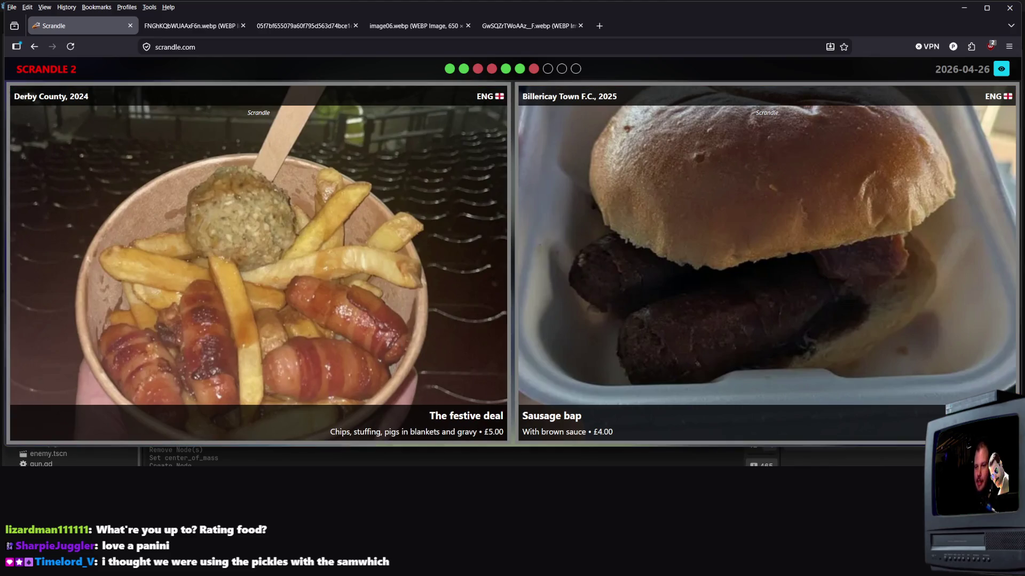
{"action": "left_click", "coordinate": [318, 309]}
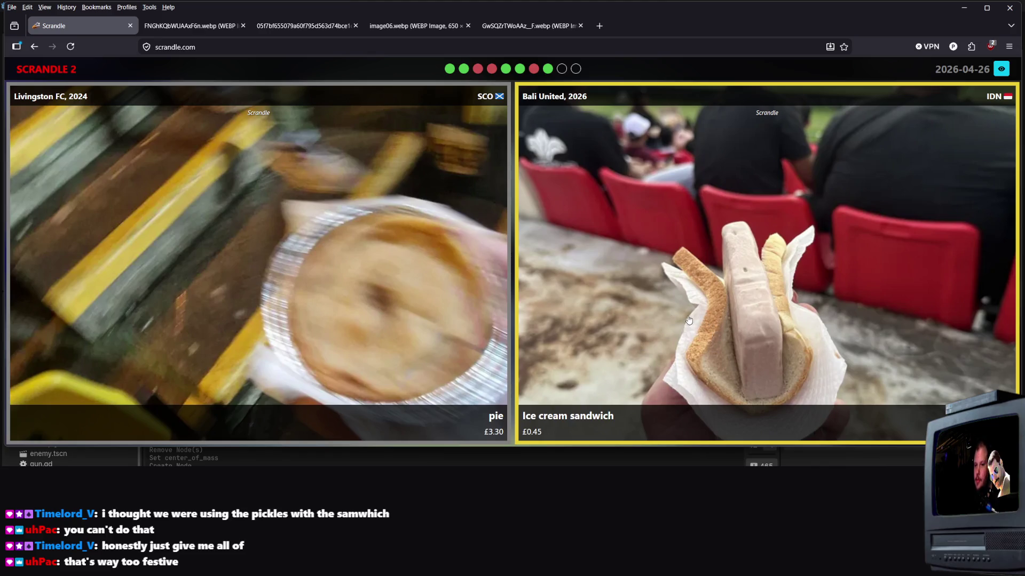
{"action": "left_click", "coordinate": [527, 351]}
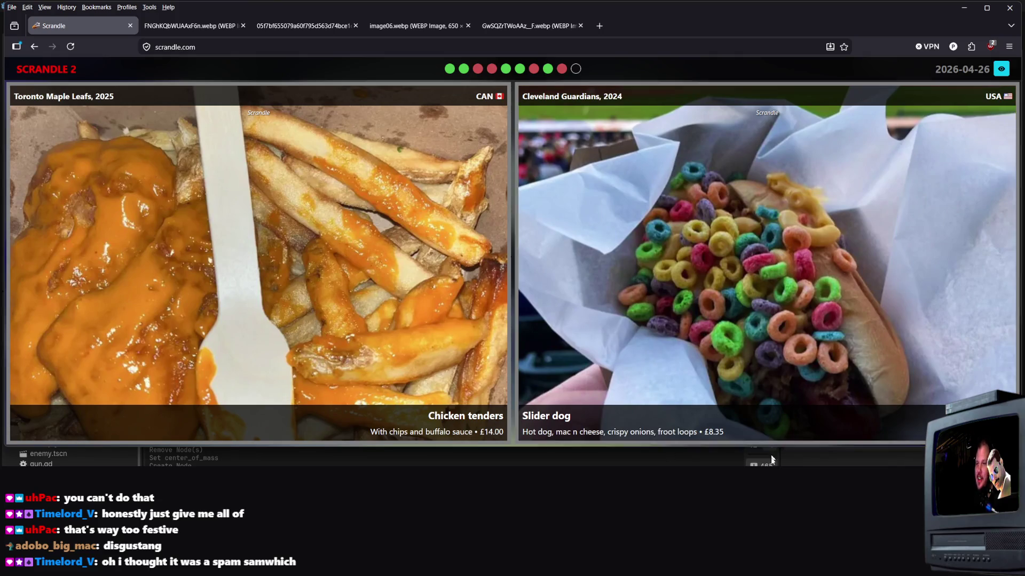
{"action": "left_click", "coordinate": [750, 262]}
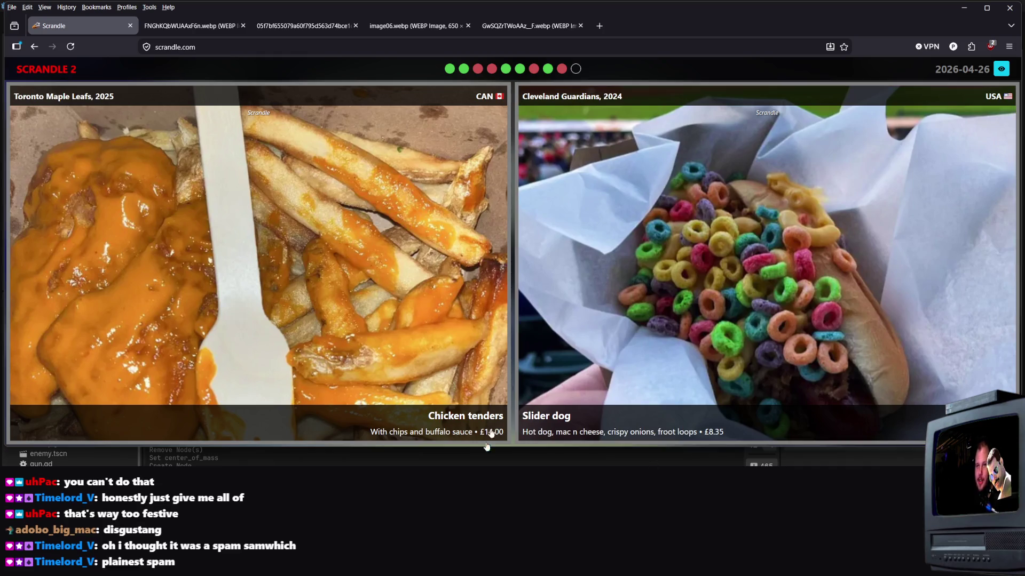
{"action": "left_click", "coordinate": [332, 281]}
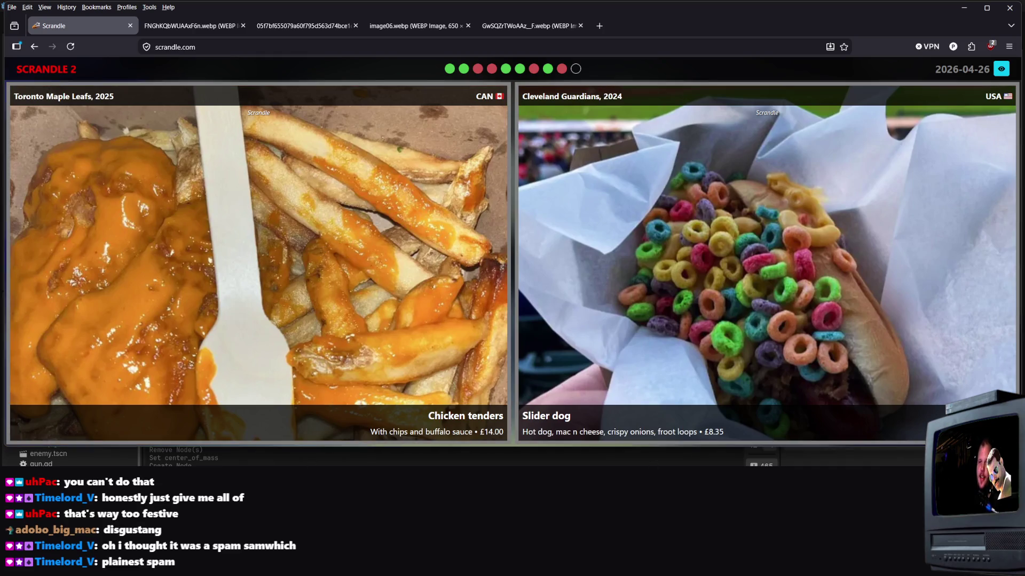
Pick the chicken tenders to end today's game at 6/10, then play the 2026-04-25 puzzle from History.
{"action": "left_click", "coordinate": [335, 295]}
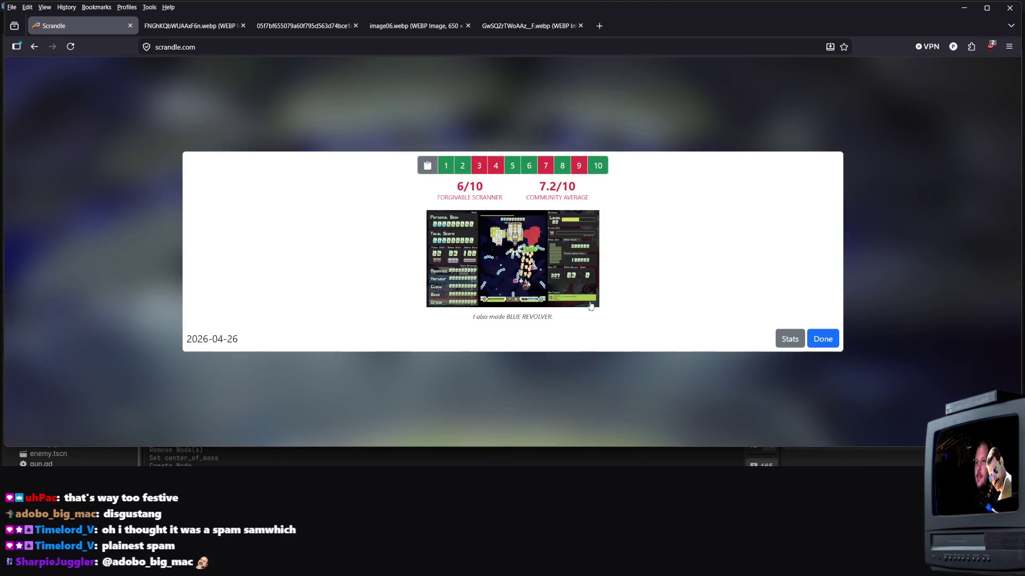
{"action": "left_click", "coordinate": [821, 339]}
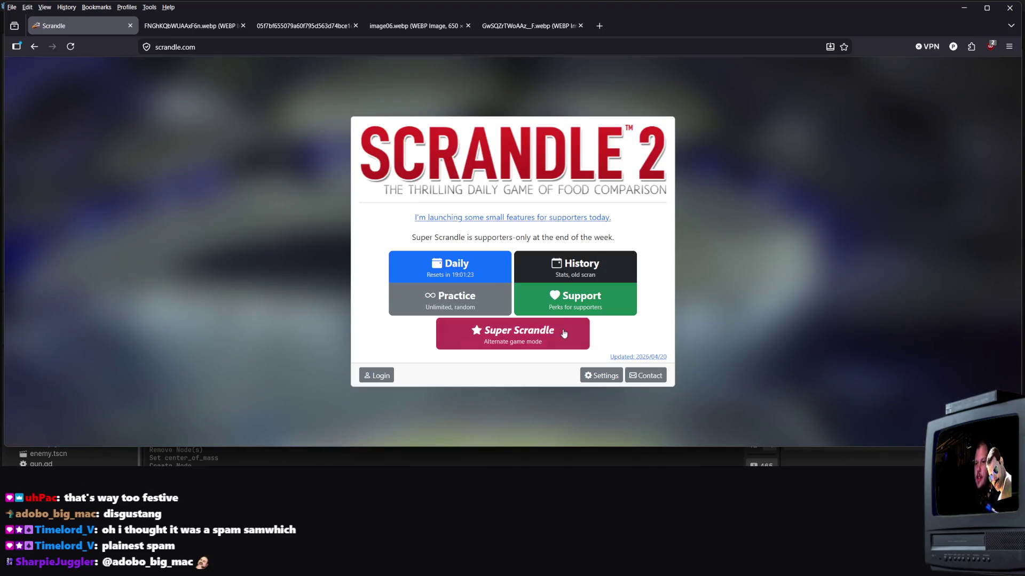
{"action": "left_click", "coordinate": [555, 269]}
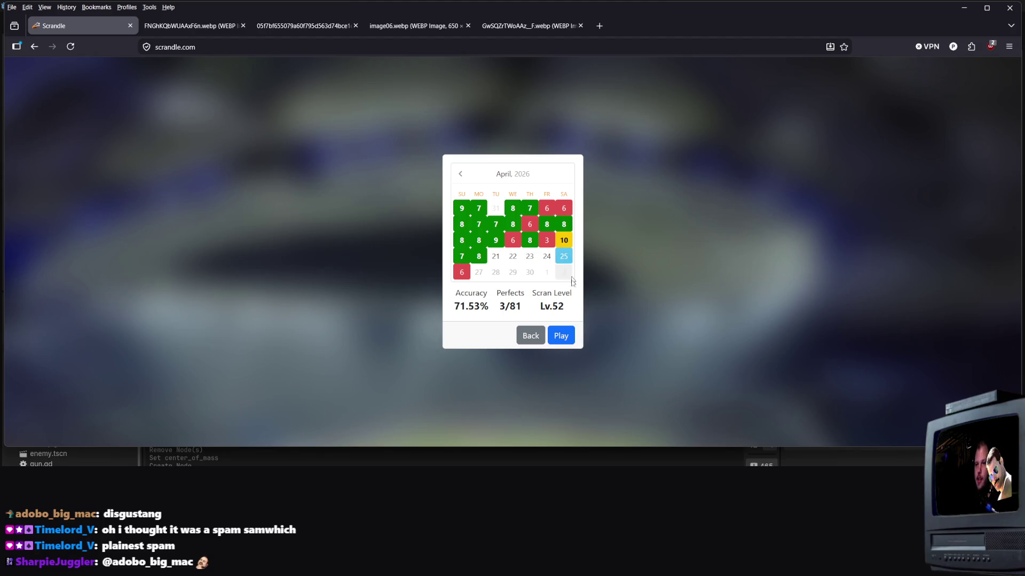
{"action": "left_click", "coordinate": [560, 335]}
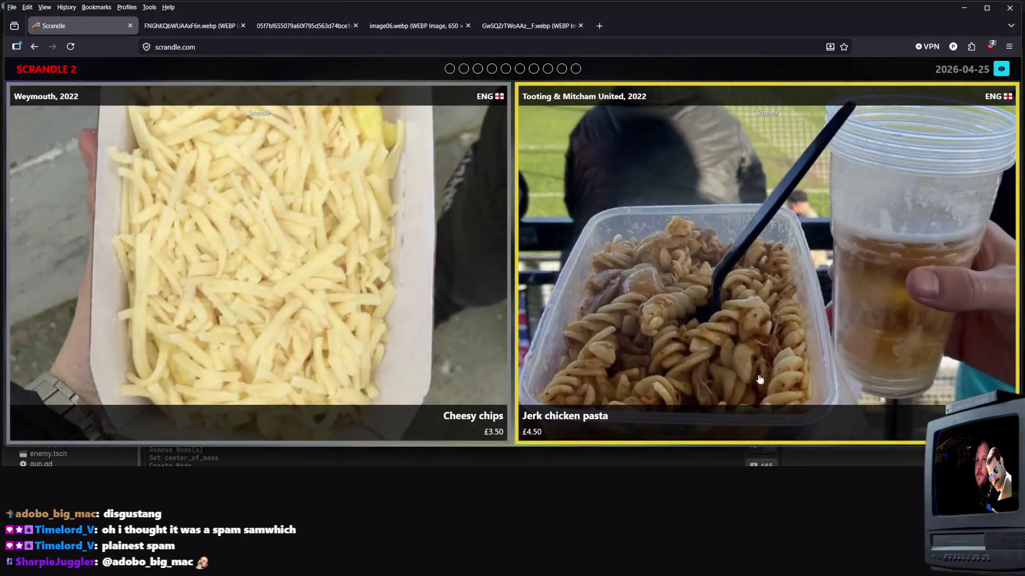
View the cheesy chips photo full size and close the leftover panini, pickle chips and other image tabs.
{"action": "right_click", "coordinate": [354, 205]}
{"action": "left_click", "coordinate": [366, 273]}
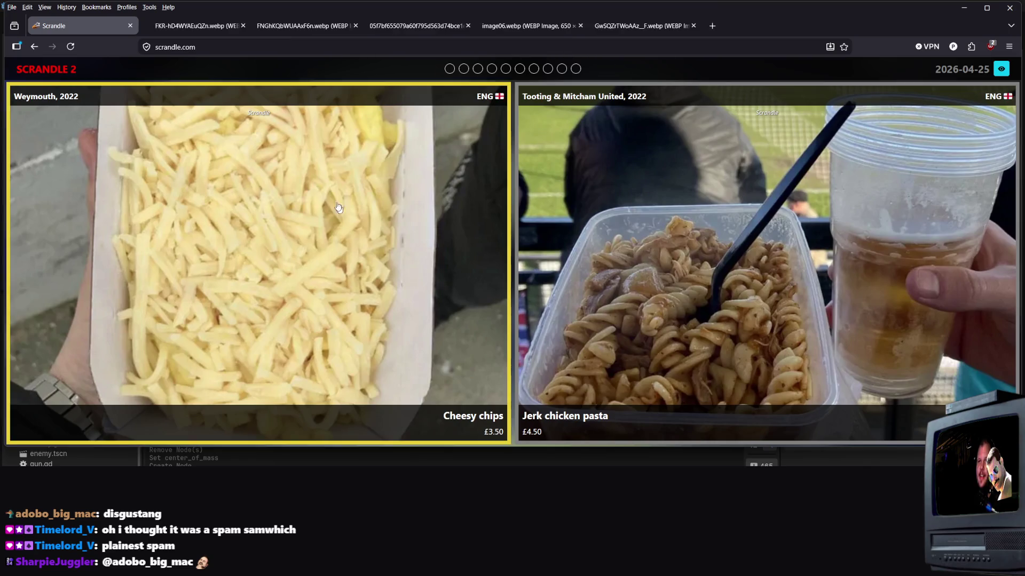
{"action": "left_click", "coordinate": [190, 25]}
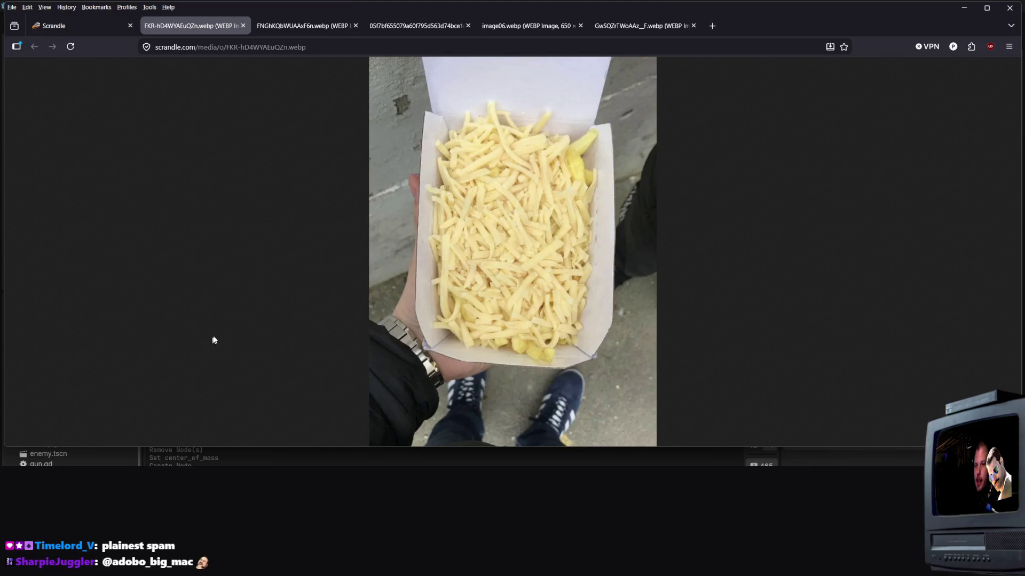
{"action": "left_click", "coordinate": [302, 23]}
{"action": "left_click", "coordinate": [355, 26]}
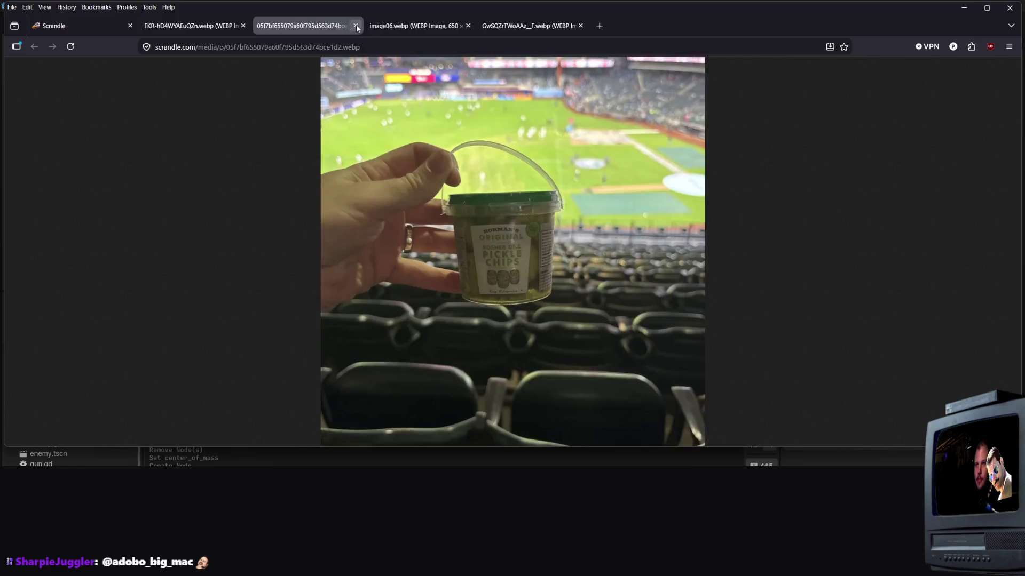
{"action": "left_click", "coordinate": [356, 25]}
{"action": "left_click", "coordinate": [356, 26]}
{"action": "left_click", "coordinate": [356, 25]}
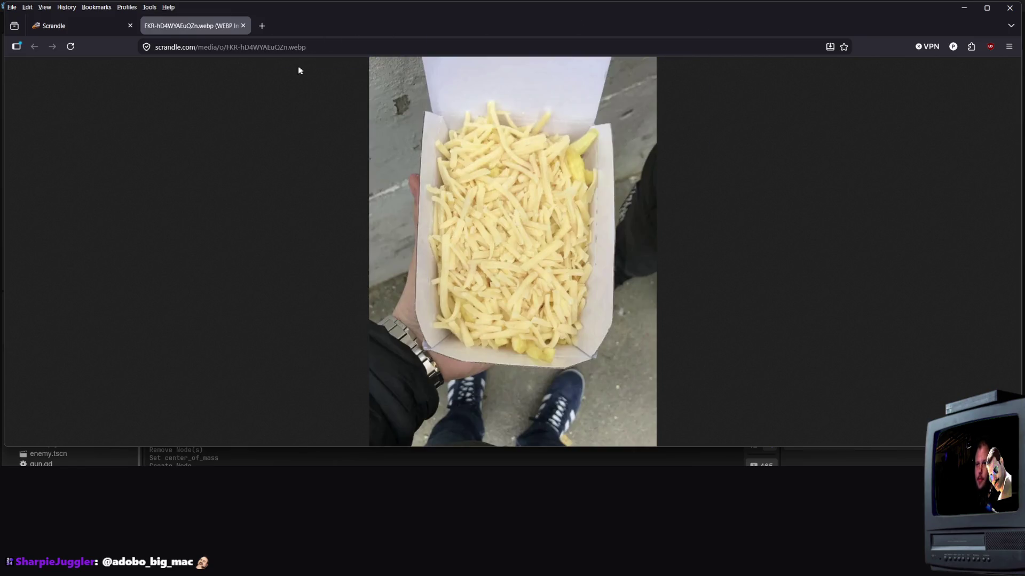
{"action": "left_click", "coordinate": [243, 25]}
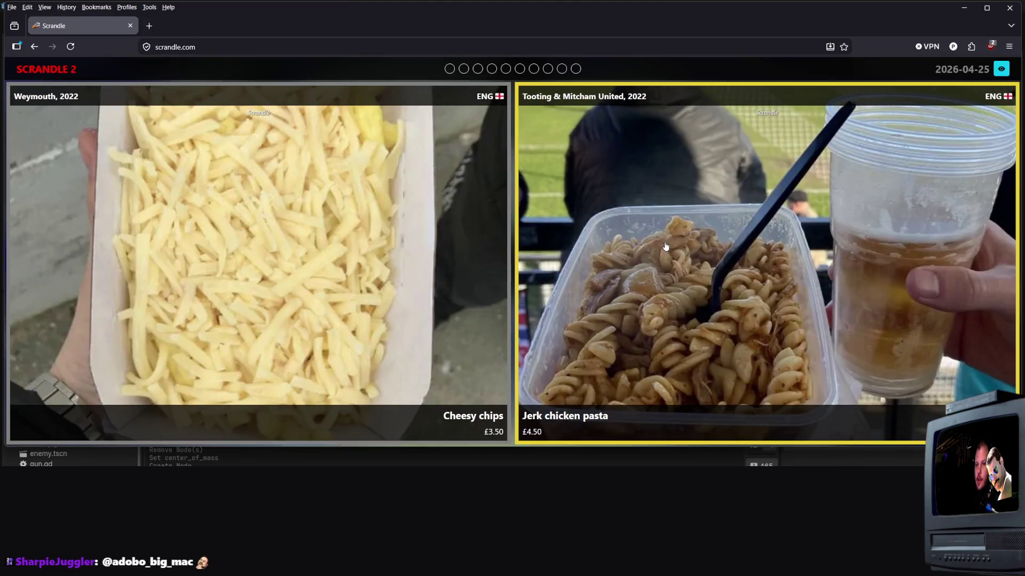
View the jerk chicken pasta photo full size, then pick the pasta, winning 45.71% to 23.62%.
{"action": "right_click", "coordinate": [663, 244]}
{"action": "left_click", "coordinate": [674, 272]}
{"action": "left_click", "coordinate": [187, 27]}
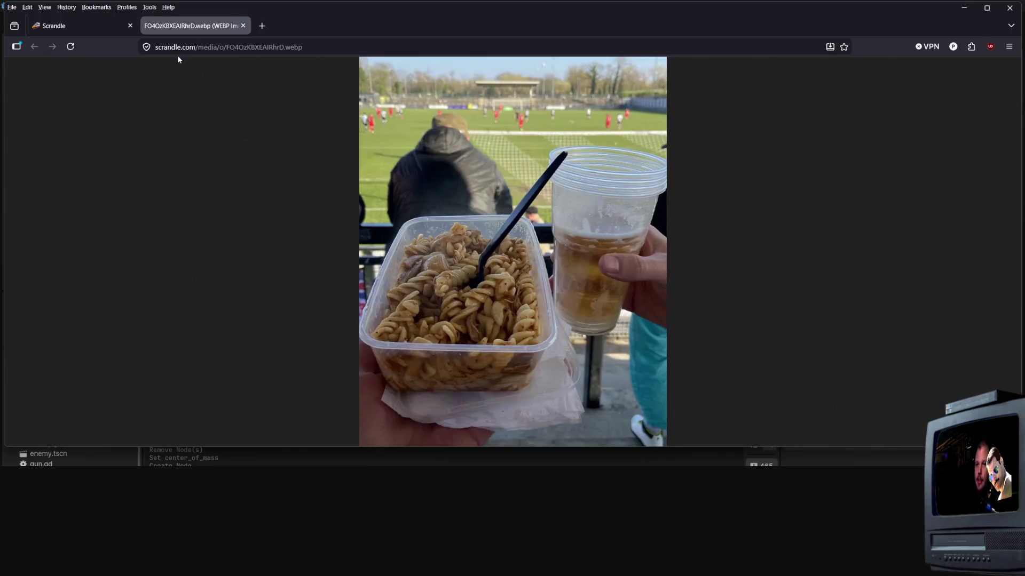
{"action": "left_click", "coordinate": [91, 25]}
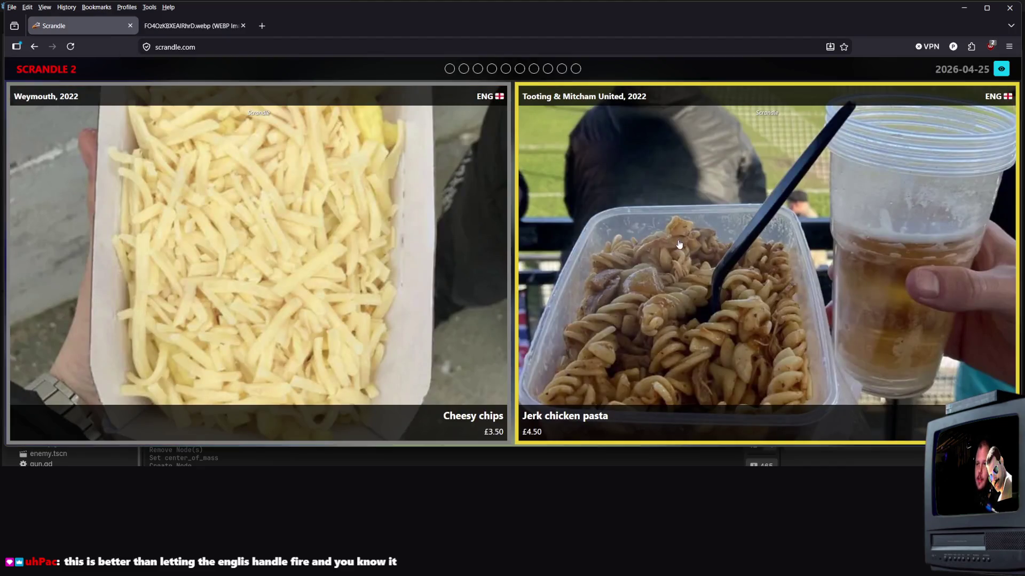
{"action": "left_click", "coordinate": [587, 341]}
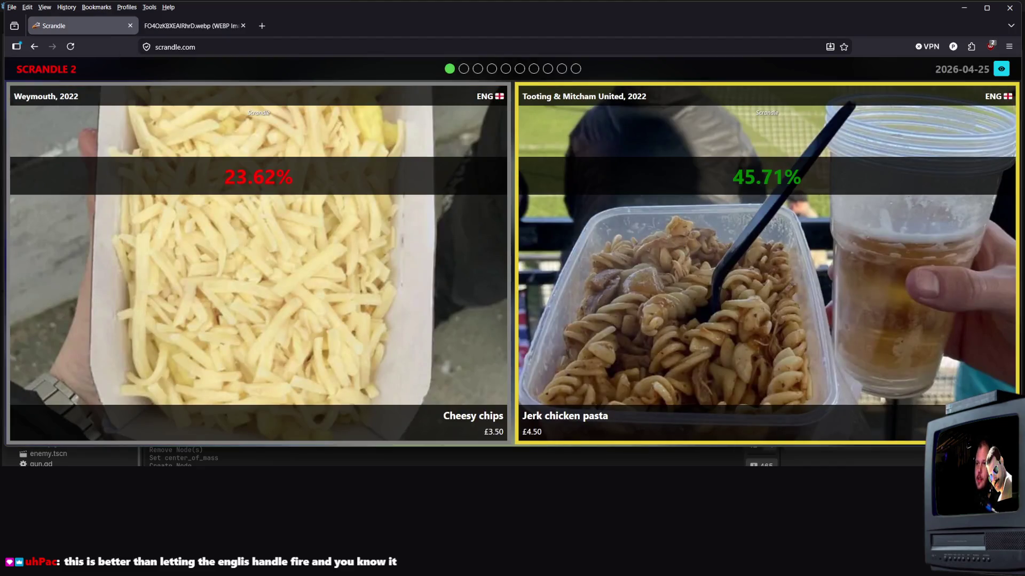
{"action": "left_click", "coordinate": [243, 25]}
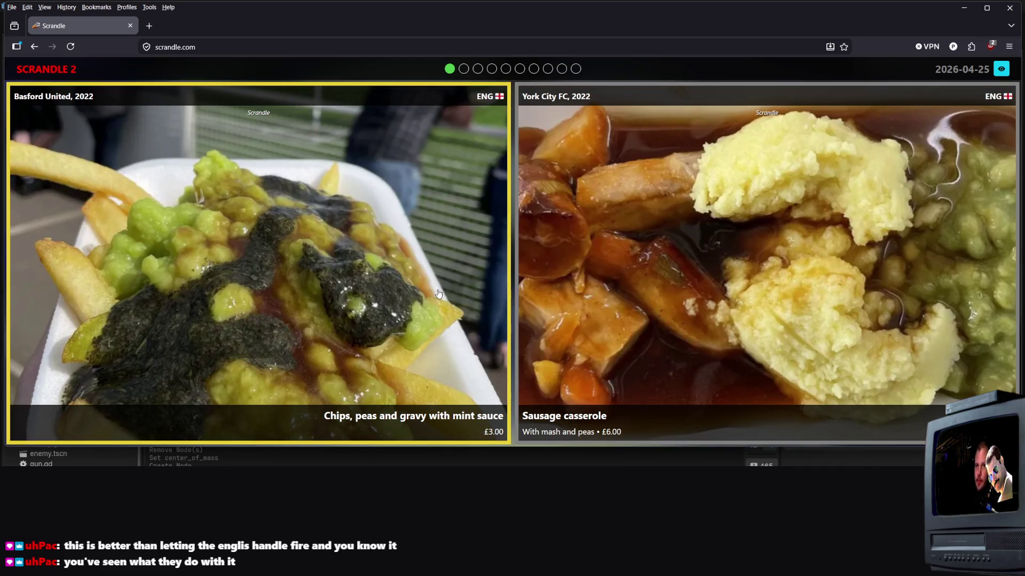
Inspect the sausage casserole and mint-sauce chips photos full size, then vote sausage casserole (37.07% vs 14.24%).
{"action": "right_click", "coordinate": [582, 322]}
{"action": "left_click", "coordinate": [619, 349]}
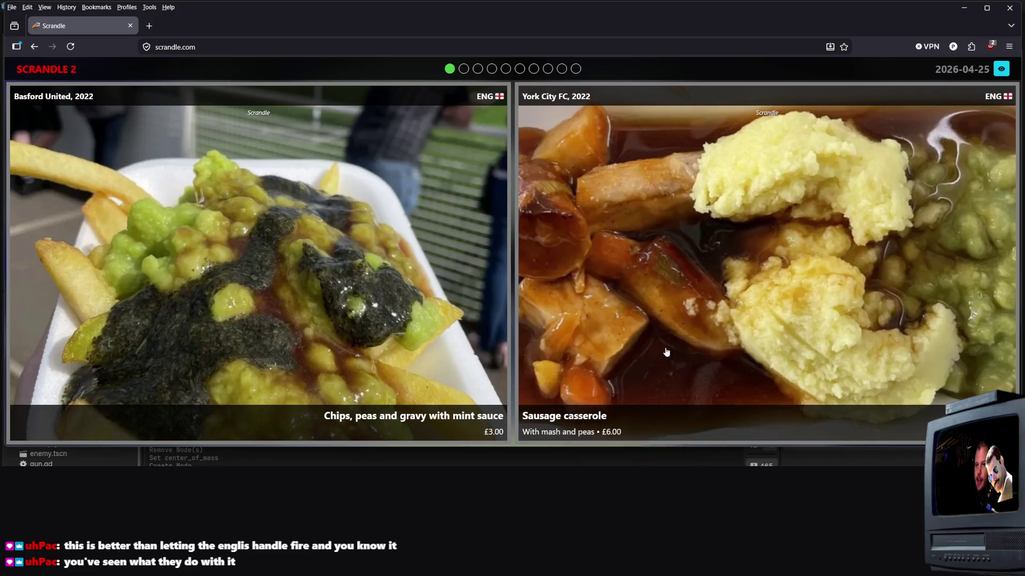
{"action": "right_click", "coordinate": [393, 288]}
{"action": "left_click", "coordinate": [438, 317]}
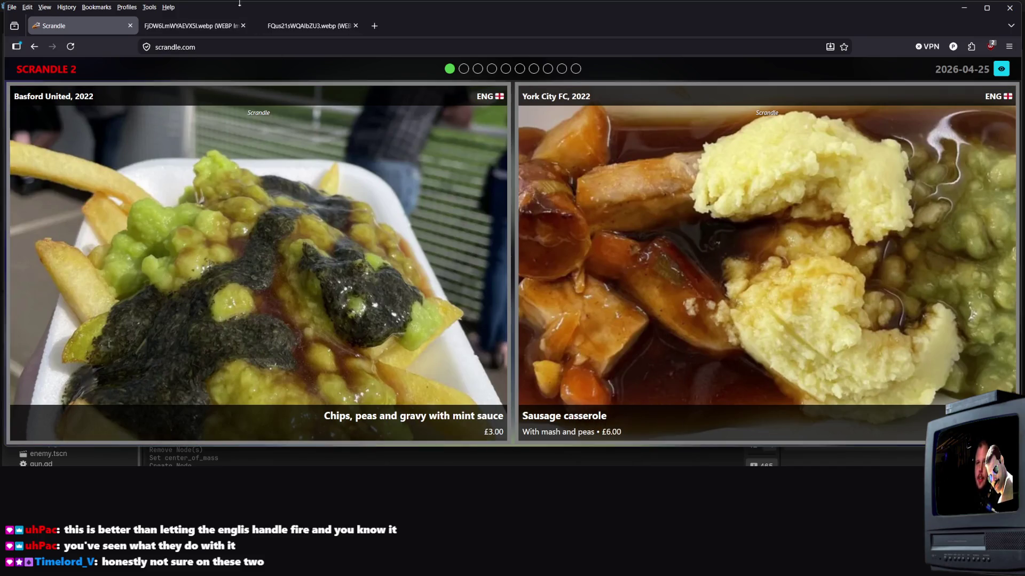
{"action": "left_click", "coordinate": [226, 31]}
{"action": "left_click", "coordinate": [347, 32]}
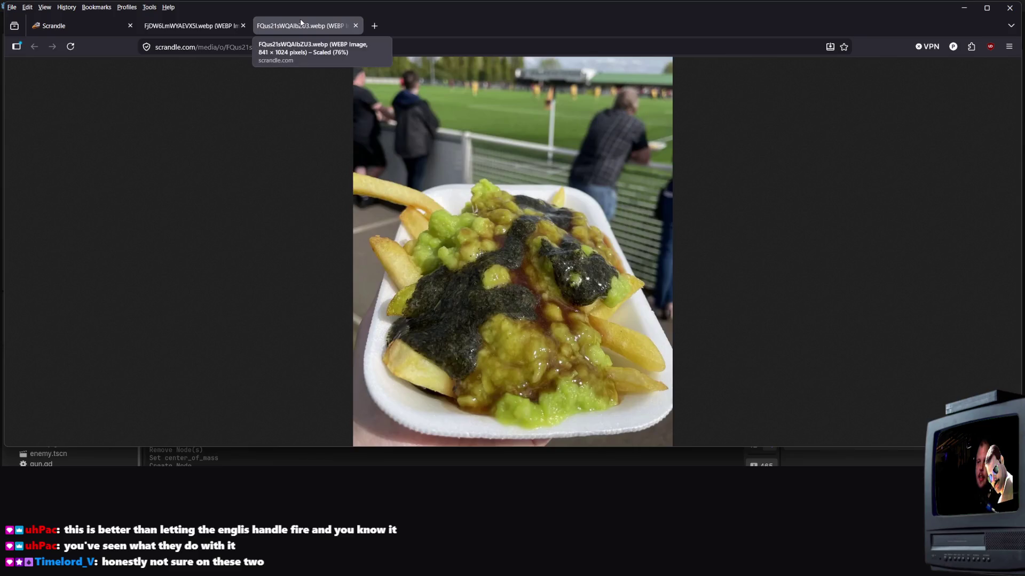
{"action": "left_click", "coordinate": [59, 27]}
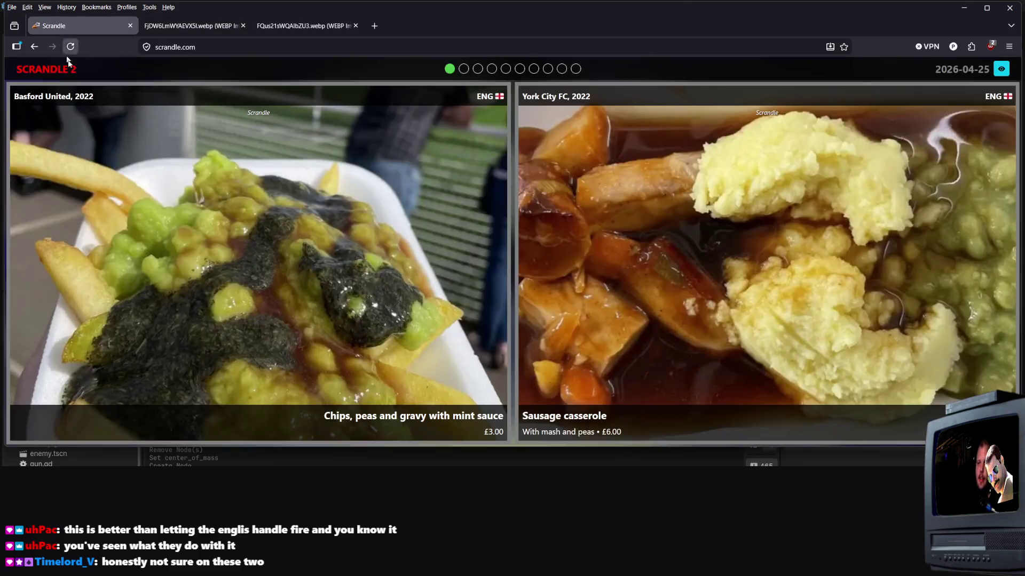
{"action": "left_click", "coordinate": [718, 236]}
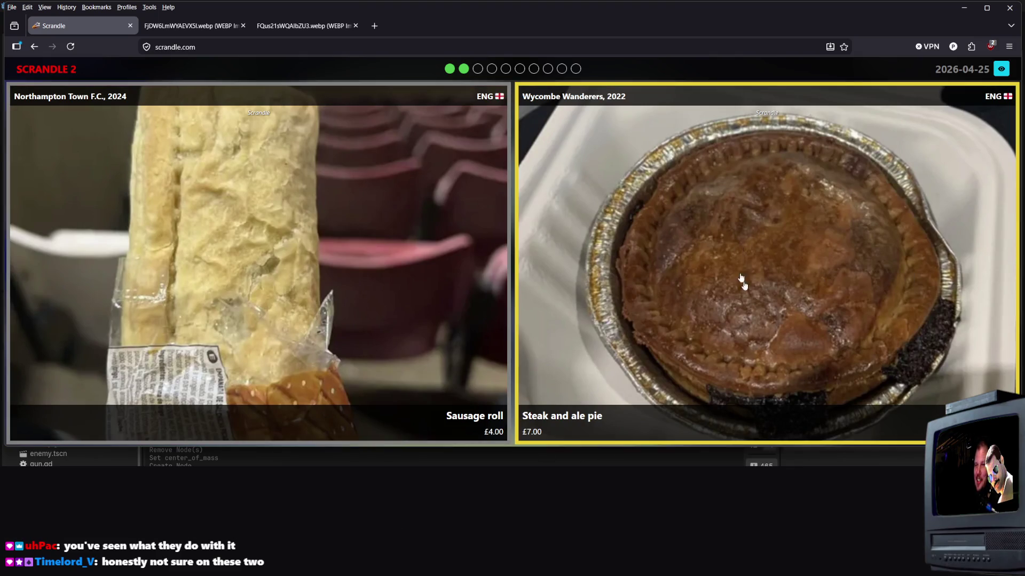
Inspect the sausage roll and steak and ale pie photos full size, then vote sausage roll (25.36% vs 18.23%).
{"action": "right_click", "coordinate": [296, 288]}
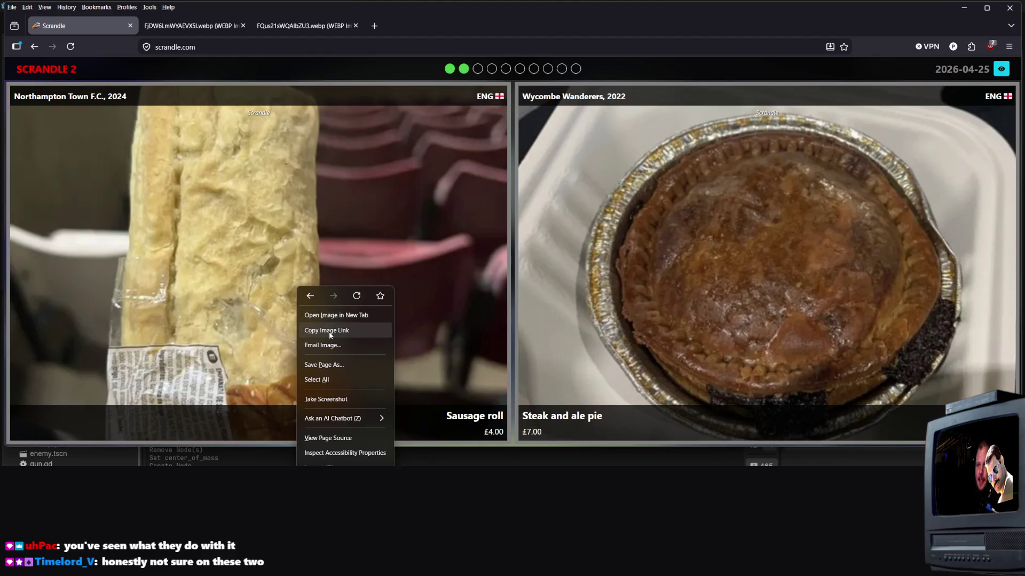
{"action": "left_click", "coordinate": [330, 315]}
{"action": "left_click", "coordinate": [200, 24]}
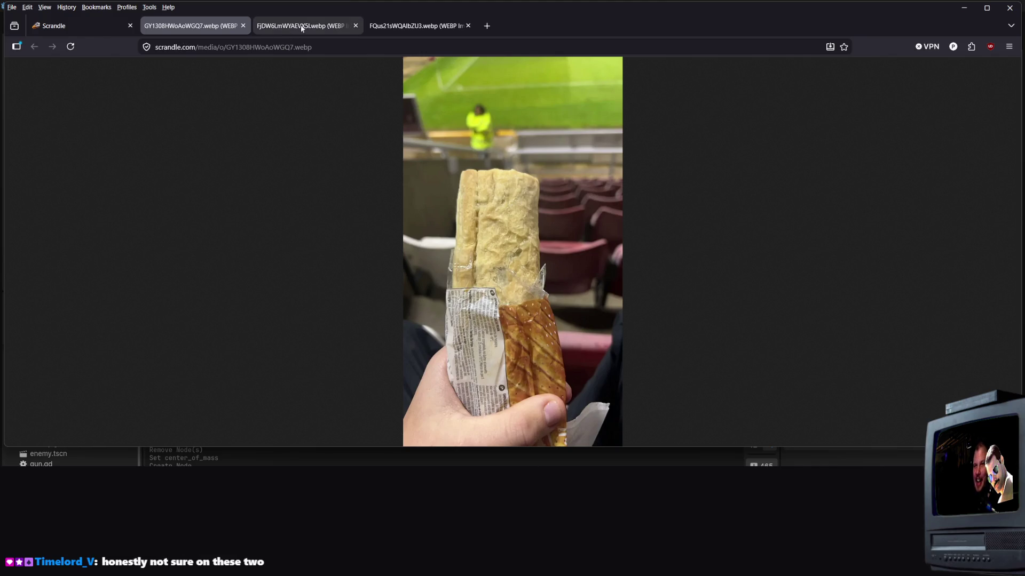
{"action": "left_click", "coordinate": [101, 26]}
{"action": "right_click", "coordinate": [687, 226]}
{"action": "left_click", "coordinate": [721, 252]}
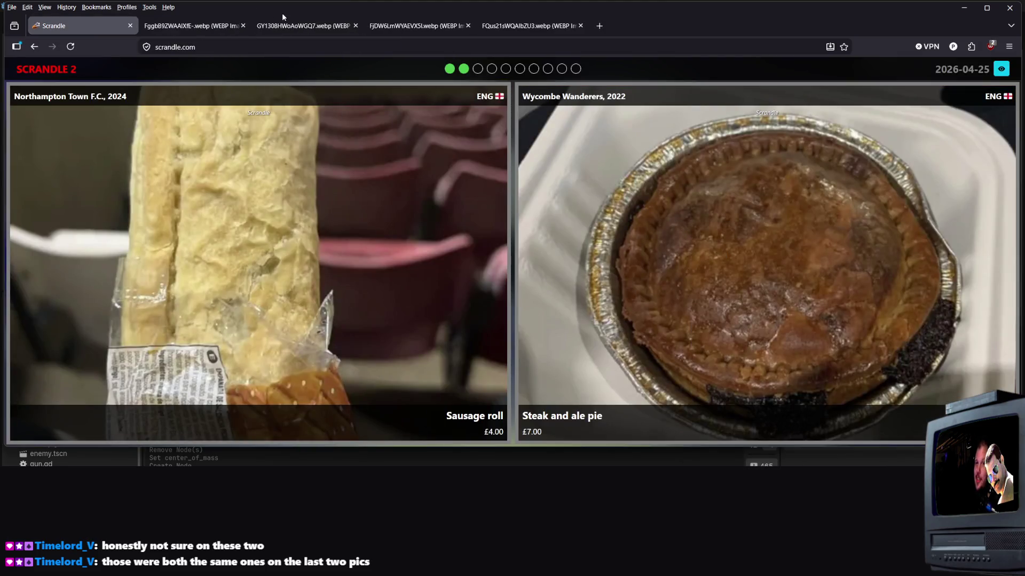
{"action": "left_click", "coordinate": [192, 21]}
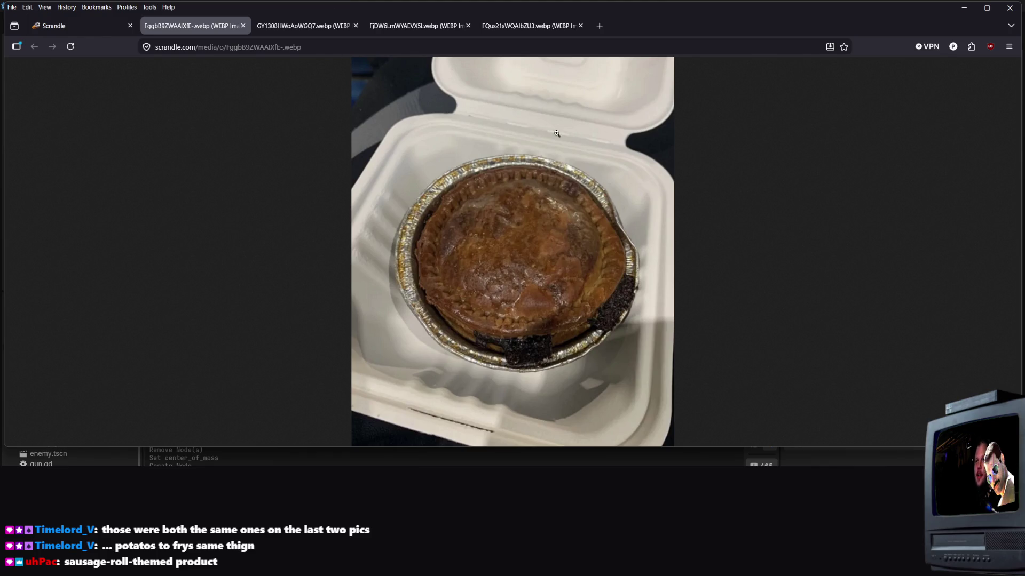
{"action": "left_click", "coordinate": [70, 25]}
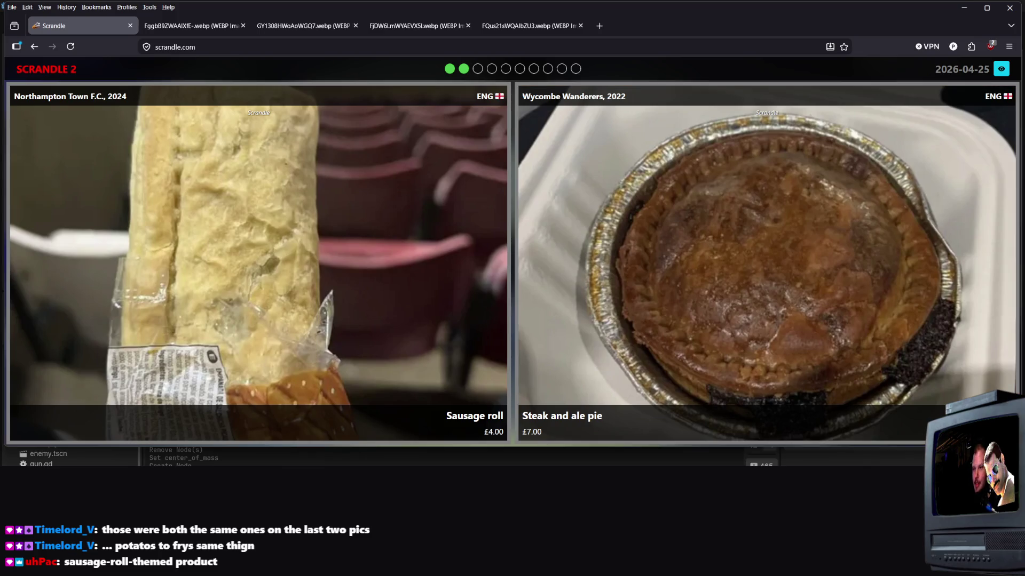
{"action": "left_click", "coordinate": [359, 283]}
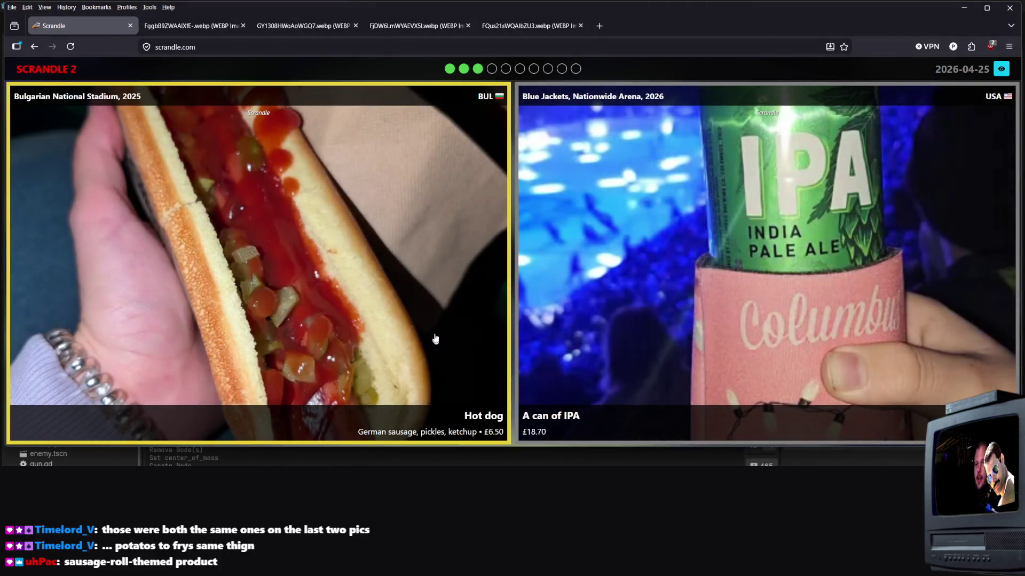
Open the can of IPA photo in its own tab to view it full size.
{"action": "right_click", "coordinate": [425, 307]}
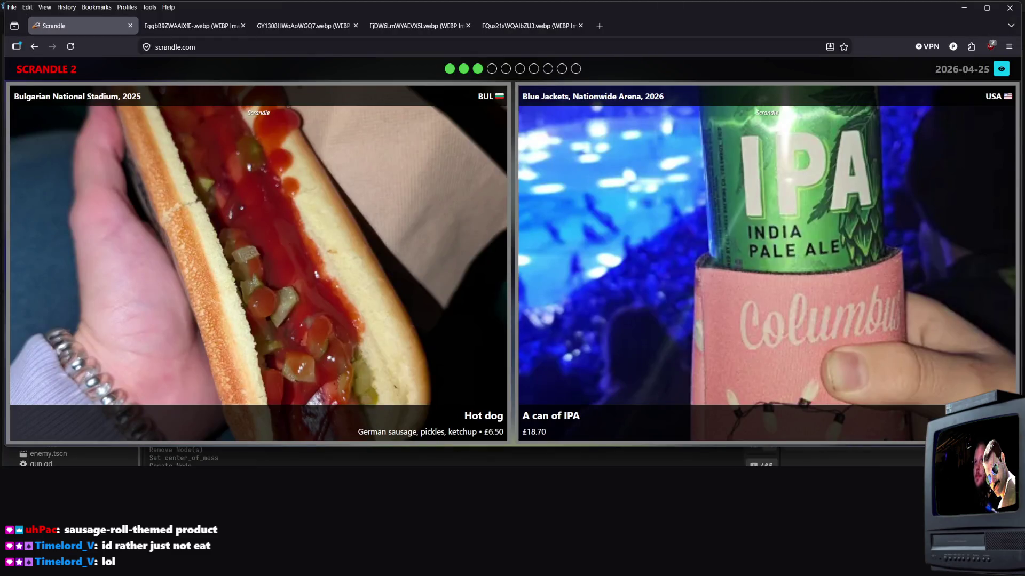
{"action": "right_click", "coordinate": [833, 260]}
{"action": "left_click", "coordinate": [851, 272]}
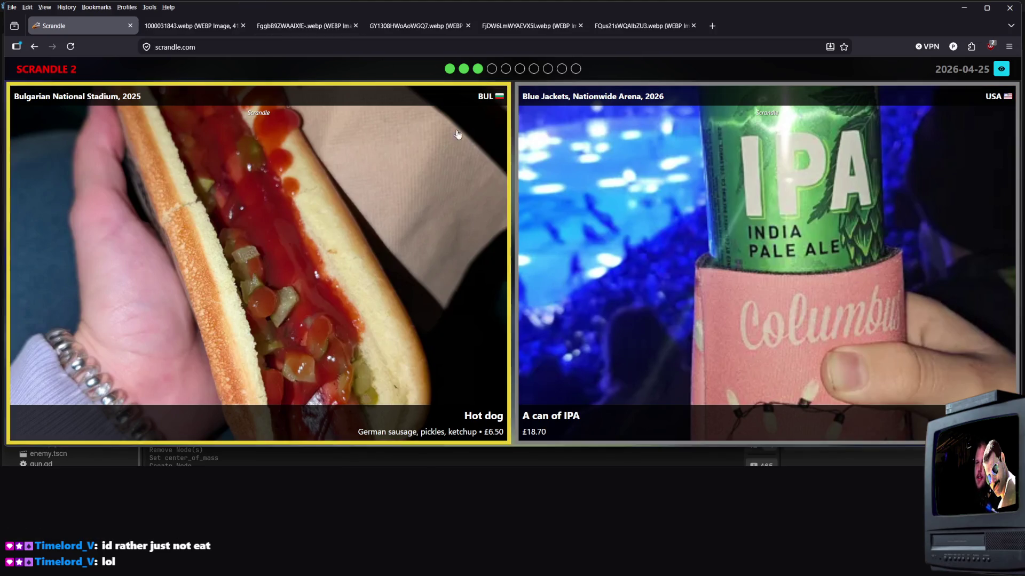
{"action": "left_click", "coordinate": [178, 27]}
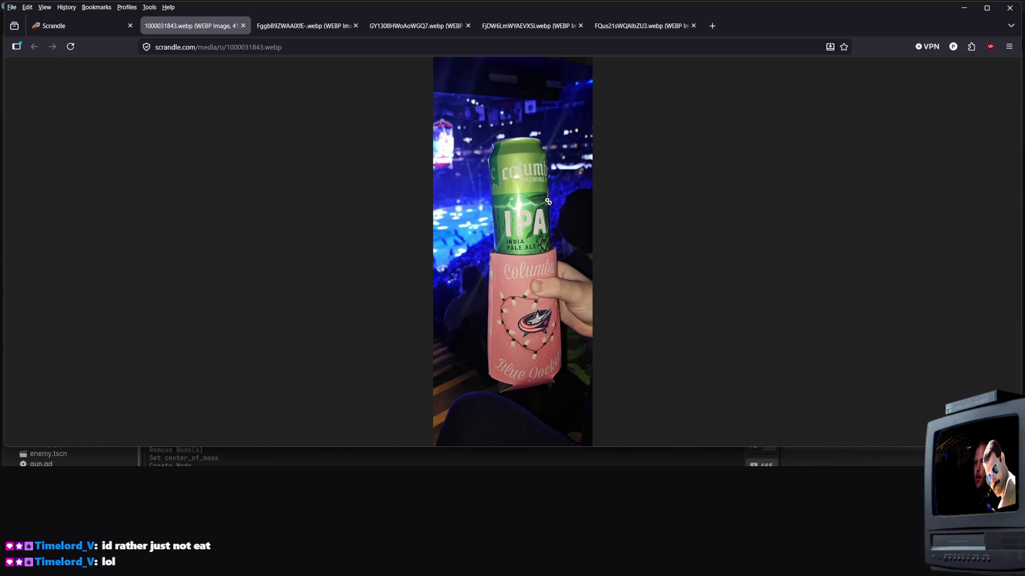
{"action": "left_click", "coordinate": [43, 25]}
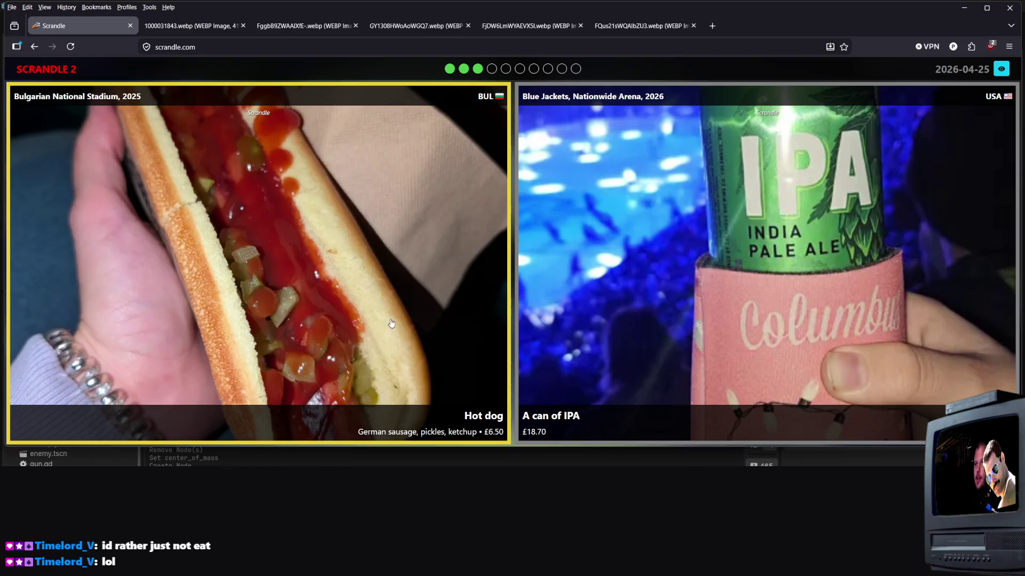
View the Bulgarian hot dog photo full size and vote for it, making round four correct.
{"action": "right_click", "coordinate": [382, 277]}
{"action": "left_click", "coordinate": [406, 305]}
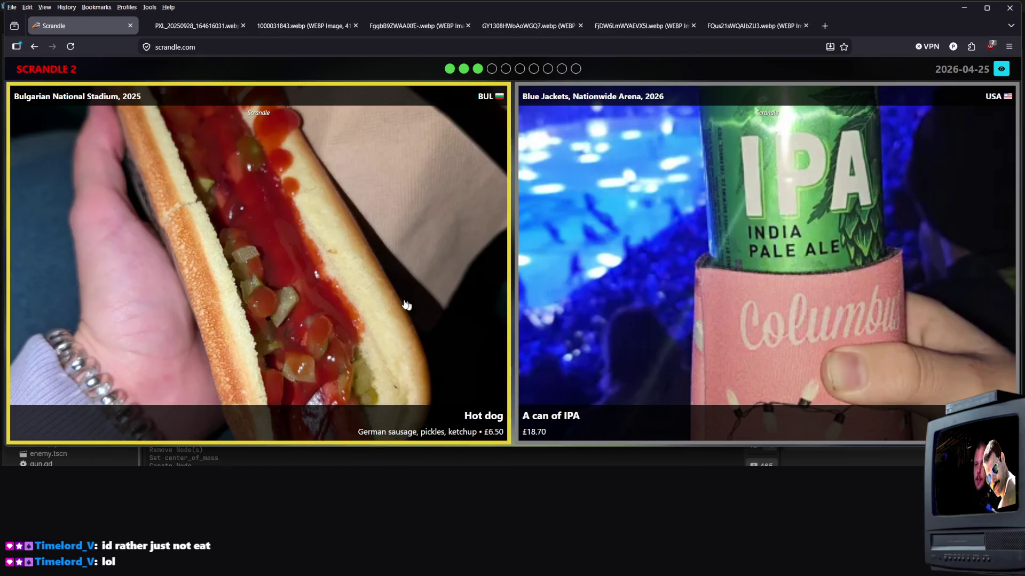
{"action": "left_click", "coordinate": [187, 26]}
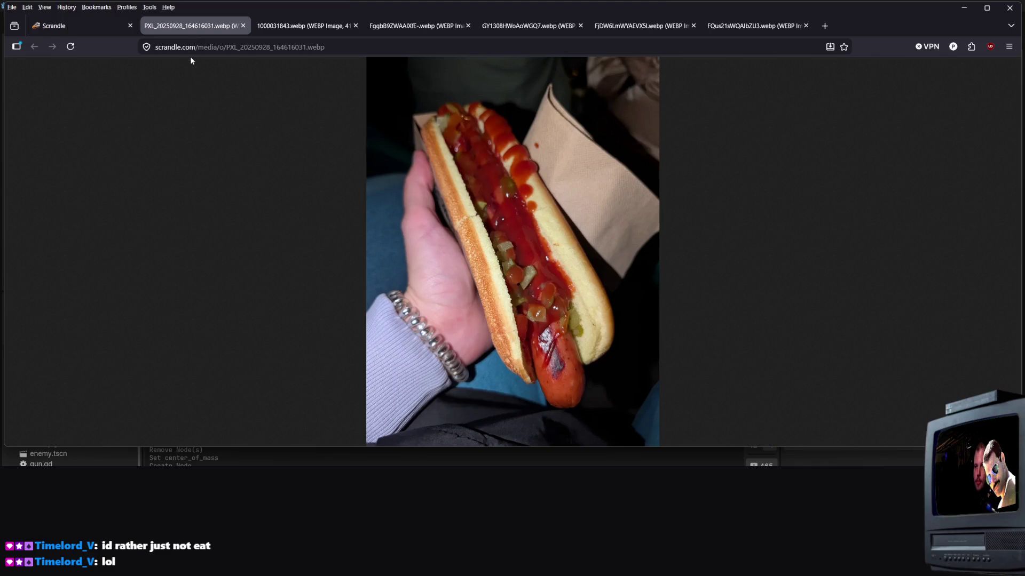
{"action": "left_click", "coordinate": [80, 26]}
{"action": "left_click", "coordinate": [214, 240]}
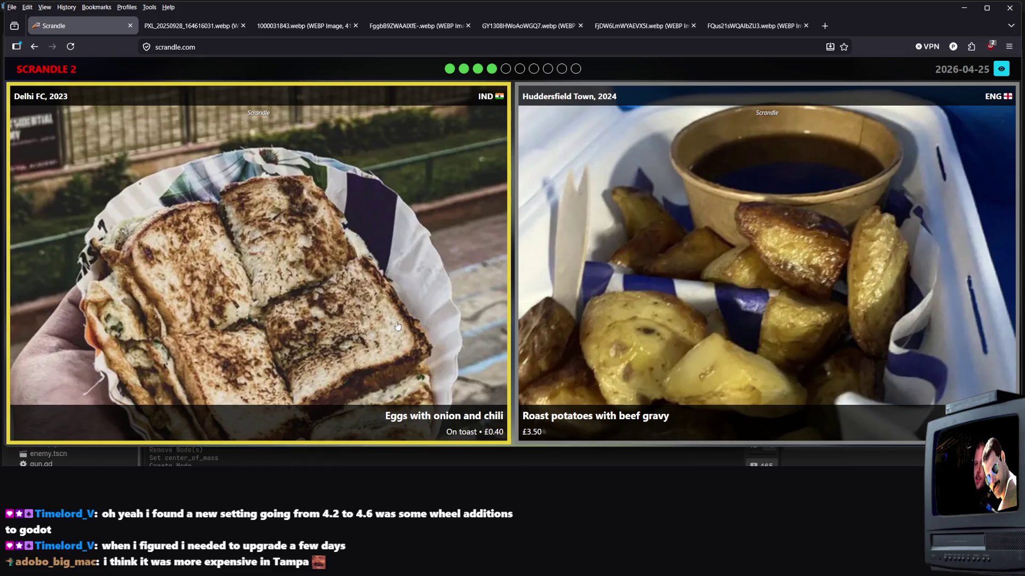
{"action": "right_click", "coordinate": [363, 321]}
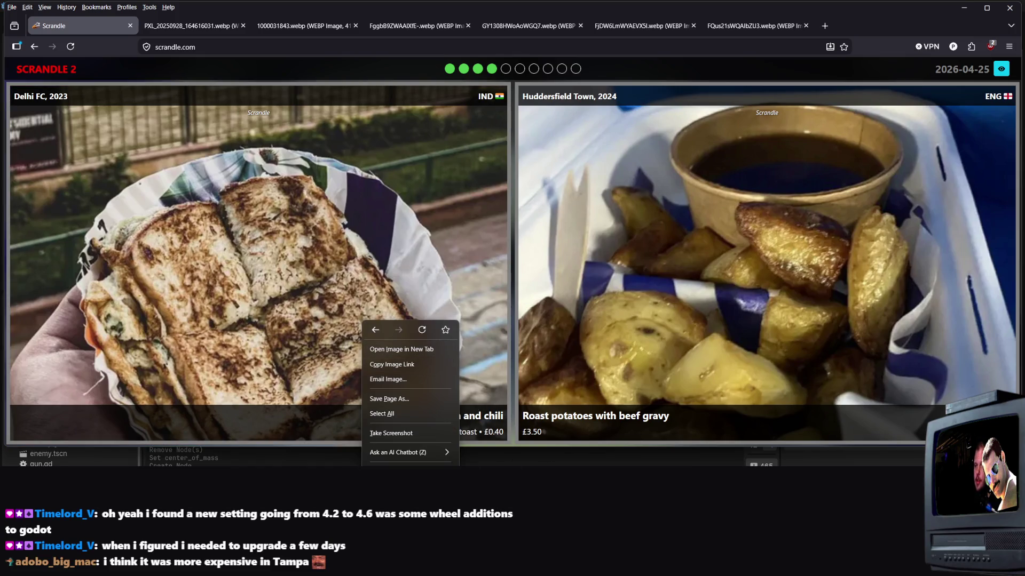
{"action": "key", "text": "alt+Tab"}
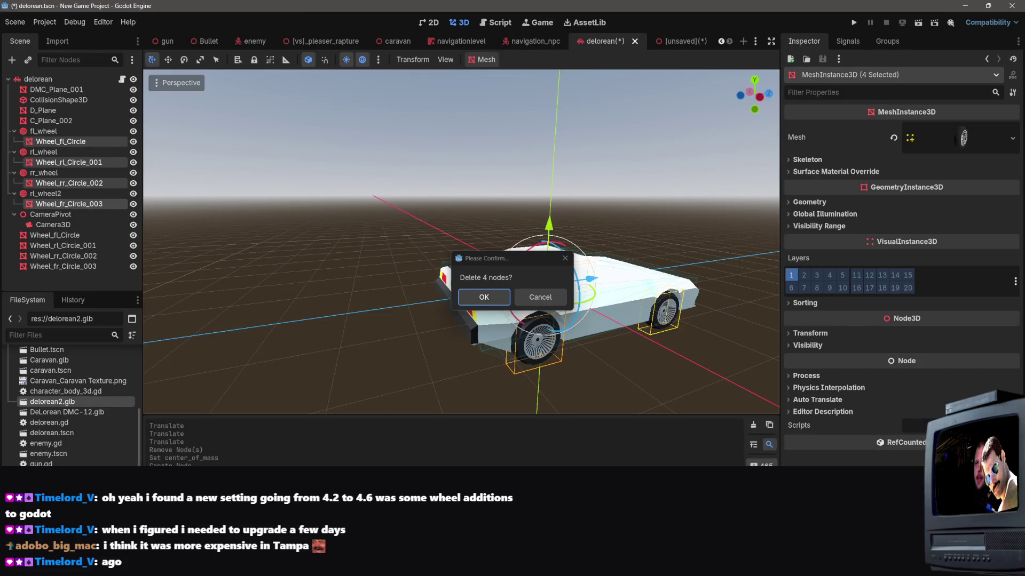
{"action": "key", "text": "alt+Tab"}
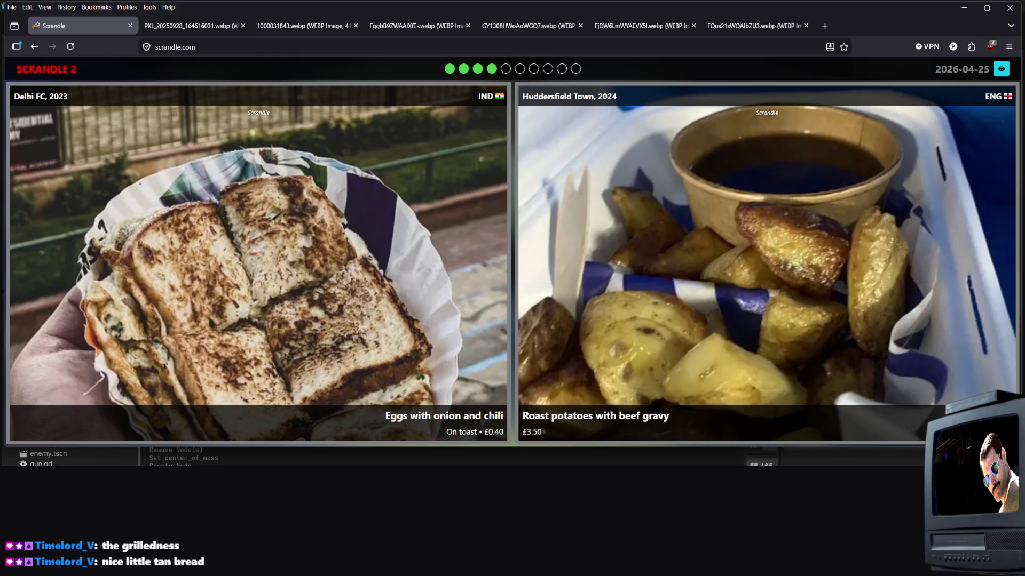
Vote roast potatoes (a miss), then the £10.00 Tottenham food box over the meat empanada (50.62% vs 33.42%).
{"action": "left_click", "coordinate": [634, 269]}
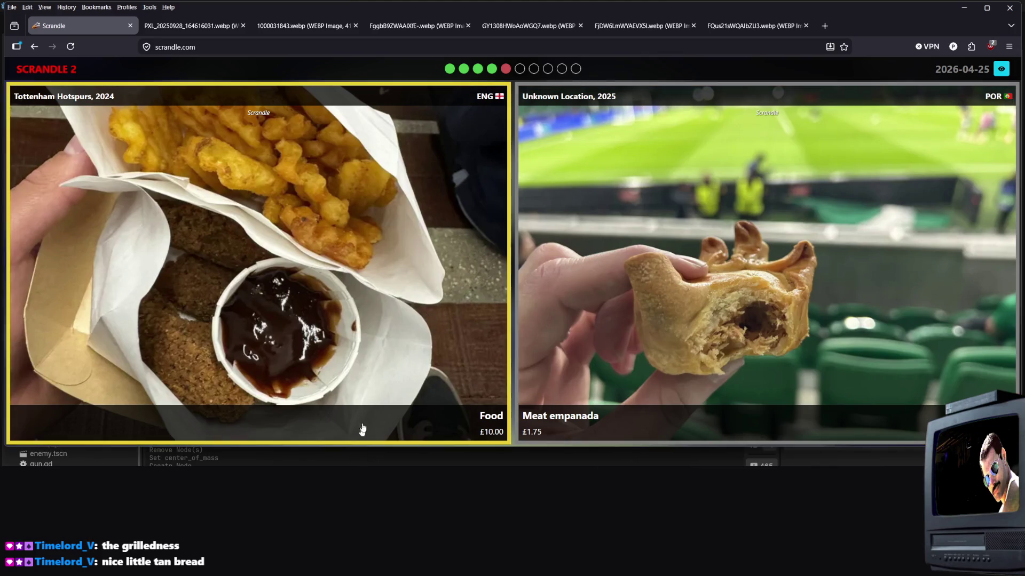
{"action": "left_click", "coordinate": [425, 315]}
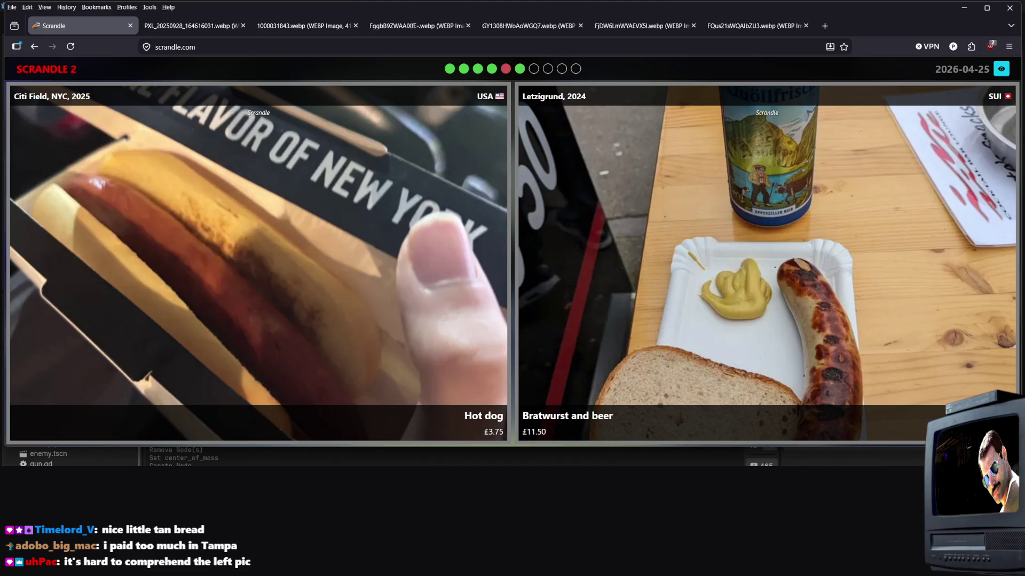
Open the bratwurst-and-beer and Citi Field hot dog photos full size in their own tabs.
{"action": "right_click", "coordinate": [852, 197]}
{"action": "left_click", "coordinate": [904, 228]}
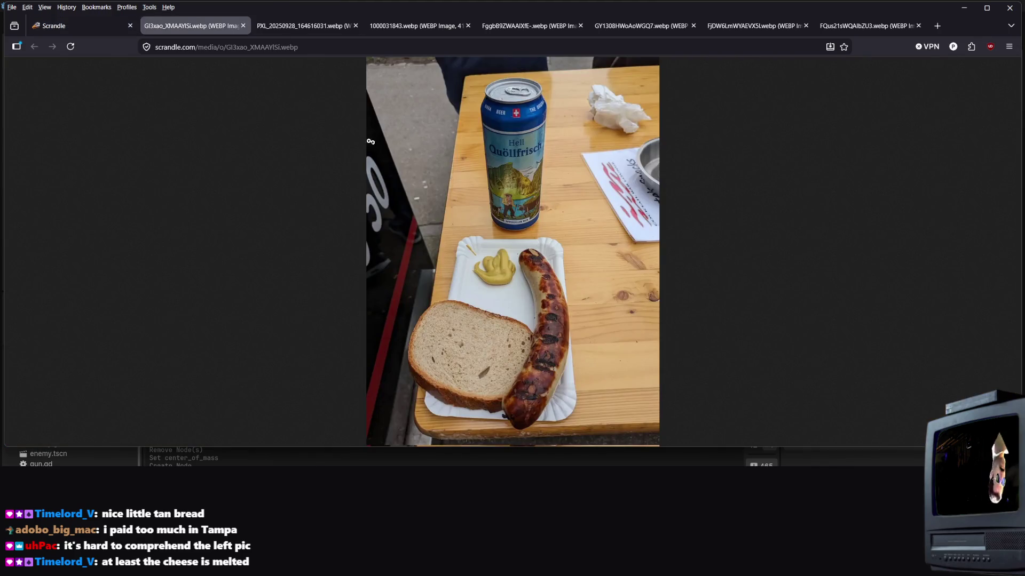
{"action": "left_click", "coordinate": [75, 26]}
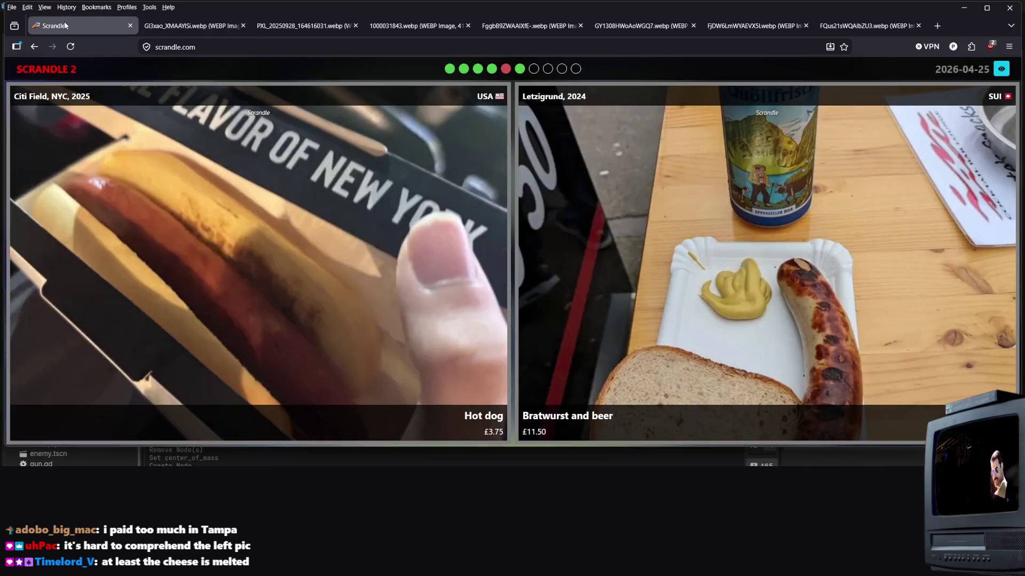
{"action": "right_click", "coordinate": [303, 220]}
{"action": "left_click", "coordinate": [355, 247]}
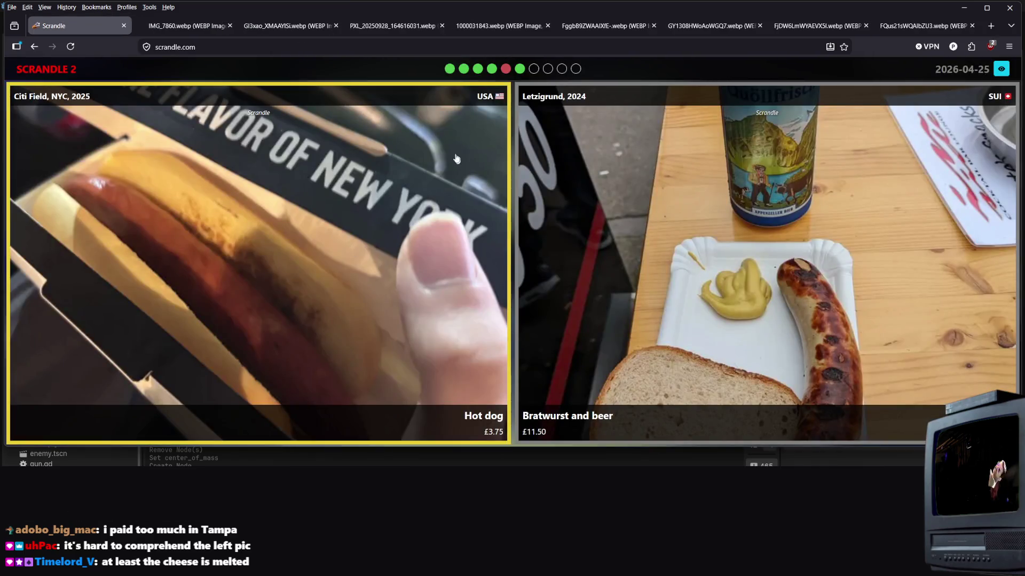
{"action": "left_click", "coordinate": [177, 25]}
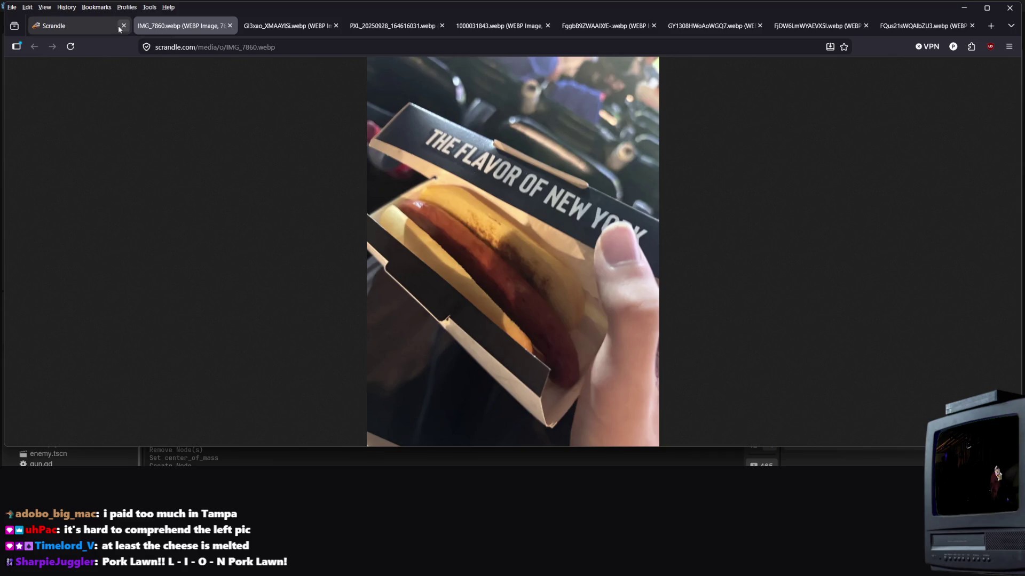
{"action": "left_click", "coordinate": [91, 24]}
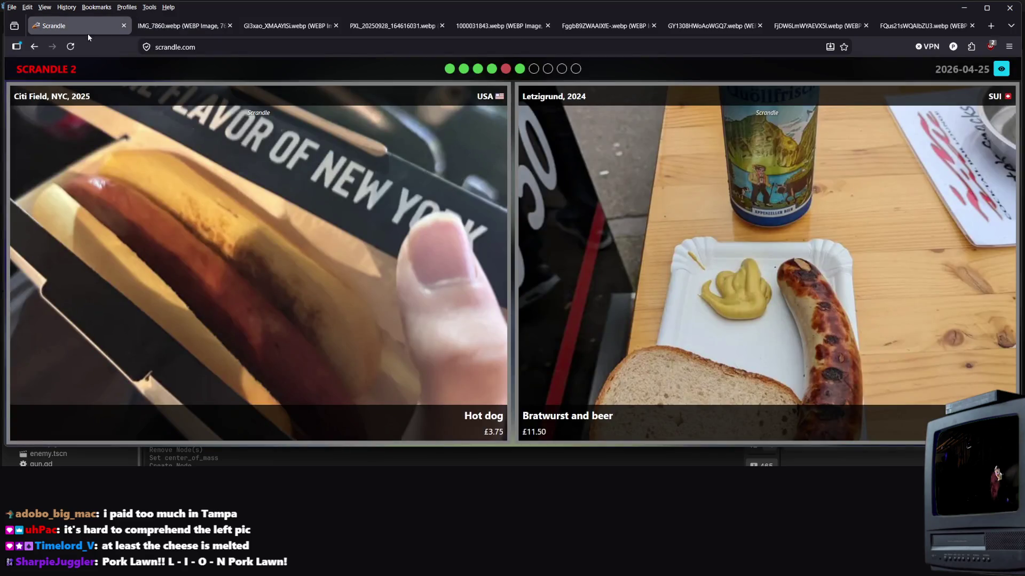